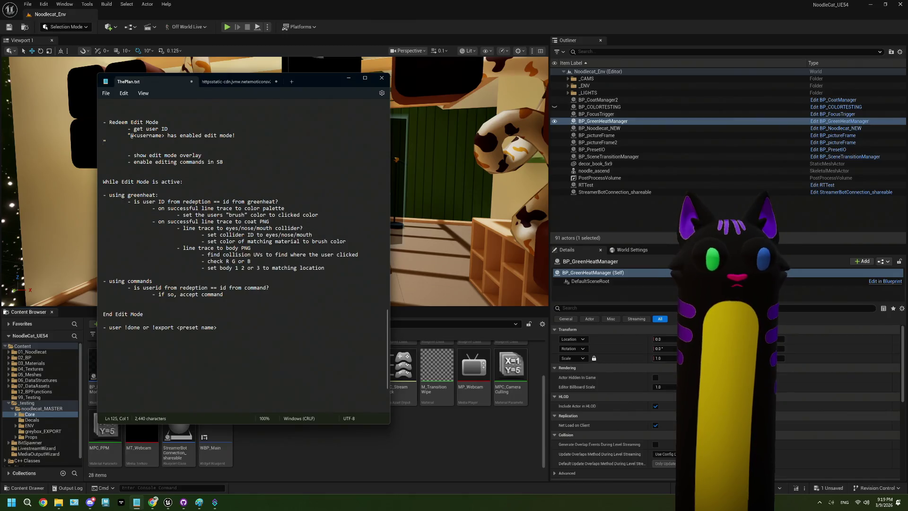
- Type the edit-mode message: linked Twitch users can customize via the greenheat overlay, otherwise listing edit commands
text(if)
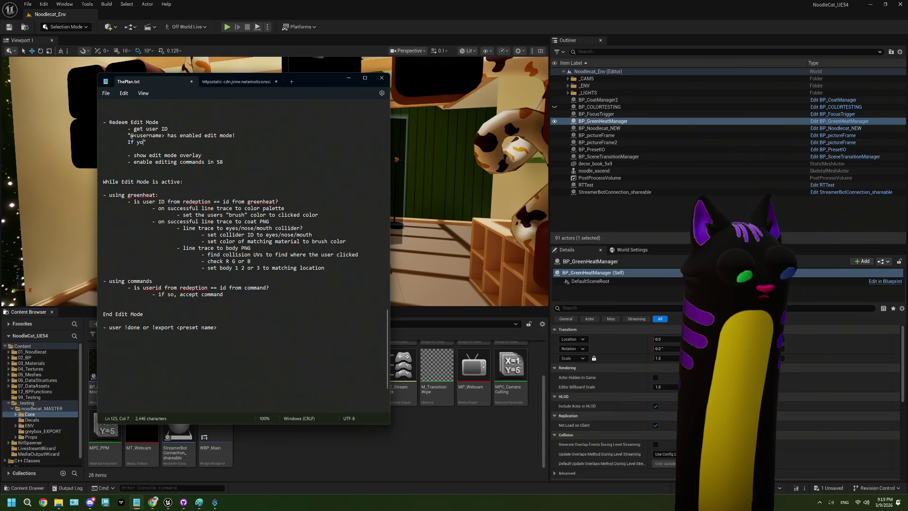
text(u have li)
text(nked yout)
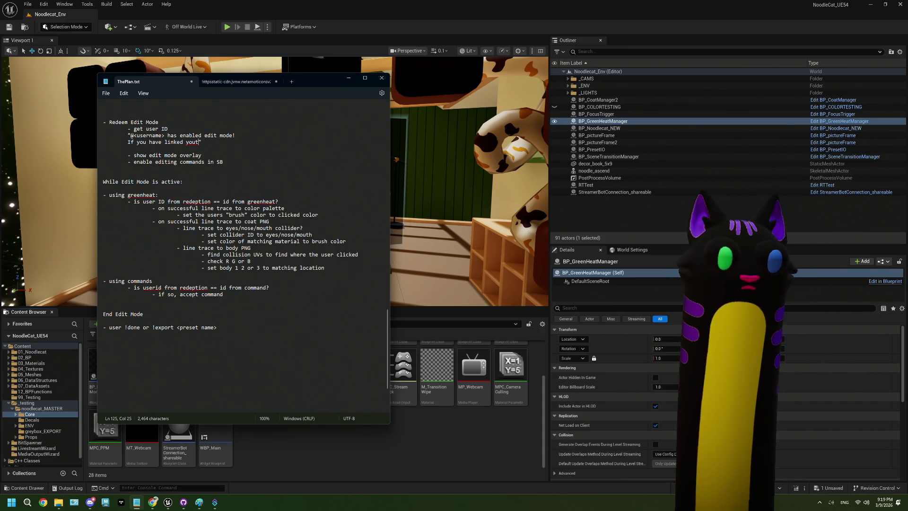
key(BackSpace)
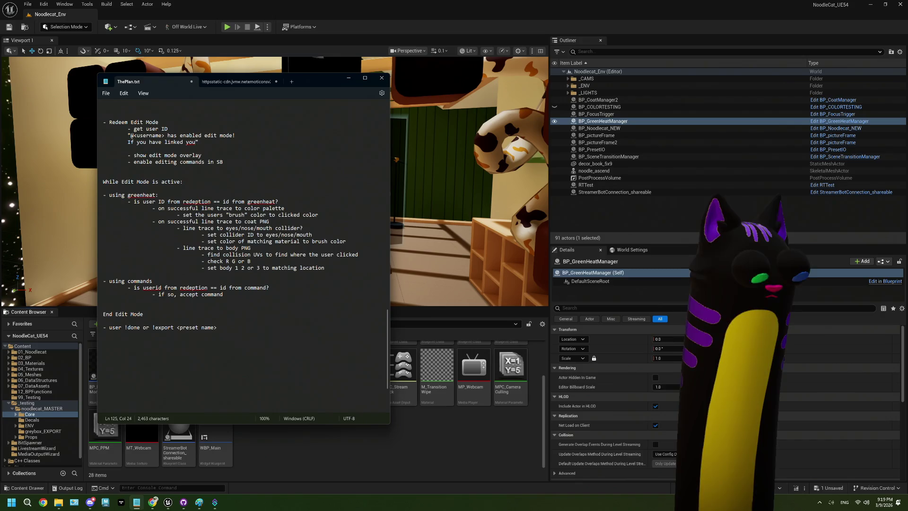
text(r Twitch account to)
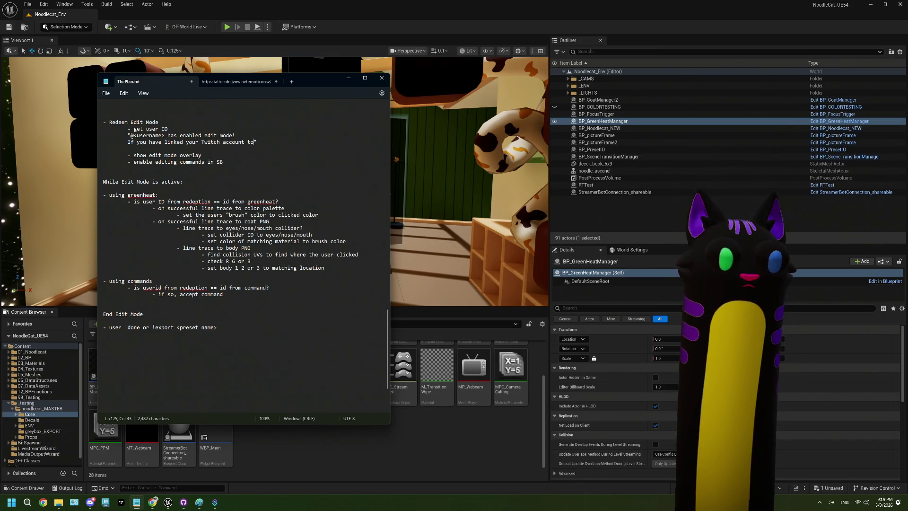
text( hea)
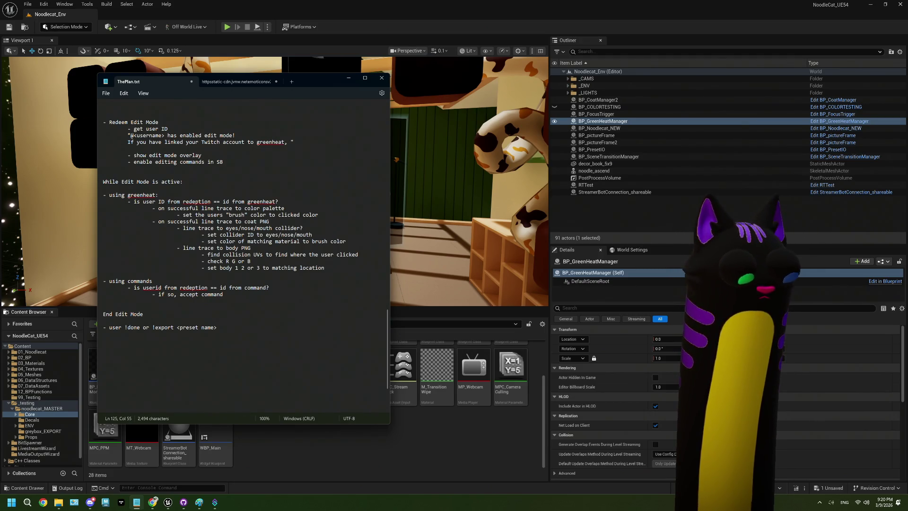
text(the )
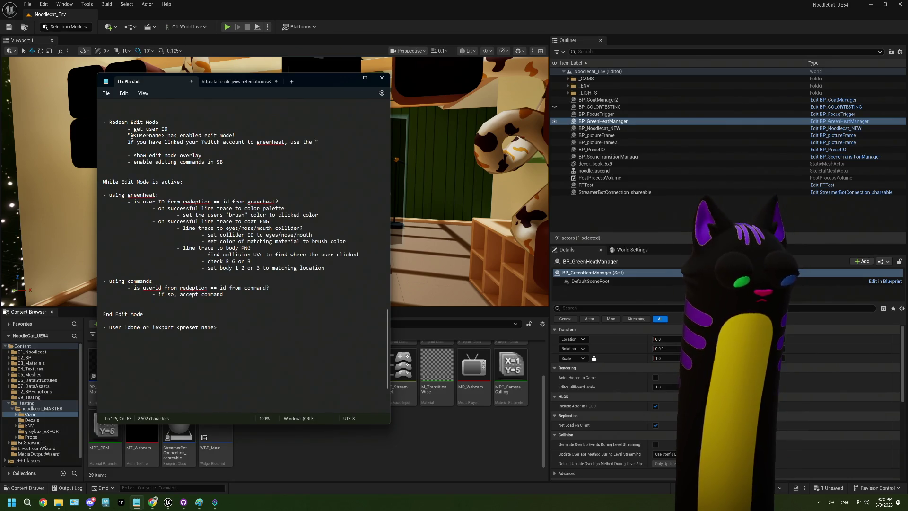
text(rlay to )
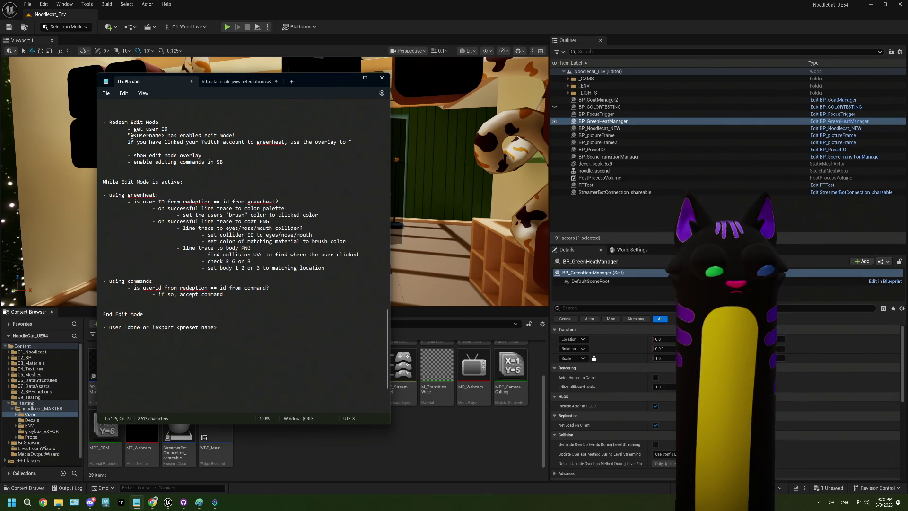
text(ck )
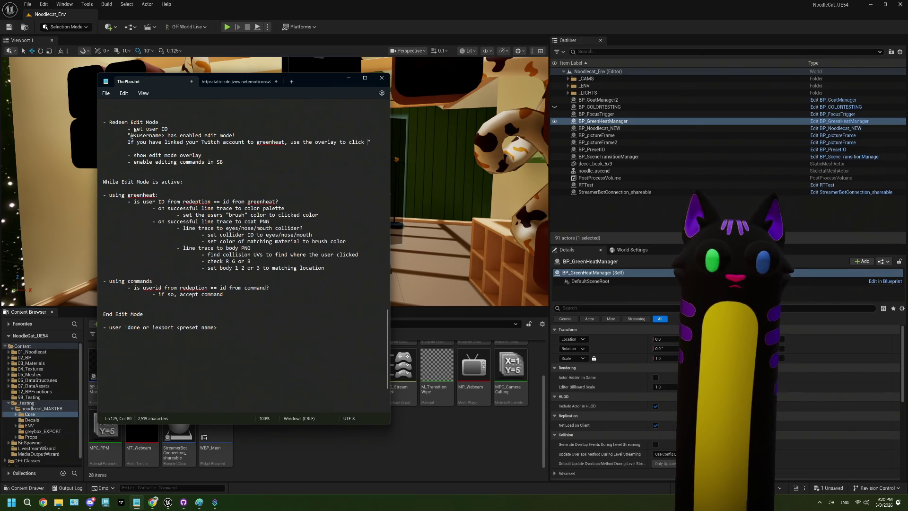
text(the)
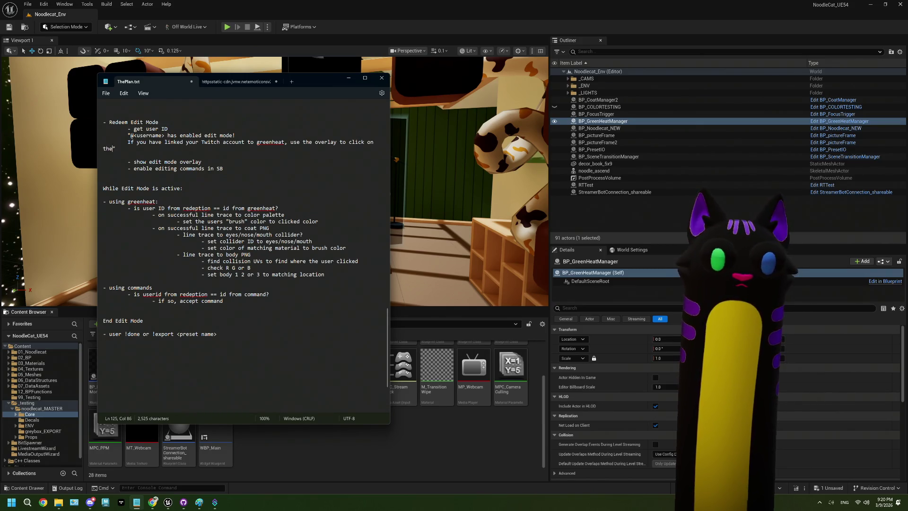
key(BackSpace)
key(BackSpace)
key(BackSpace)
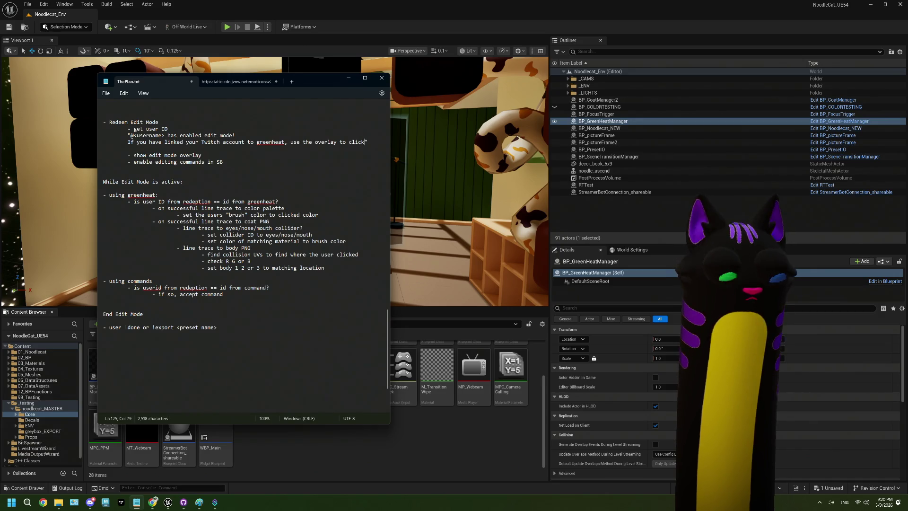
text(around to )
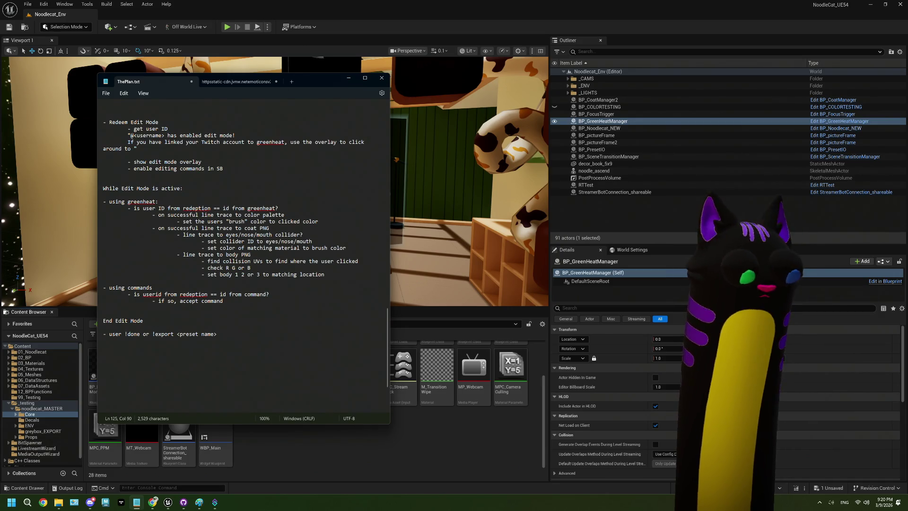
text(er)
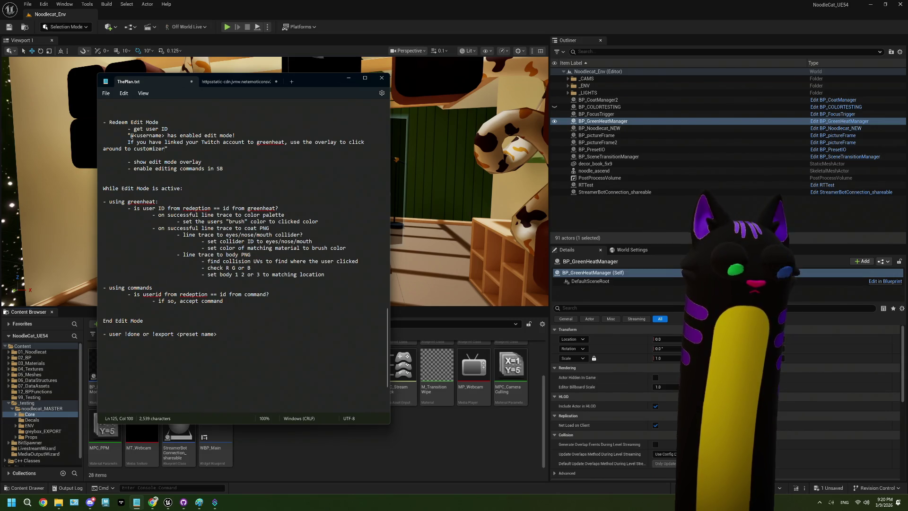
text(! )
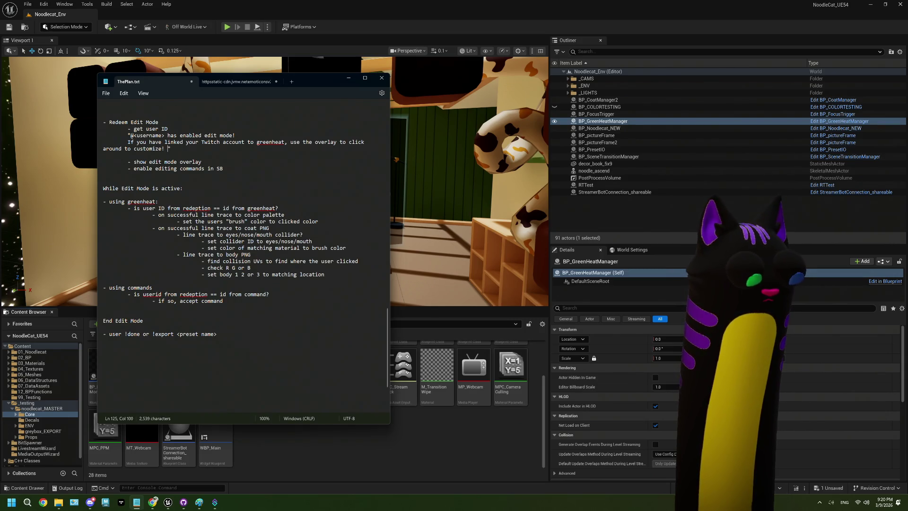
text(there)
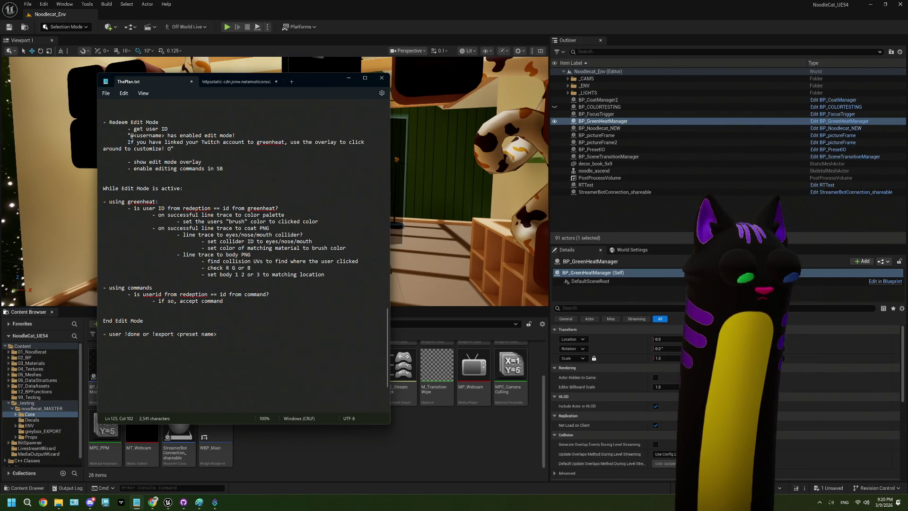
text(ise, )
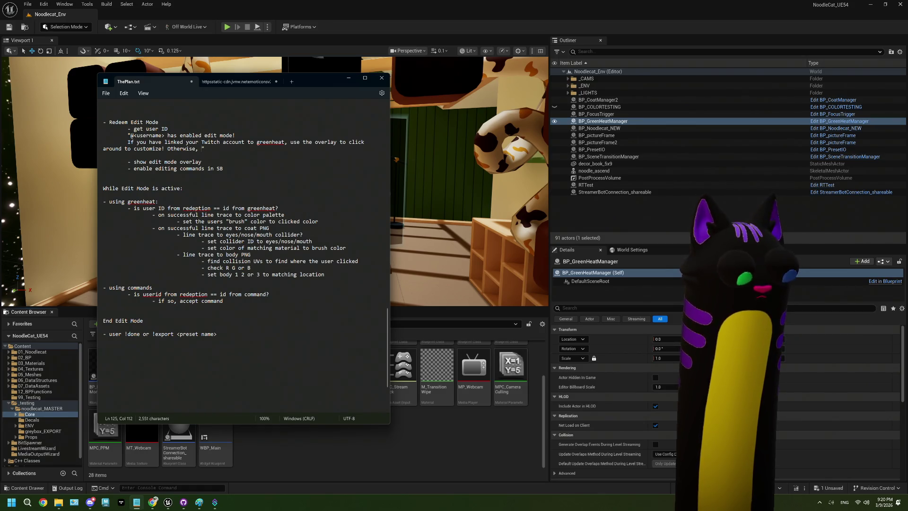
text(here are )
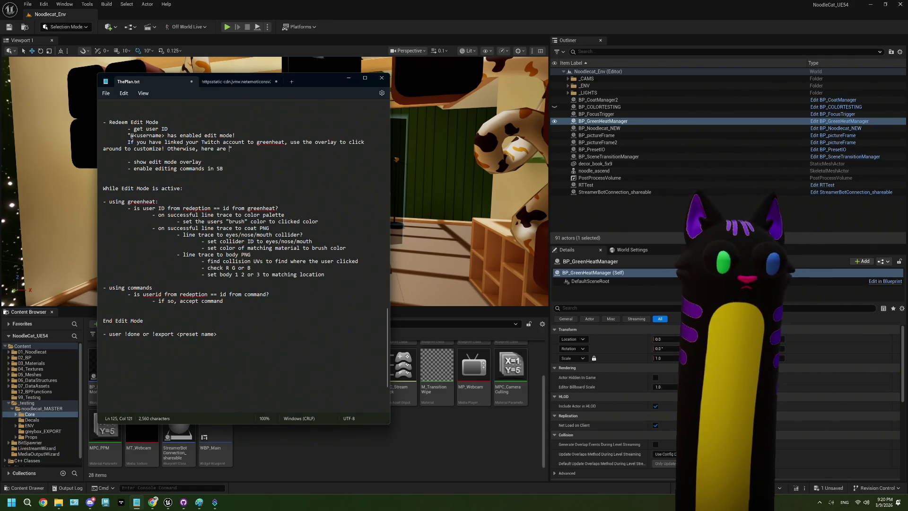
text(some e)
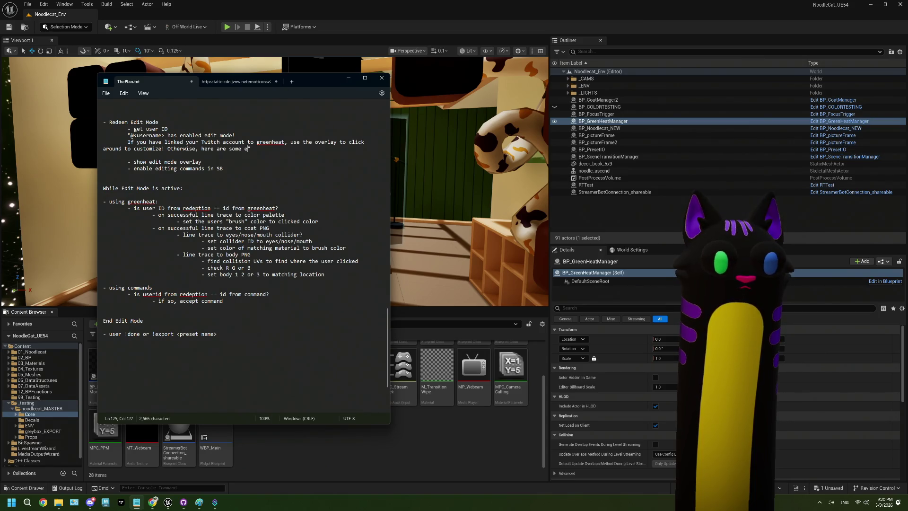
text( commands )
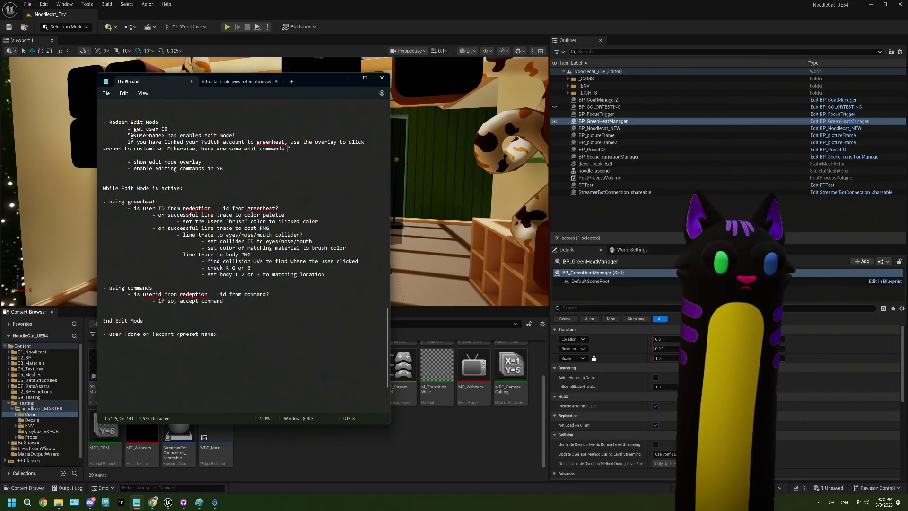
text(you)
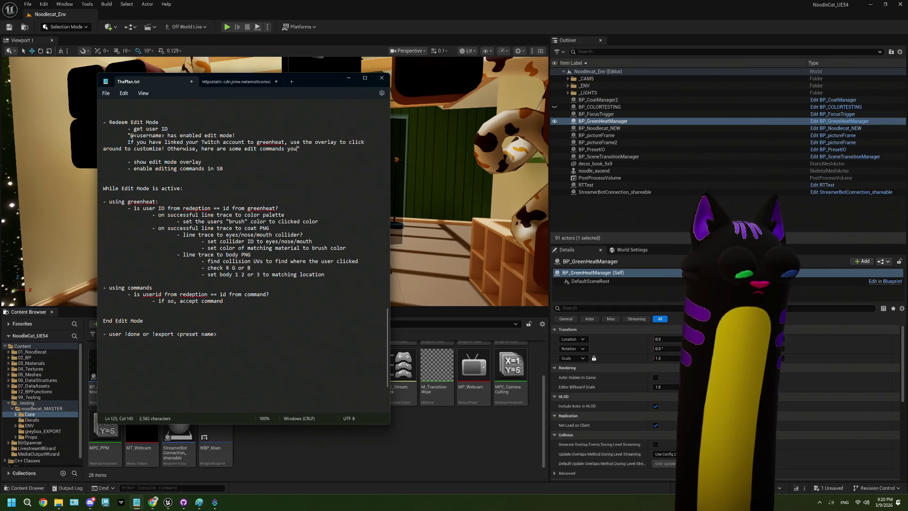
text( canuse!)
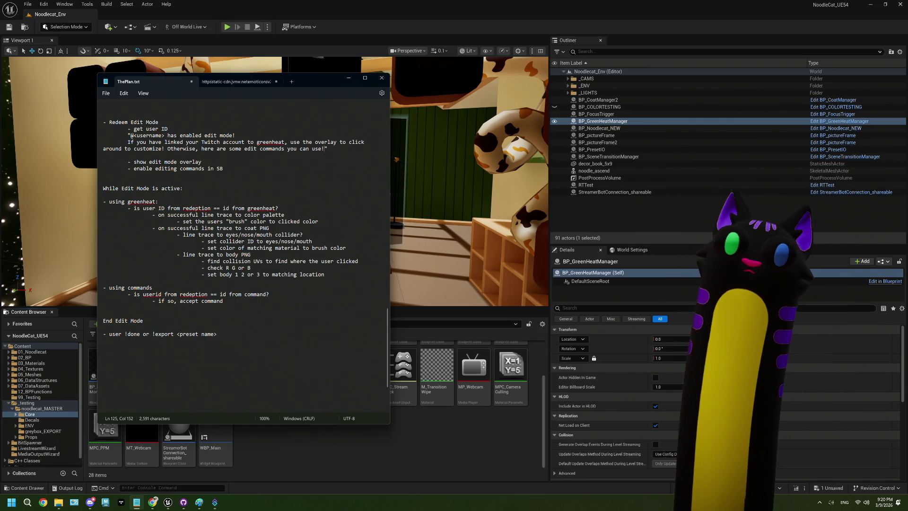
text( ...)
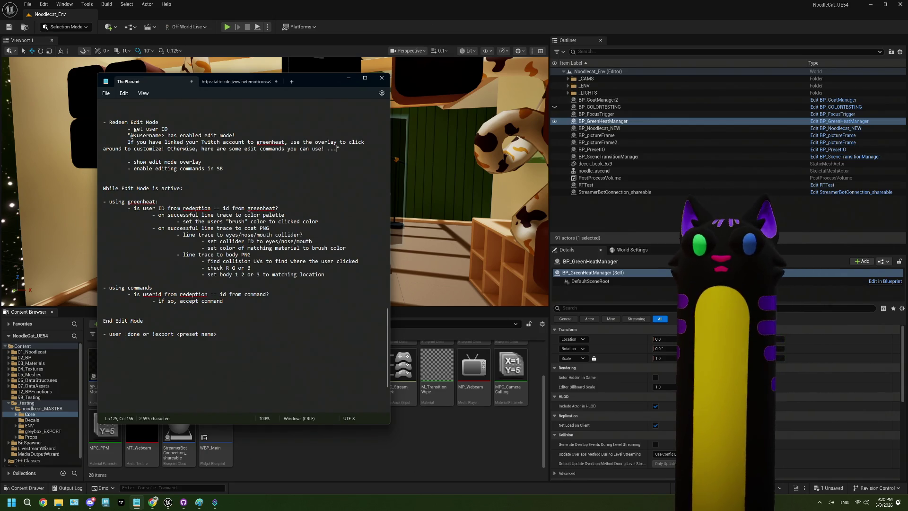
click(334, 230)
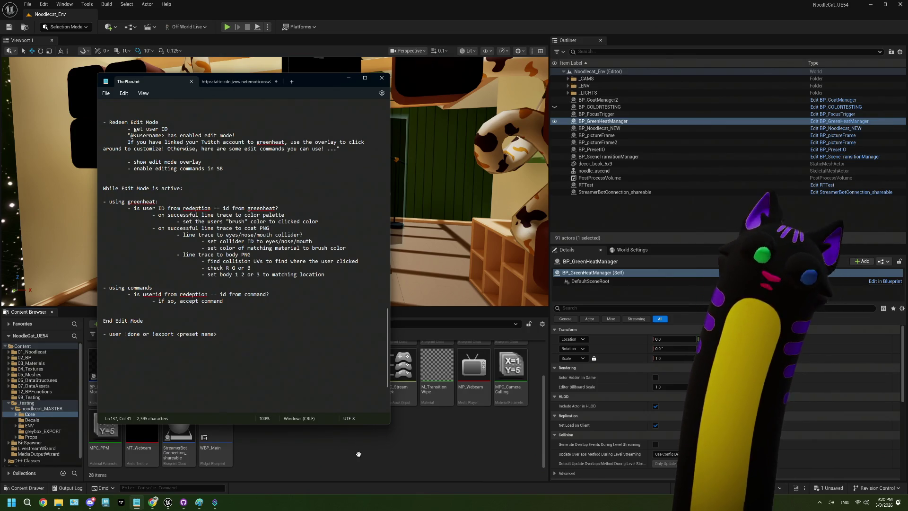
- Return to Unreal and open the BP_GreenHeatManager blueprint from the Content Browser
click(411, 453)
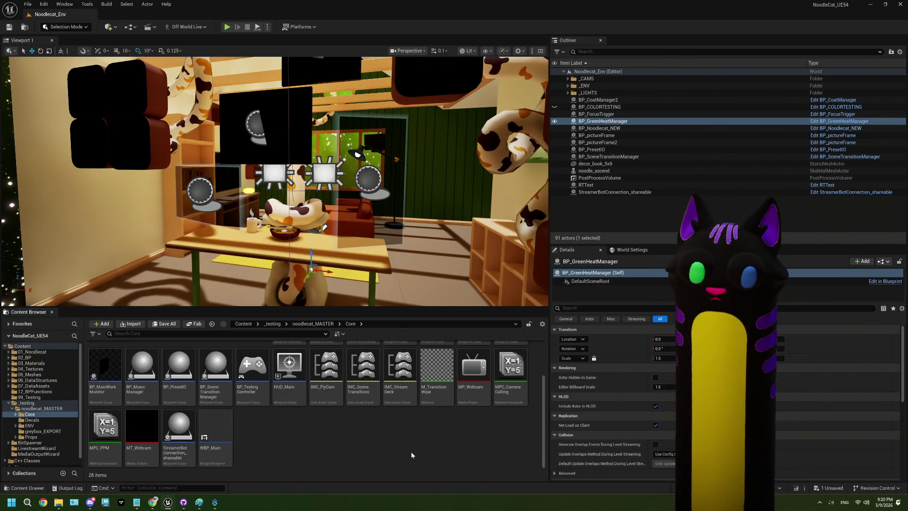
scroll(335, 438, up, 2)
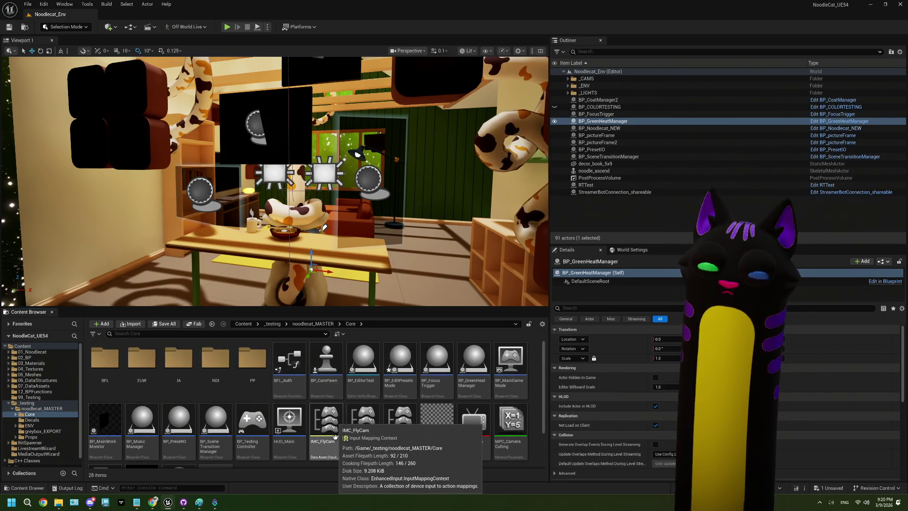
double_click(475, 372)
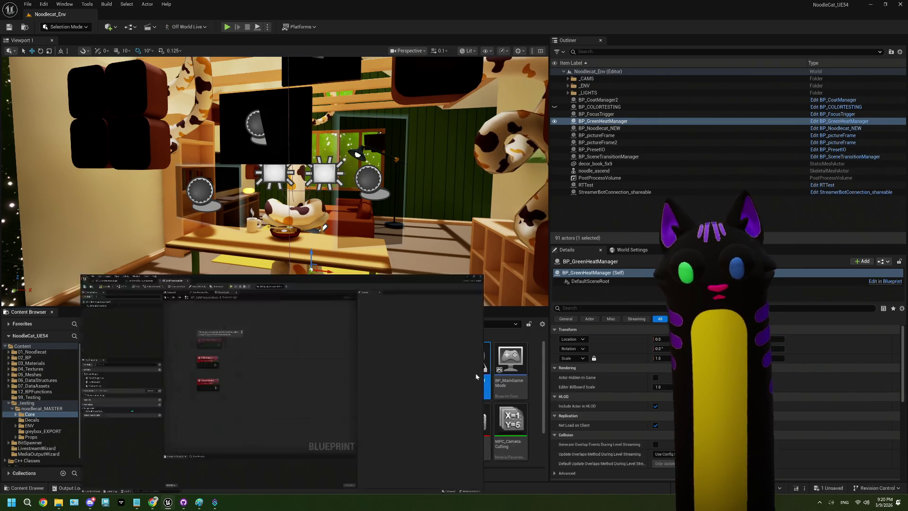
- Delete the Print String node from the event graph and select the lower Get Field node
mouse_move(282, 238)
mouse_down()
mouse_move(345, 324)
mouse_move(349, 285)
mouse_move(296, 217)
mouse_up()
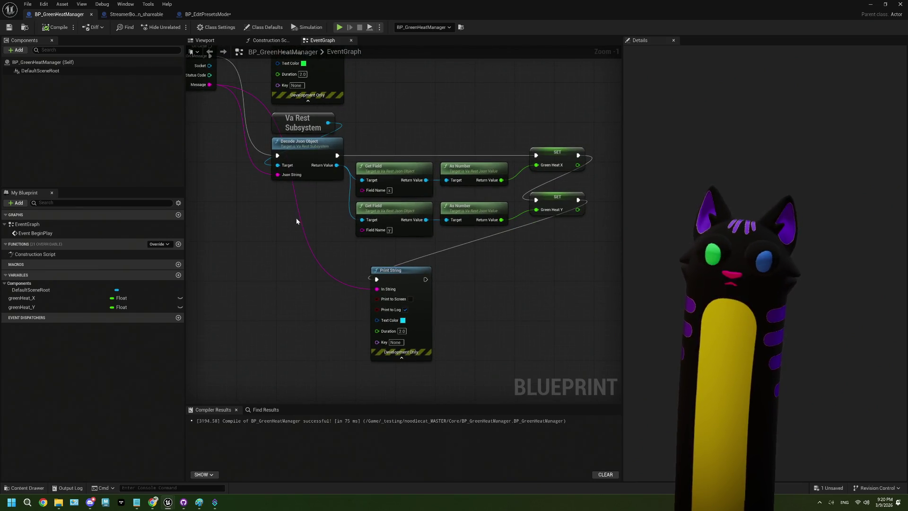
drag(360, 262, 334, 256)
mouse_move(384, 277)
mouse_down()
mouse_move(478, 291)
mouse_move(459, 271)
mouse_move(424, 300)
mouse_move(317, 310)
mouse_up()
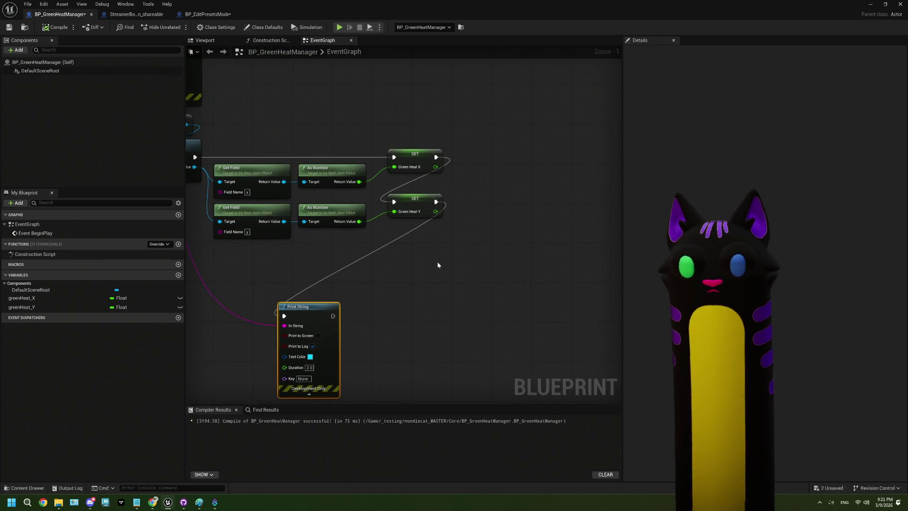
drag(310, 287, 384, 311)
key(Delete)
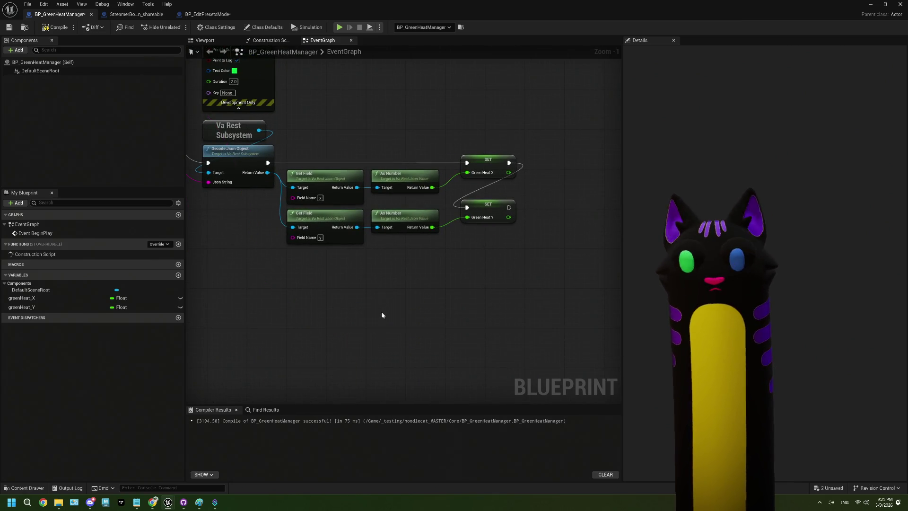
mouse_move(372, 270)
mouse_down()
mouse_move(365, 298)
mouse_move(410, 310)
mouse_move(342, 306)
mouse_move(273, 273)
mouse_up()
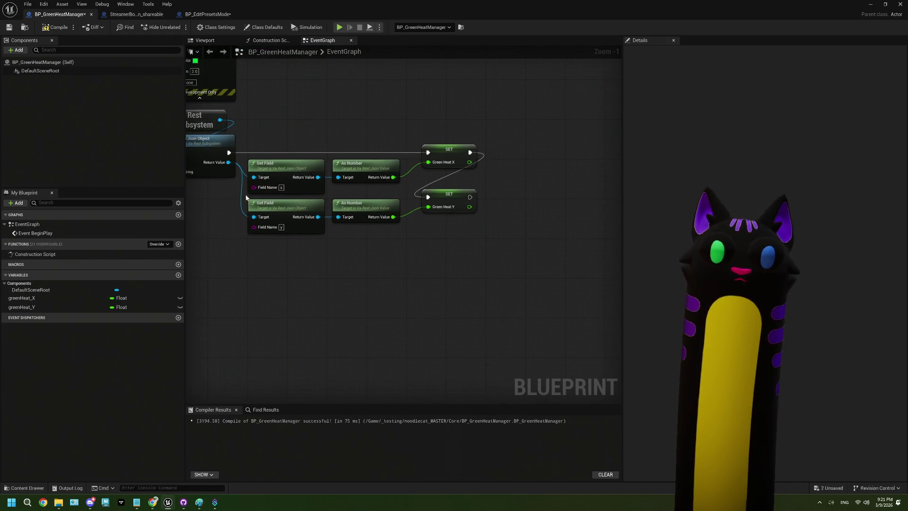
click(297, 230)
- Duplicate the Get Field node, wire it to the decoded Json object, and set its field name to id
key(ctrl+c)
key(ctrl+v)
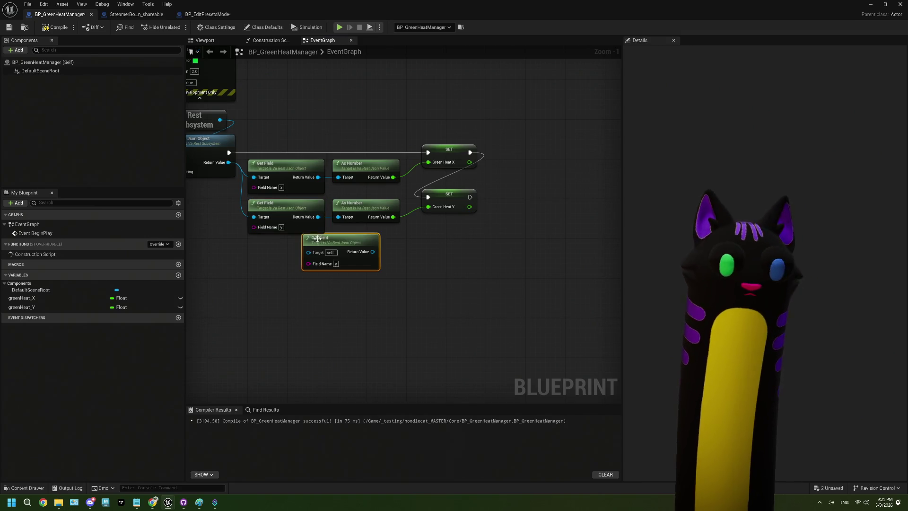
drag(342, 247, 286, 249)
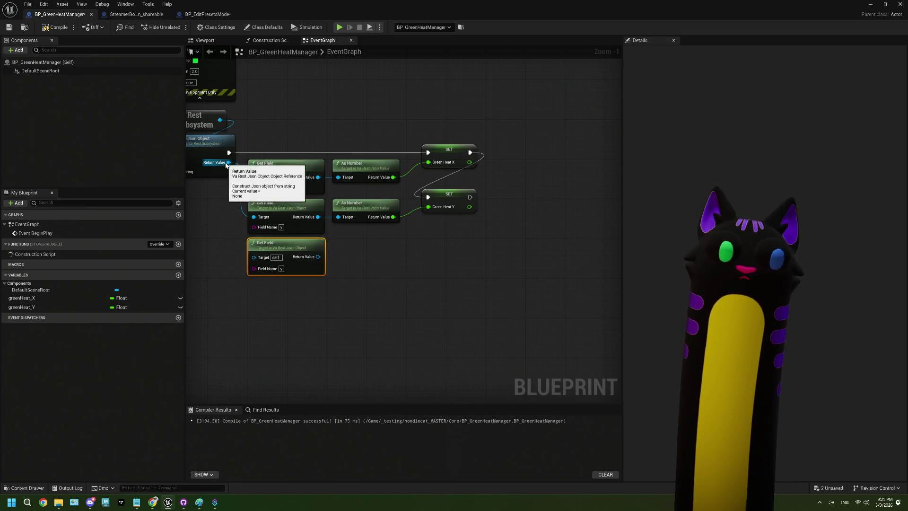
drag(229, 162, 254, 257)
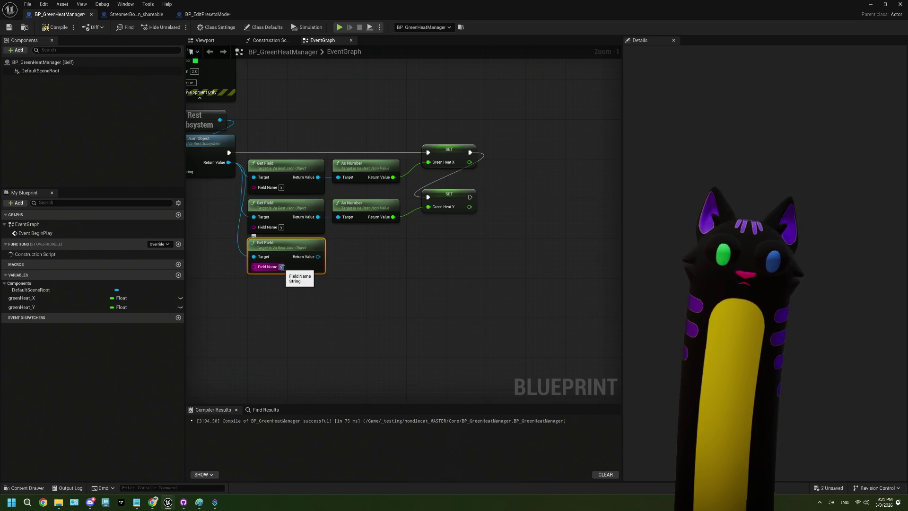
click(283, 266)
text(id)
key(Return)
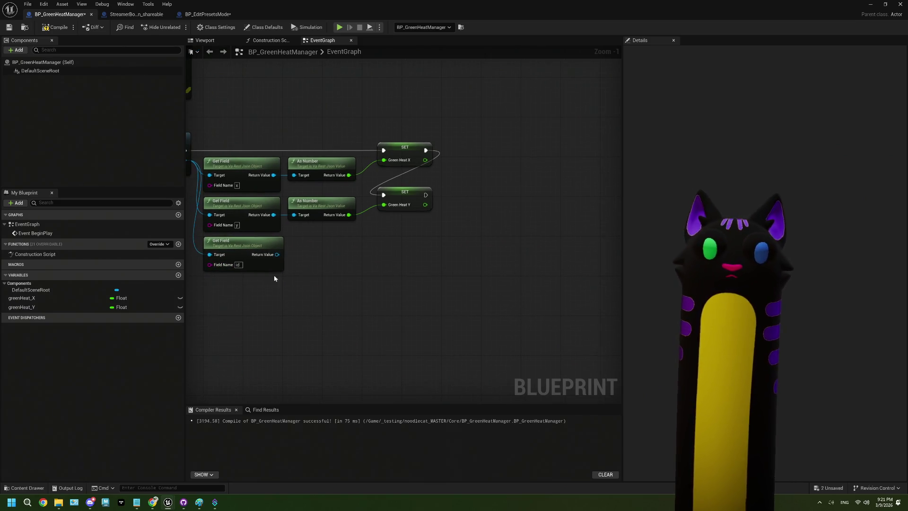
- Convert the id result to a string, store it in a new greenheat_userId variable, chained after Green Heat Y
drag(277, 254, 299, 263)
text(string)
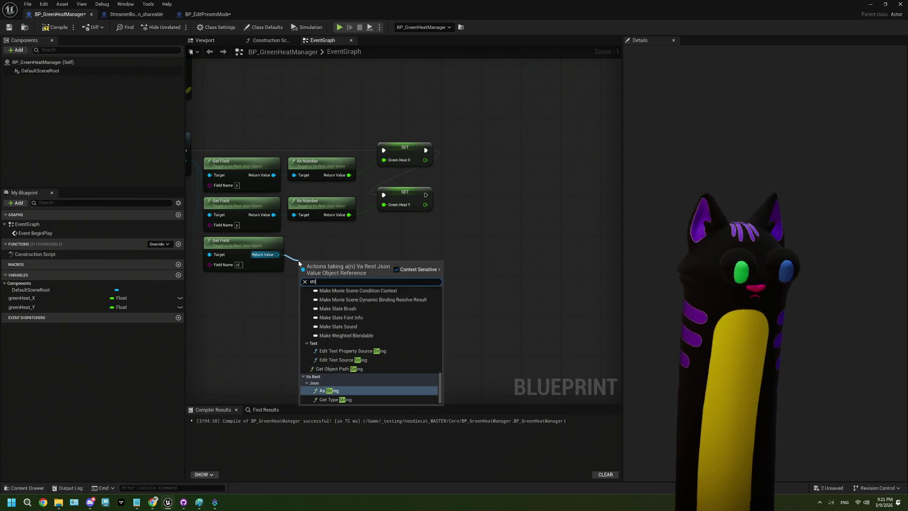
click(342, 391)
mouse_move(329, 266)
mouse_down()
mouse_move(323, 247)
mouse_move(376, 256)
mouse_up()
click(415, 300)
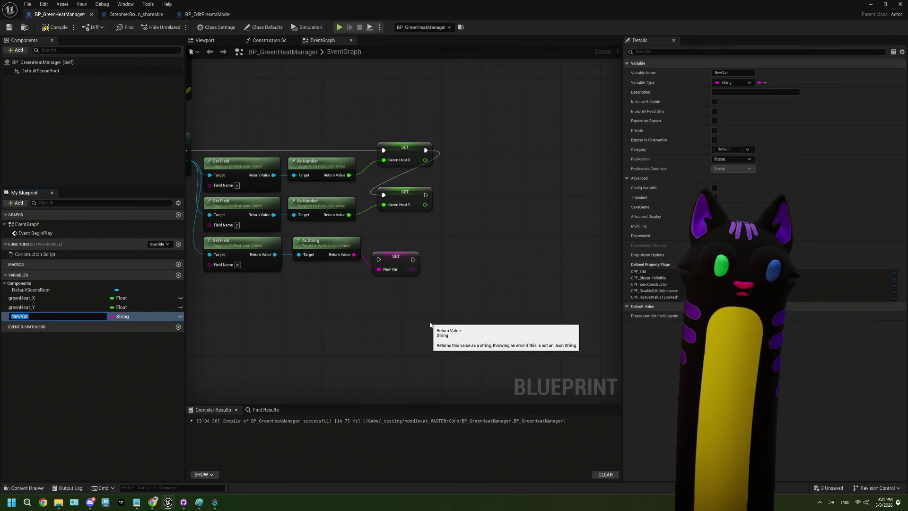
text(userID)
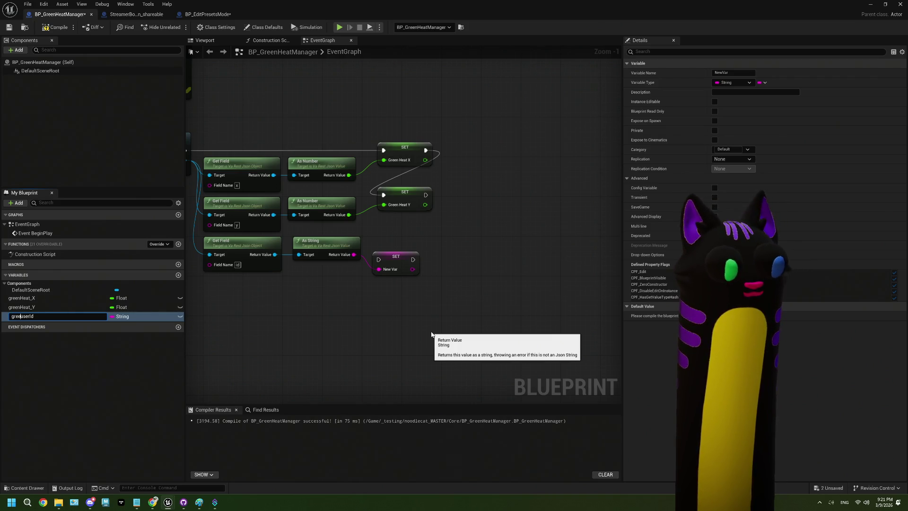
text(heat_)
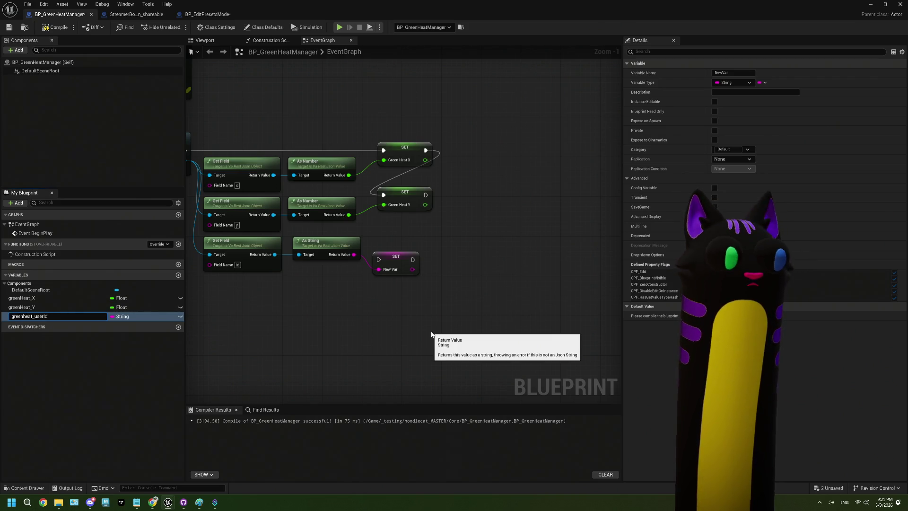
key(Return)
mouse_move(427, 194)
mouse_down()
mouse_move(378, 259)
mouse_move(402, 247)
mouse_up()
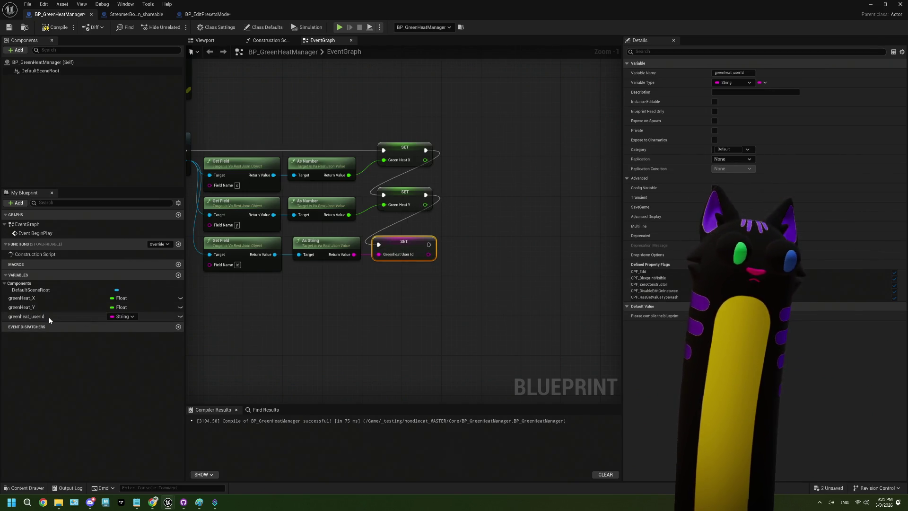
- Rename the variable from greenheat_userId to greenHeat_userId
click(32, 317)
click(31, 318)
key(End)
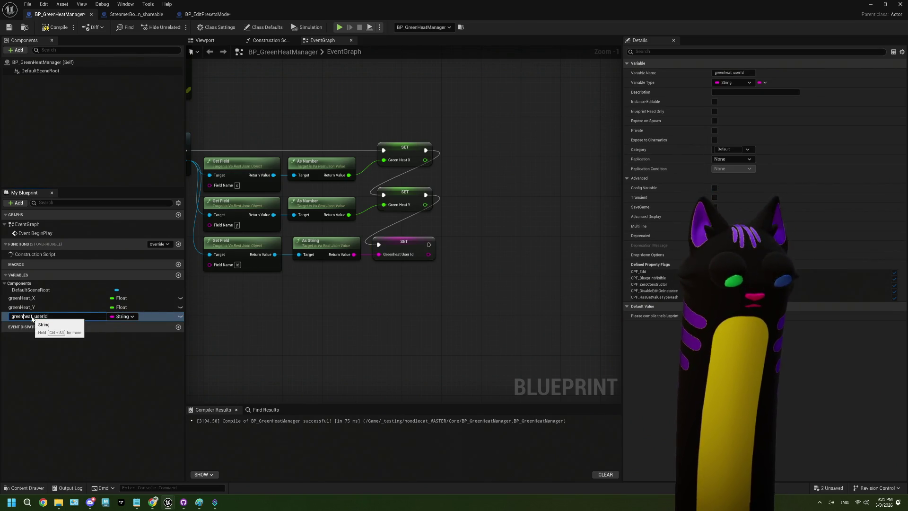
key(BackSpace)
text(H)
key(Return)
drag(379, 282, 487, 289)
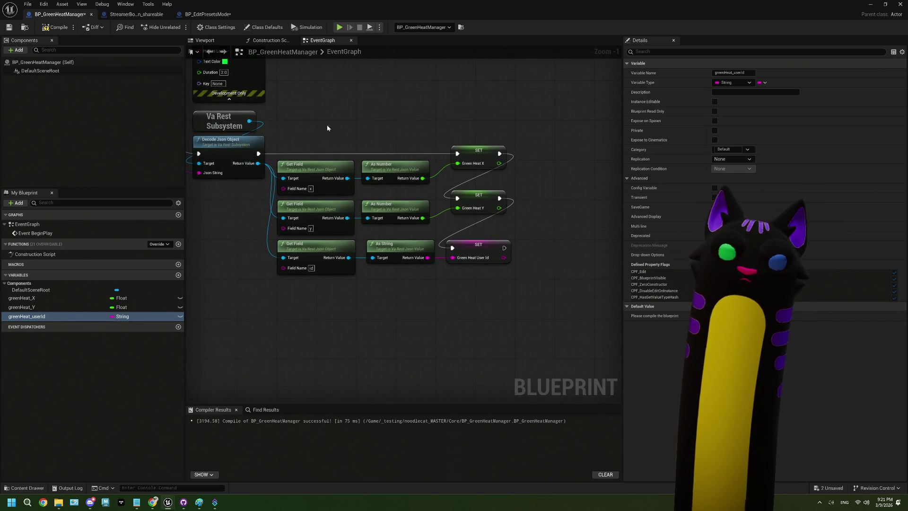
- Select the Green Heat X and Y SET nodes and compile the blueprint
drag(484, 166, 488, 201)
drag(521, 294, 488, 223)
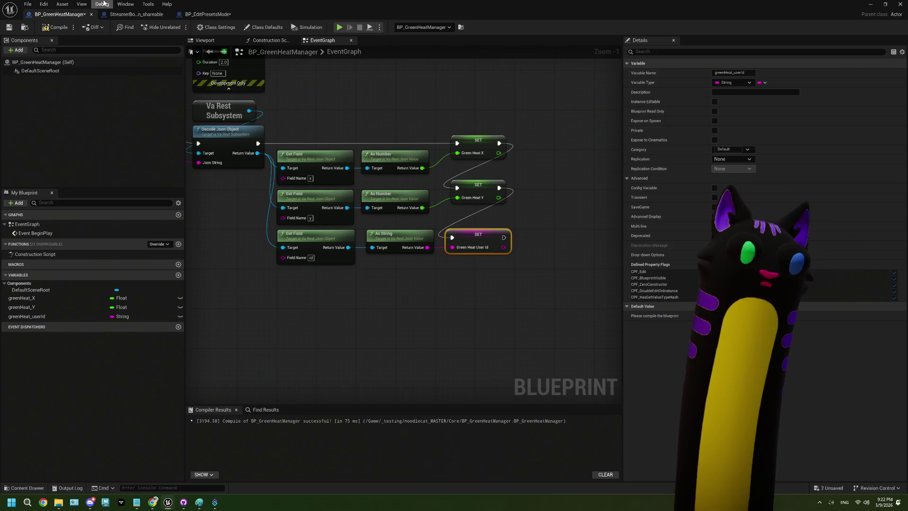
click(55, 29)
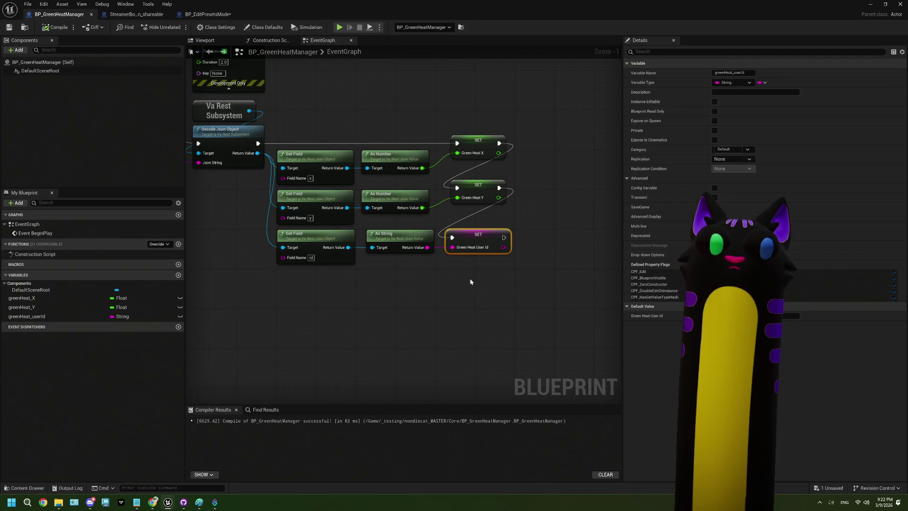
- Inspect the graph and box-select all three SET nodes to check the x, y and id wiring
scroll(473, 280, down, 2)
drag(393, 306, 452, 317)
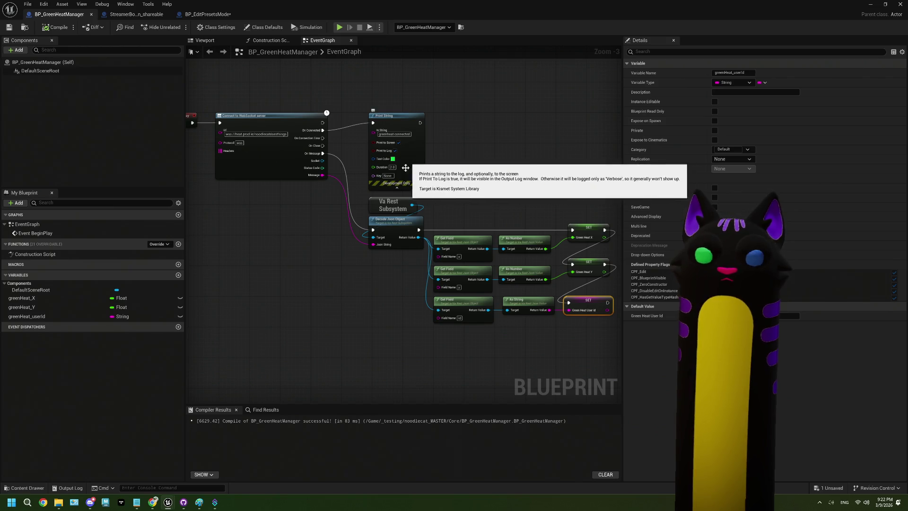
drag(483, 201, 378, 162)
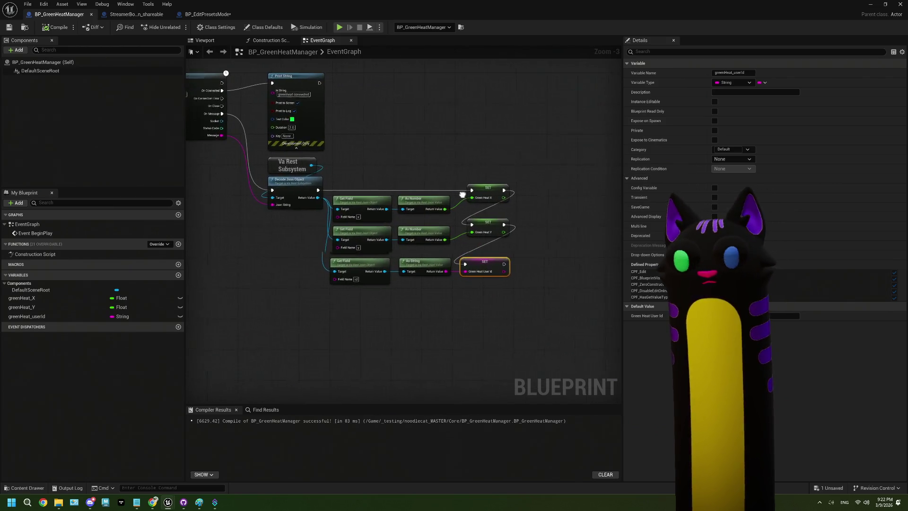
drag(462, 162, 511, 337)
mouse_move(472, 128)
mouse_down()
mouse_move(538, 365)
mouse_move(502, 353)
mouse_up()
drag(490, 303, 479, 267)
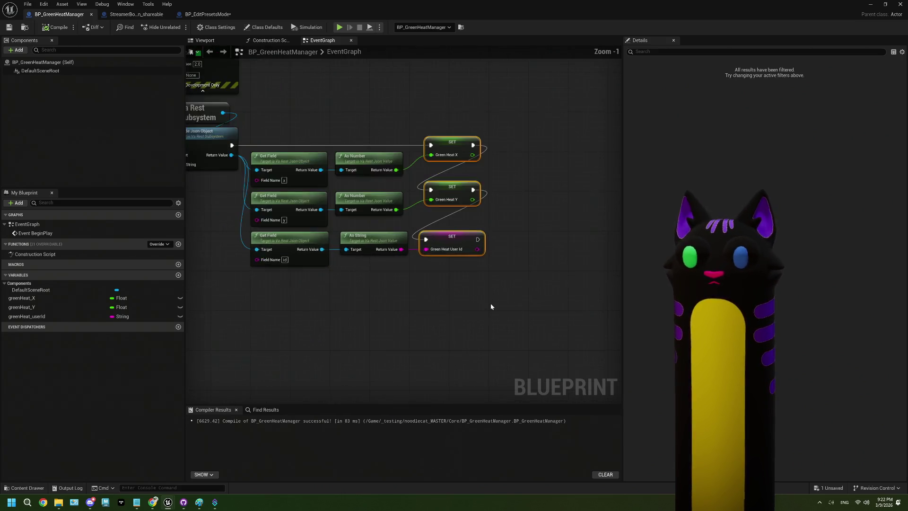
drag(490, 303, 501, 339)
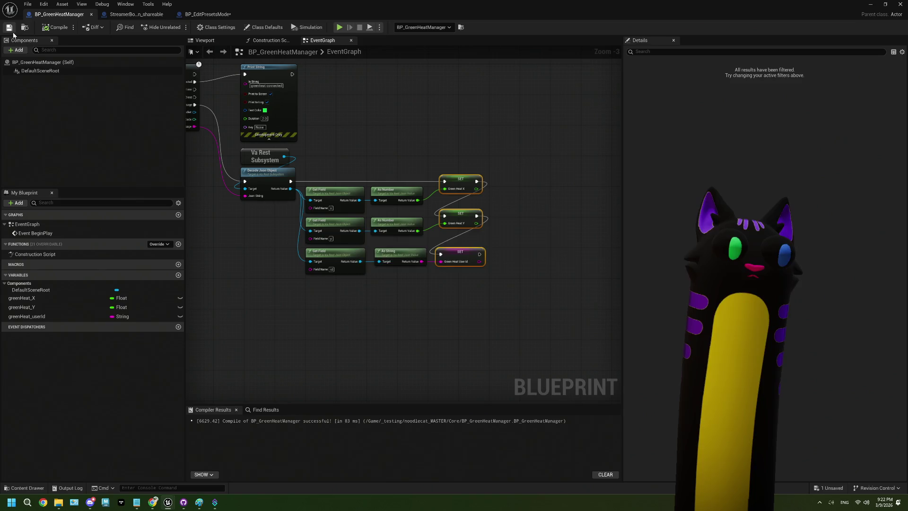
- Save BP_EditPresetsMode, rename its CustomEvent node to On, and go back to BP_GreenHeatManager
click(207, 14)
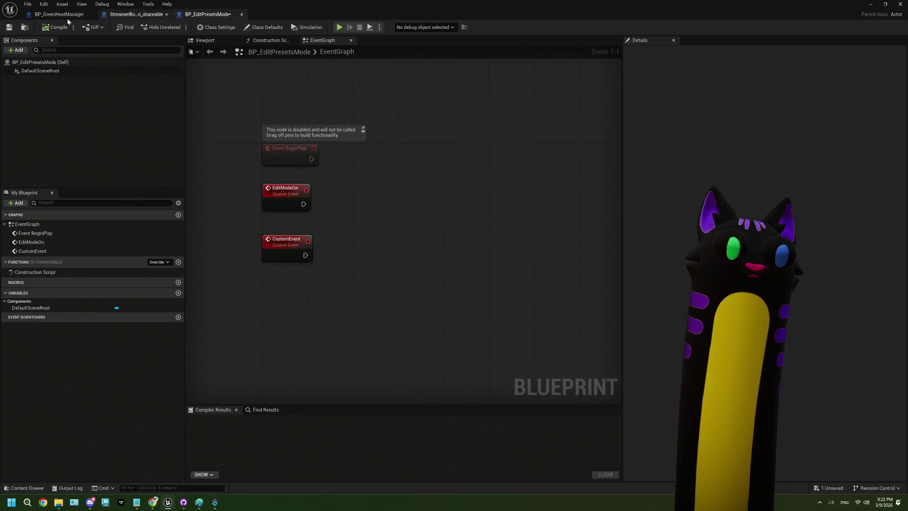
click(9, 27)
click(277, 241)
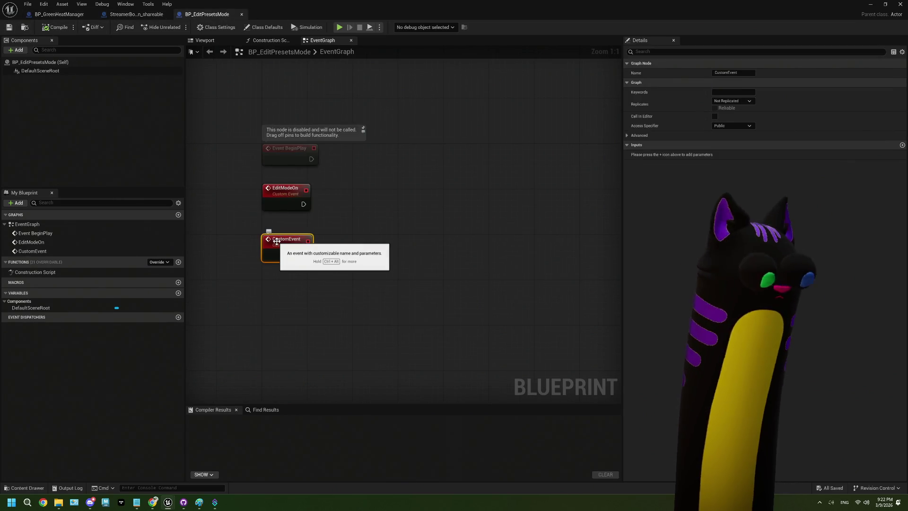
double_click(276, 241)
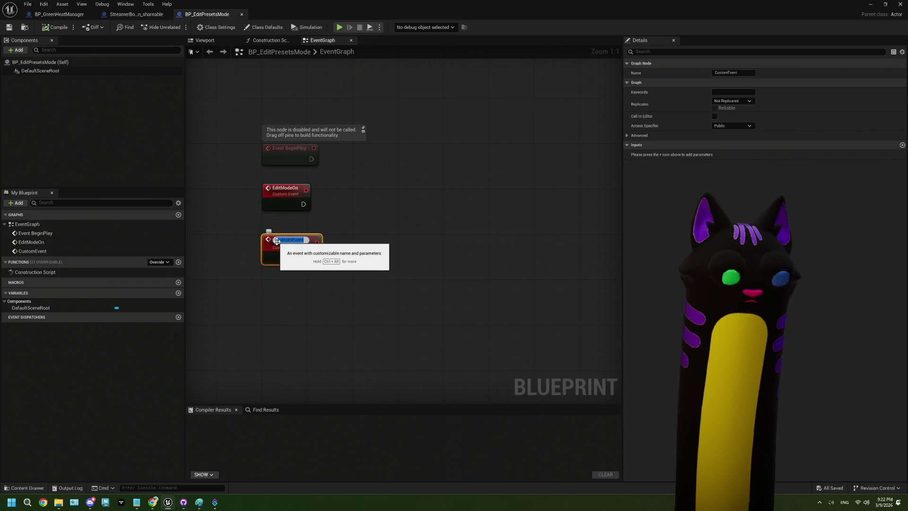
key(BackSpace)
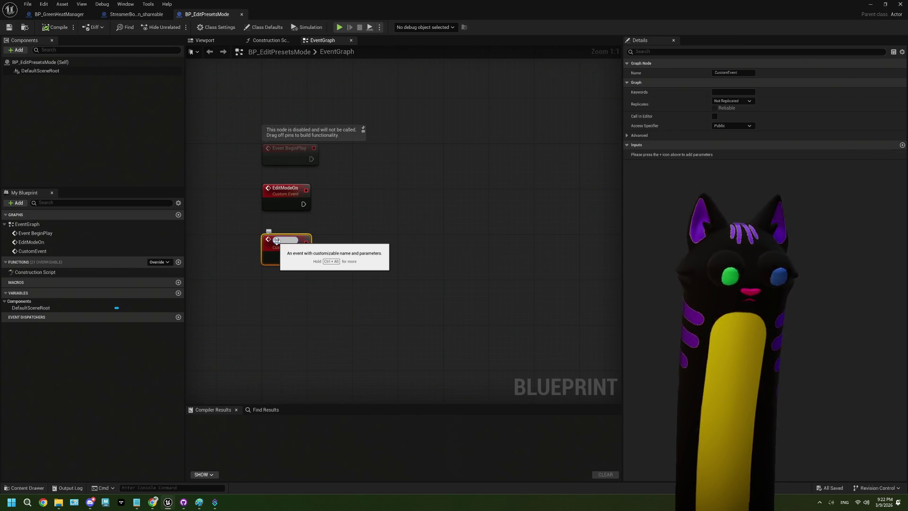
text(On)
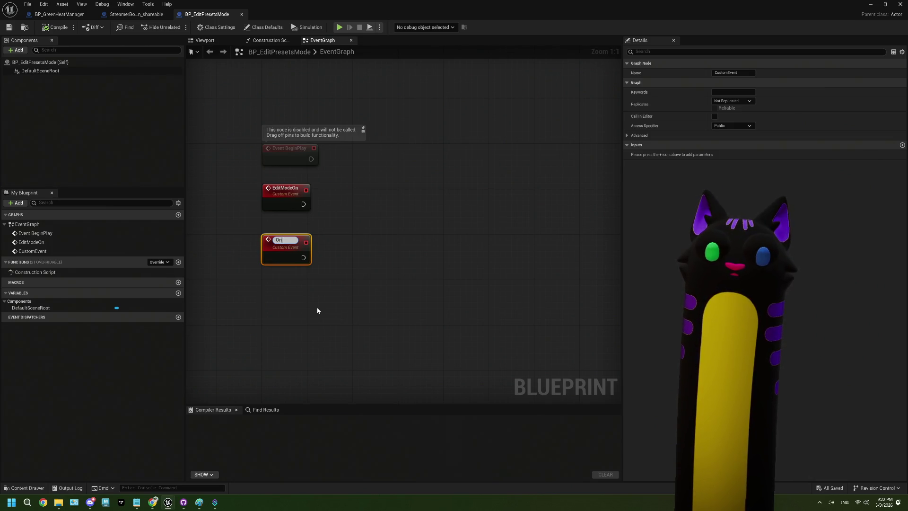
click(317, 310)
click(68, 14)
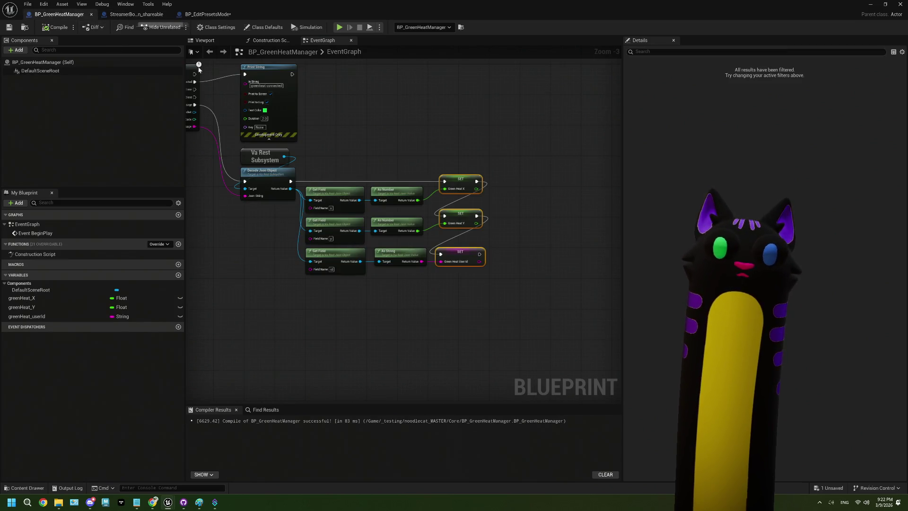
- Create an onGreenHeatClickReceived event dispatcher and place a Call node for it after the greenHeat_userId SET
drag(507, 267, 412, 261)
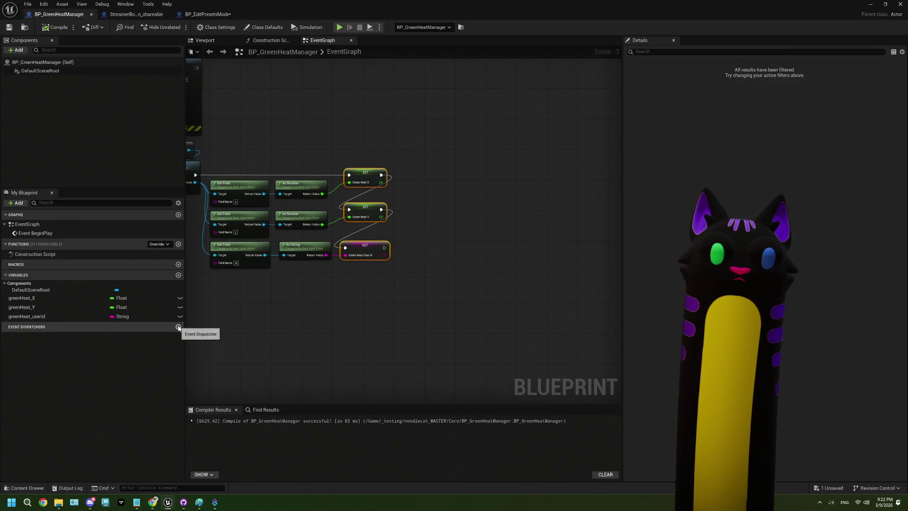
click(179, 327)
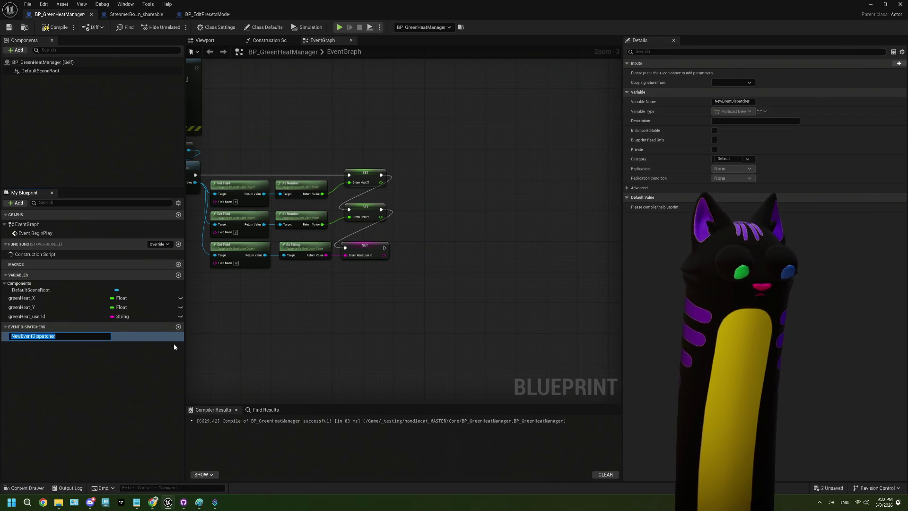
text(onGreenH)
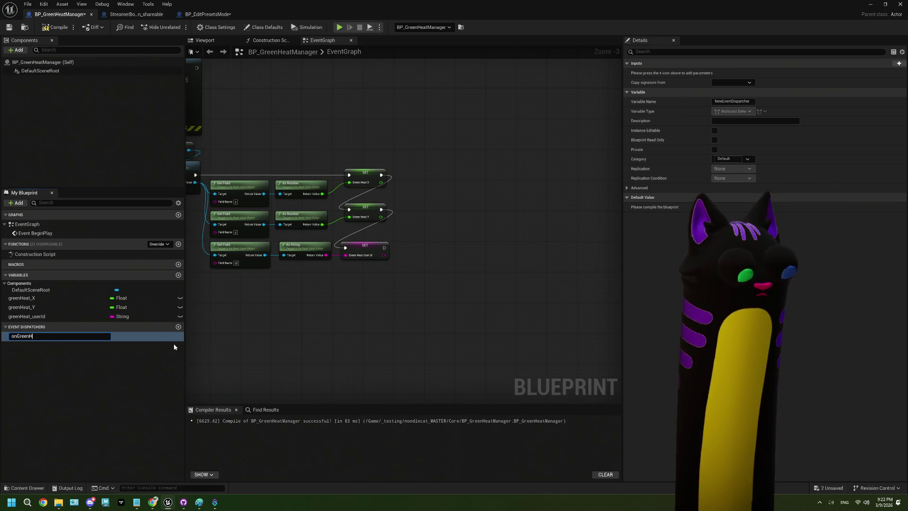
text(eatClic)
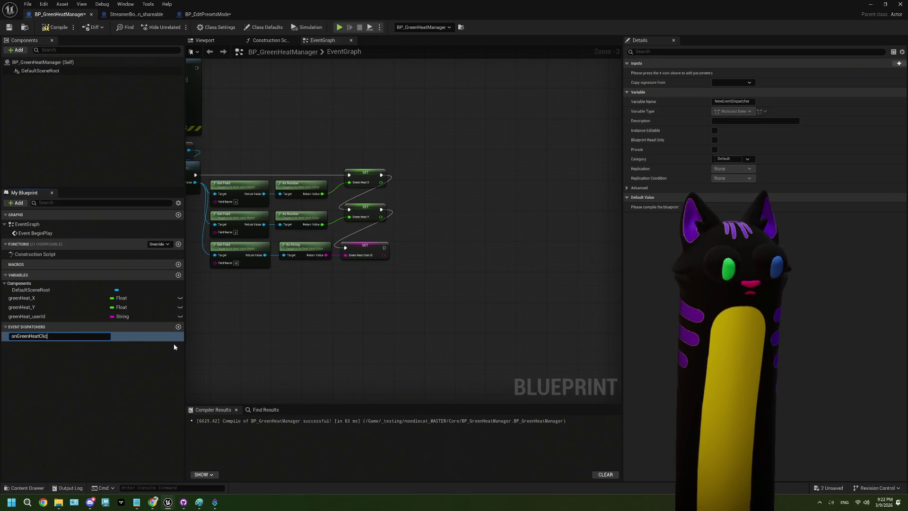
text(kReceiv)
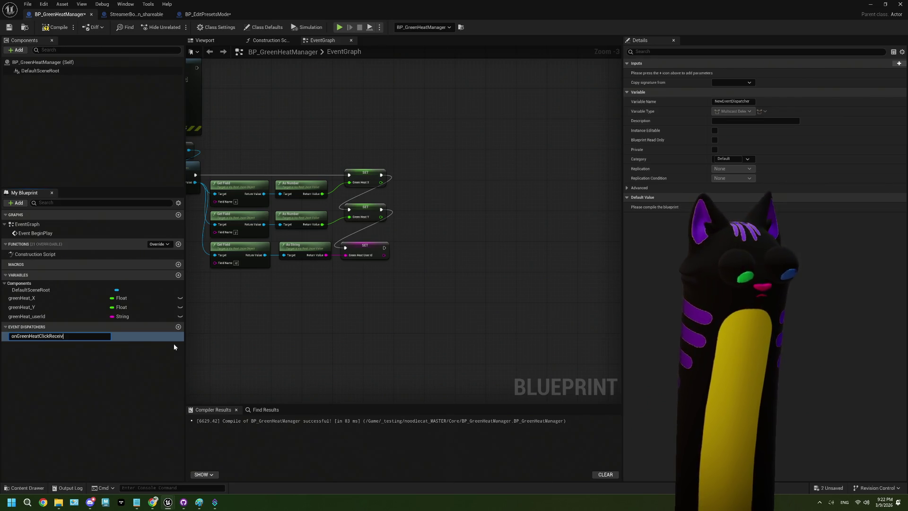
text(ed)
key(Return)
scroll(353, 317, up, 1)
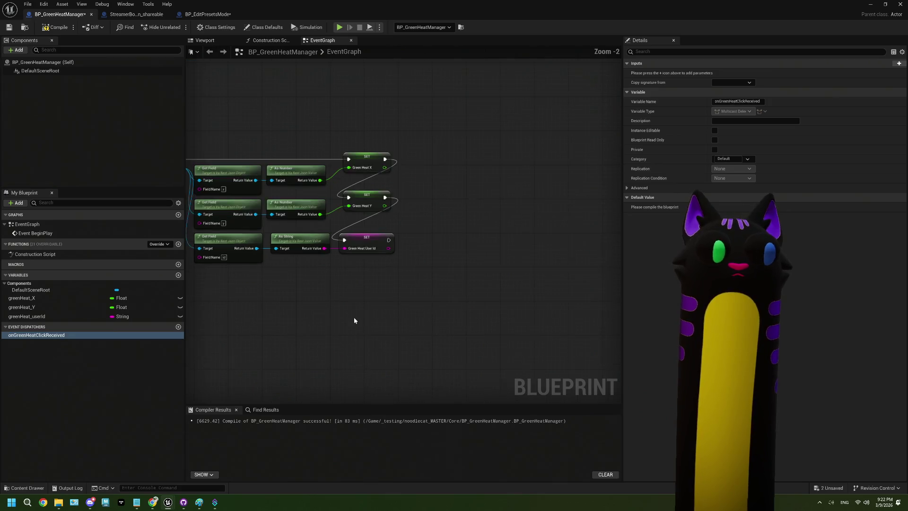
mouse_move(98, 338)
mouse_down()
mouse_move(185, 341)
mouse_move(320, 268)
mouse_move(323, 276)
mouse_up()
click(336, 286)
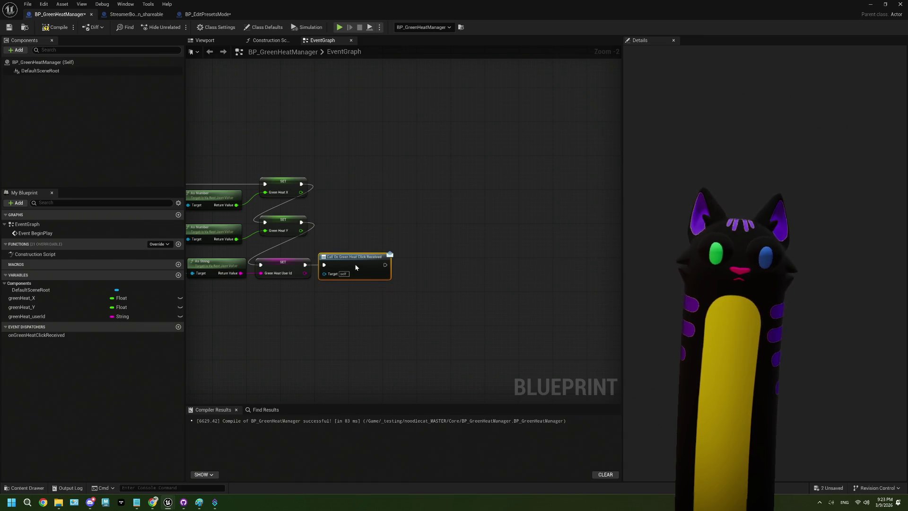
- Save BP_GreenHeatManager, then in BP_EditPresetsMode delete the On event node and move EditModeOn lower
click(9, 27)
click(208, 14)
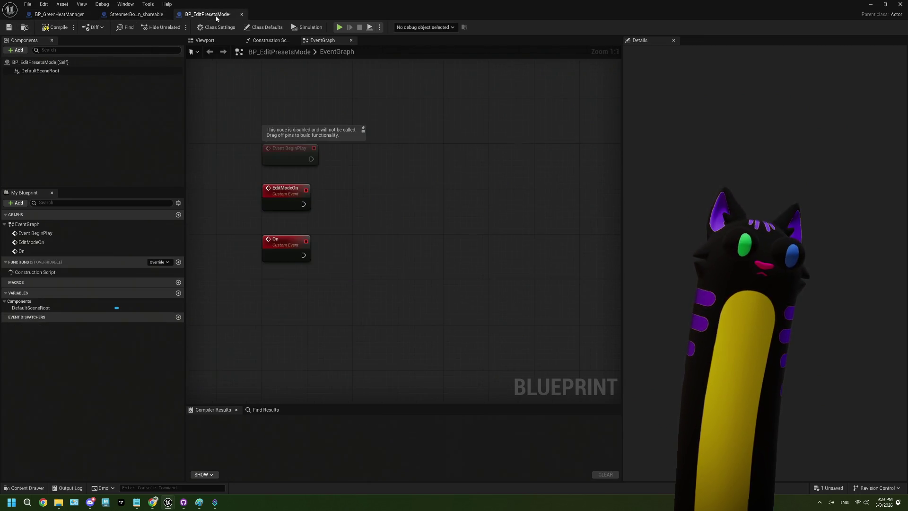
click(262, 241)
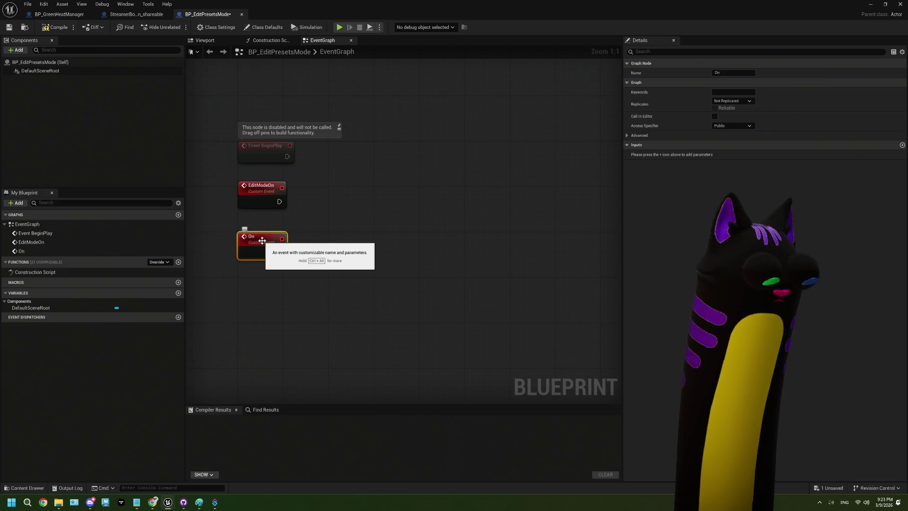
key(Delete)
drag(237, 205, 243, 284)
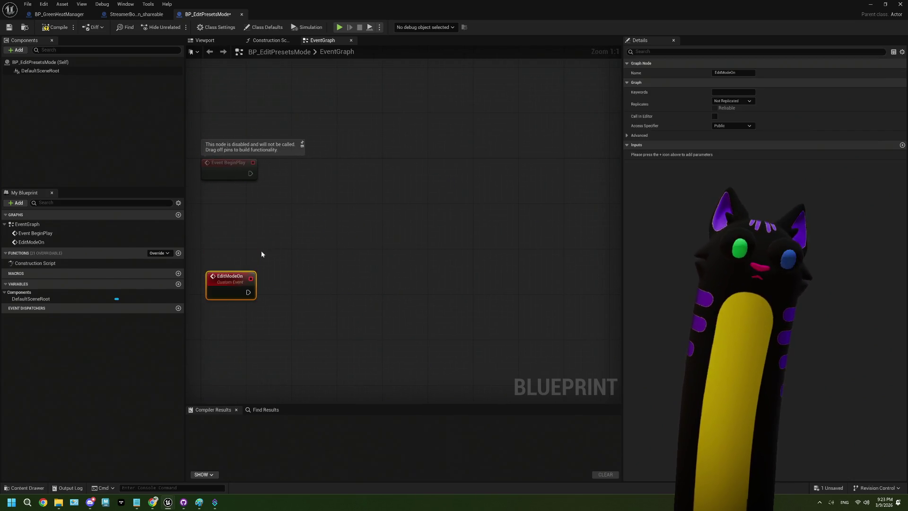
- Run a Get Actor Of Class node from Event BeginPlay with Actor Class set to BP_GreenHeatManager
drag(347, 188, 347, 188)
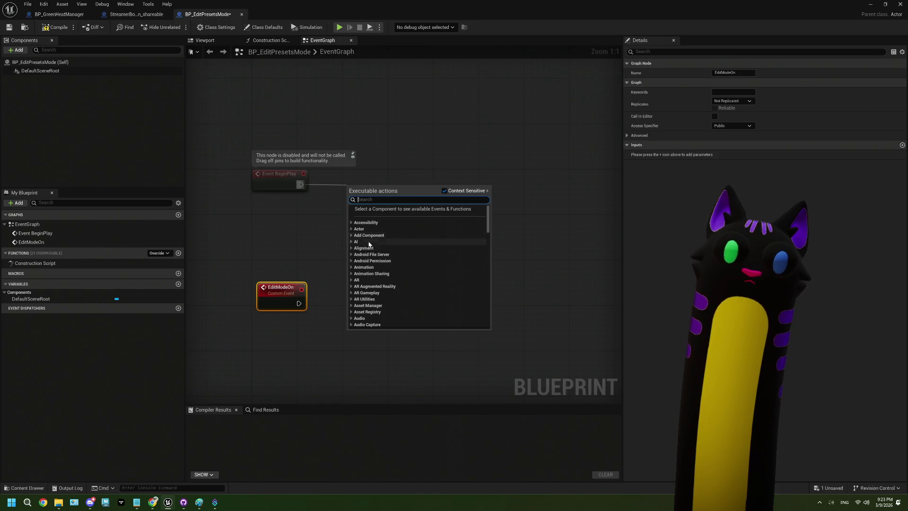
text(get)
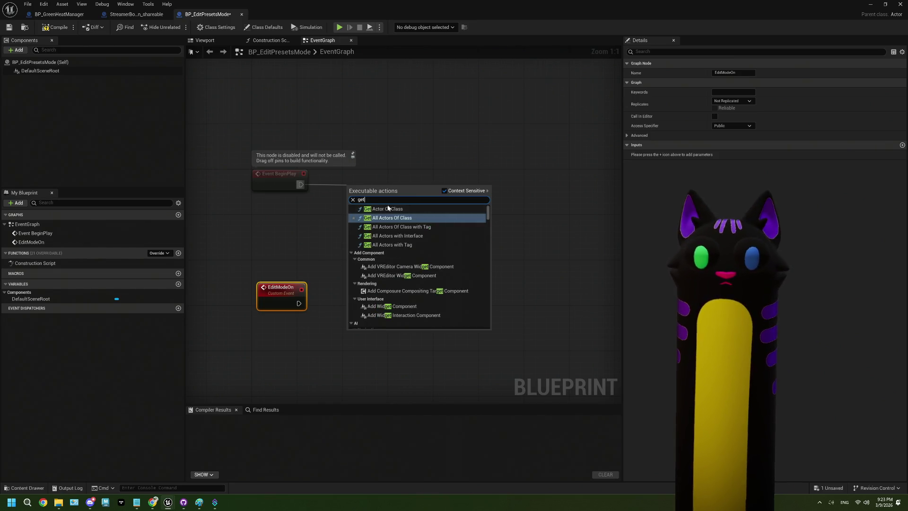
click(383, 208)
click(374, 216)
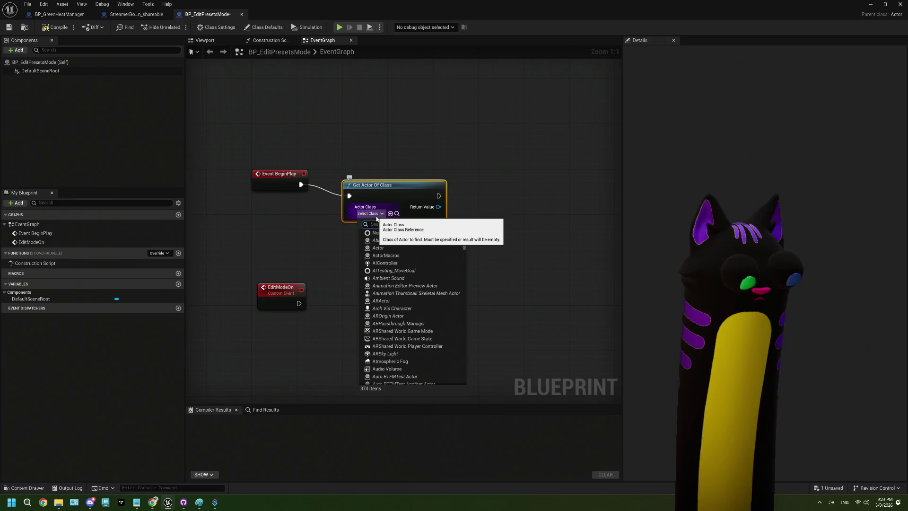
text(manag)
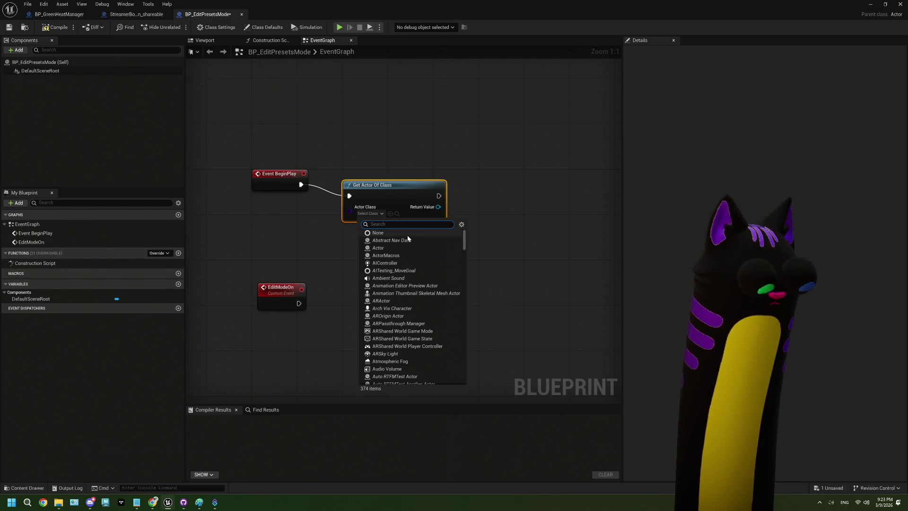
text(eenh)
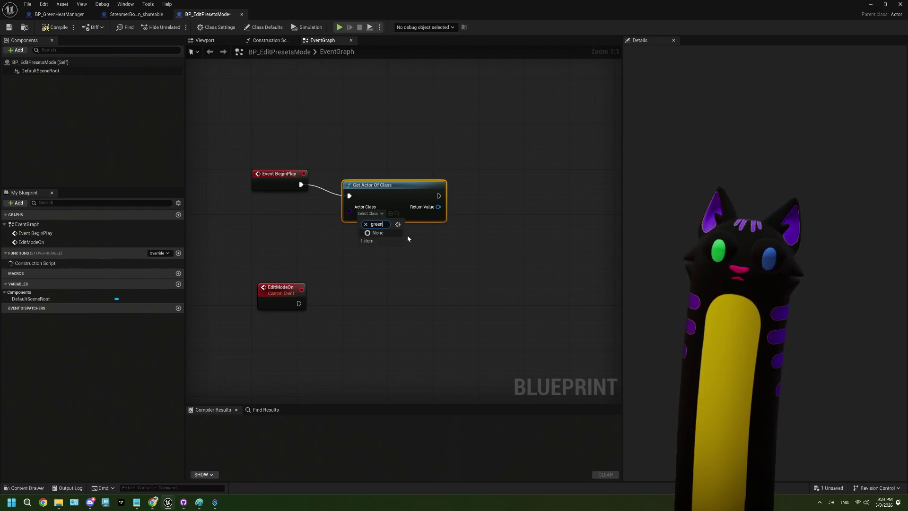
click(408, 241)
drag(387, 186, 375, 175)
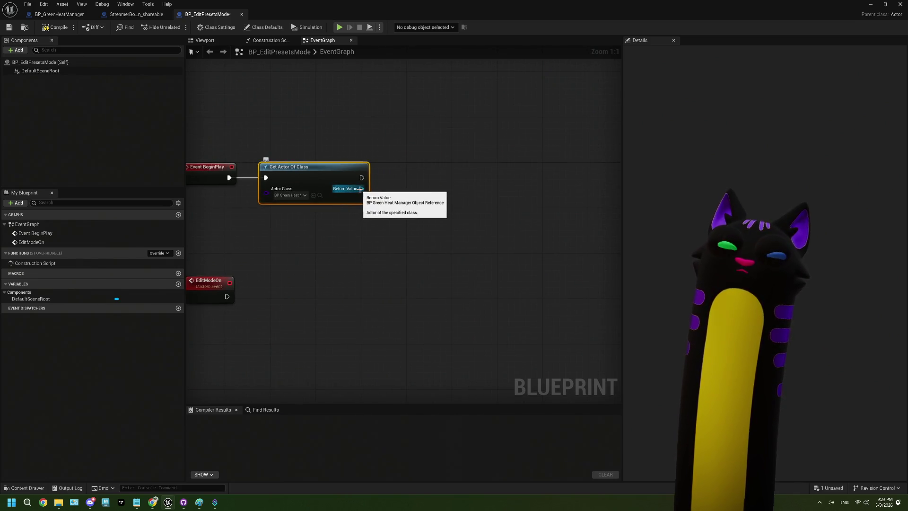
drag(361, 189, 385, 194)
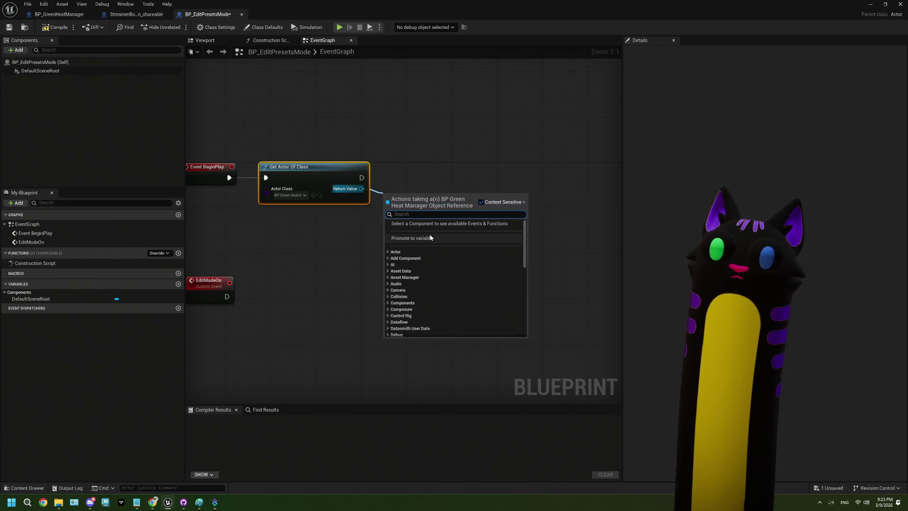
- Promote the Get Actor Of Class return value to a new variable named BP_GreenHeatManager
click(432, 239)
text(BP_GreenHeatManage)
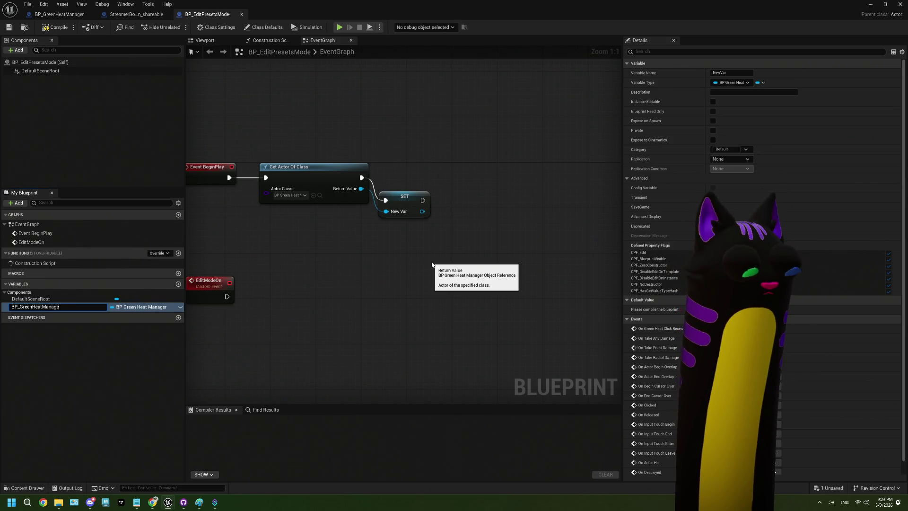
text(r)
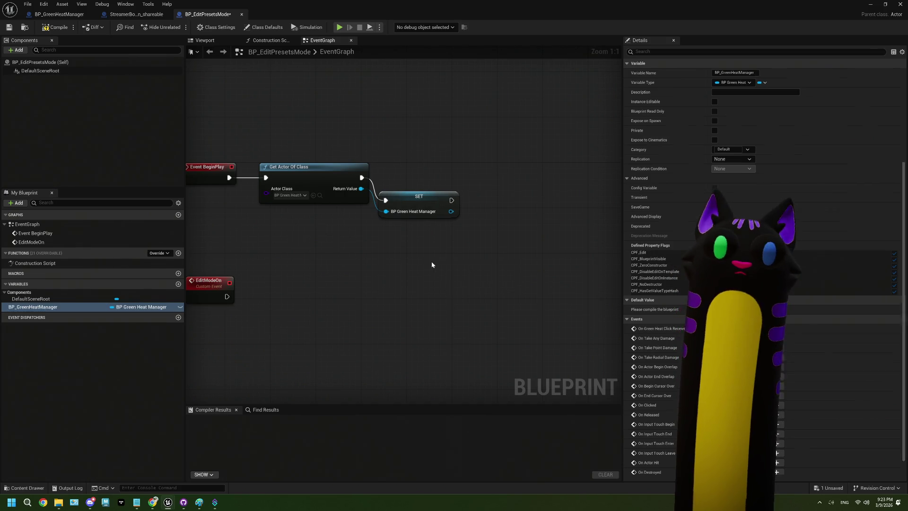
key(Return)
drag(411, 204, 411, 182)
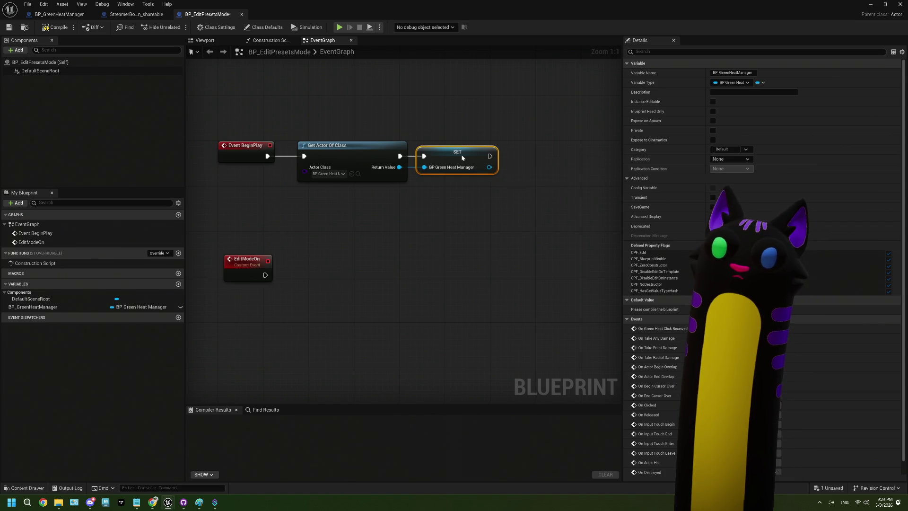
drag(412, 167, 431, 201)
text(bin)
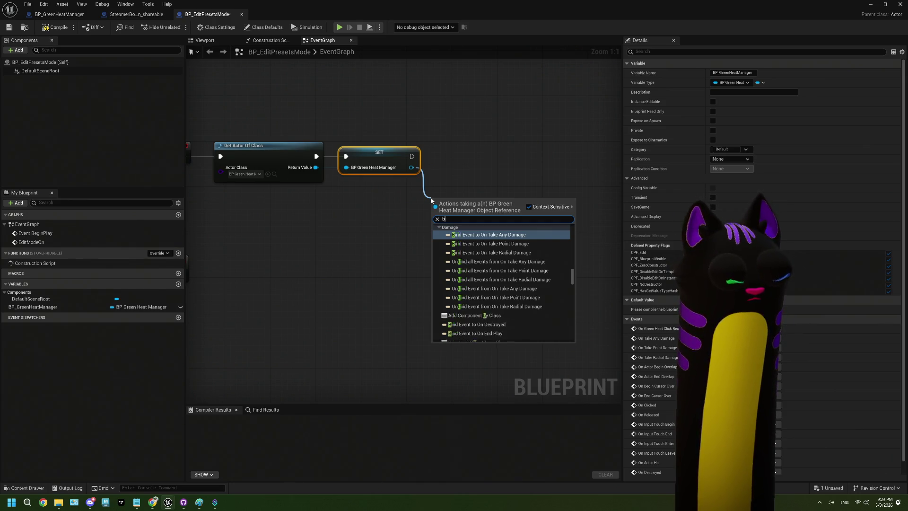
- Add a Bind Event to On Green Heat Click Received after SET, with a custom event named OnClick
key(BackSpace)
key(BackSpace)
key(BackSpace)
text(recei)
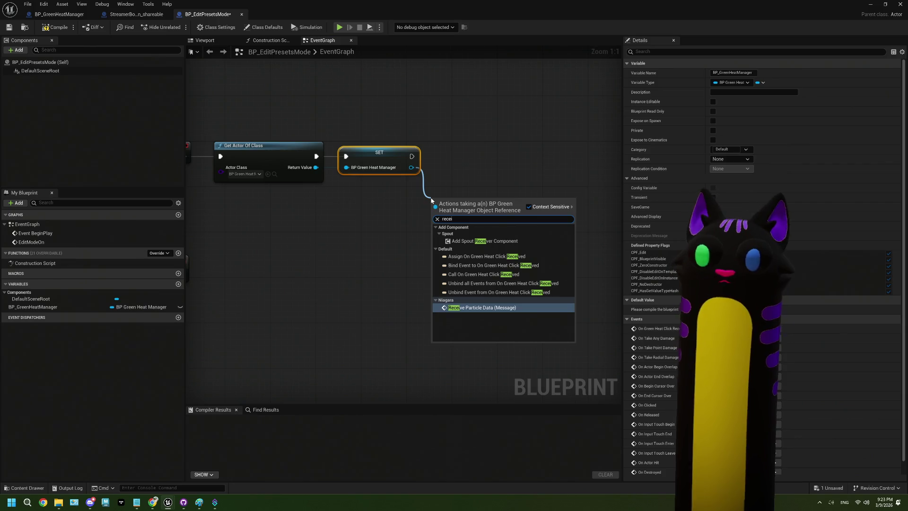
click(488, 270)
mouse_move(466, 210)
mouse_down()
mouse_move(473, 160)
mouse_move(401, 216)
mouse_up()
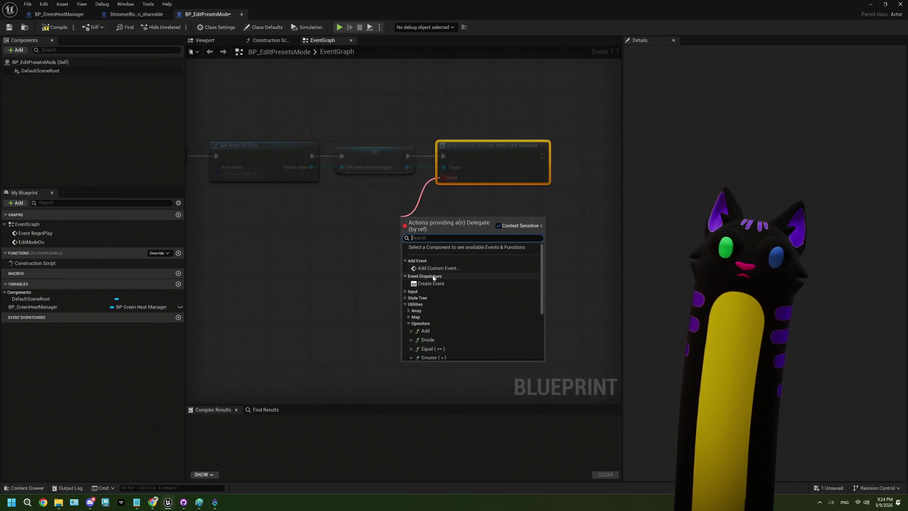
click(437, 268)
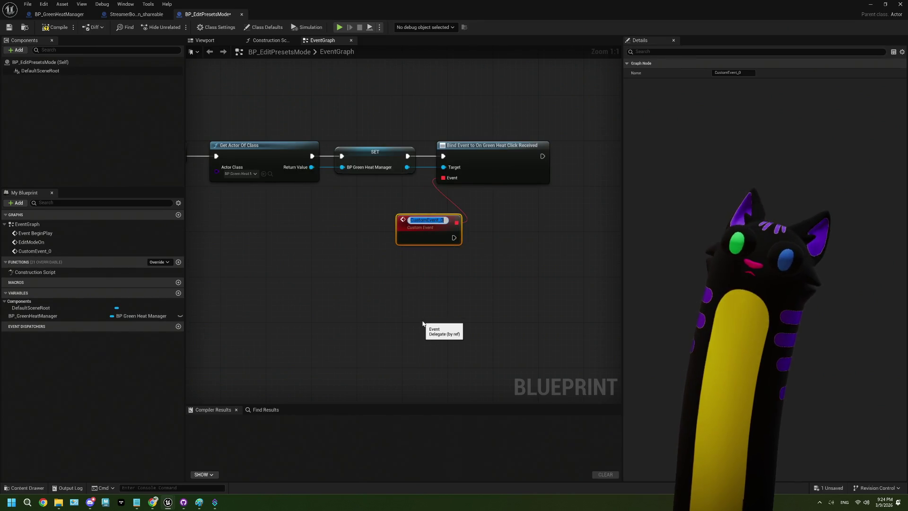
text(0)
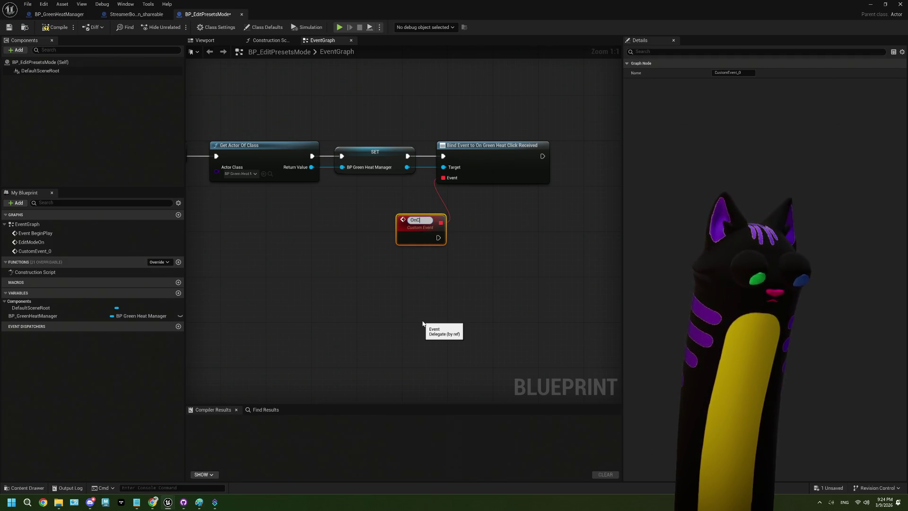
click(422, 323)
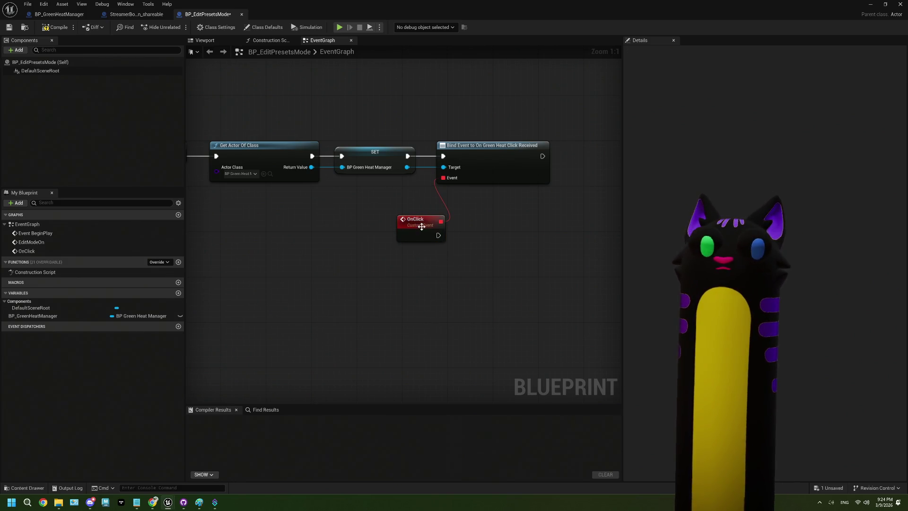
mouse_move(423, 223)
mouse_down()
mouse_move(388, 210)
mouse_move(438, 227)
mouse_move(323, 246)
mouse_up()
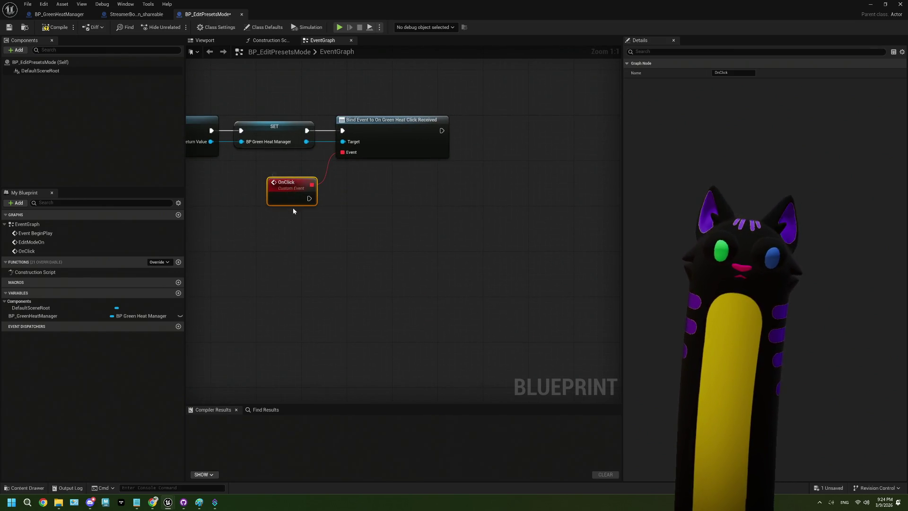
mouse_move(327, 222)
mouse_down()
mouse_move(308, 219)
mouse_move(362, 180)
mouse_up()
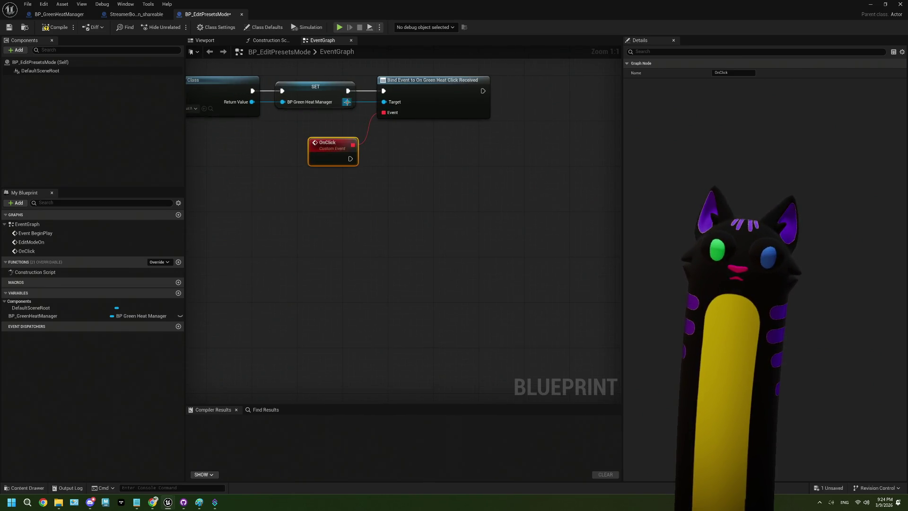
- Place a BP_GreenHeatManager variable getter beneath the OnClick event
click(31, 317)
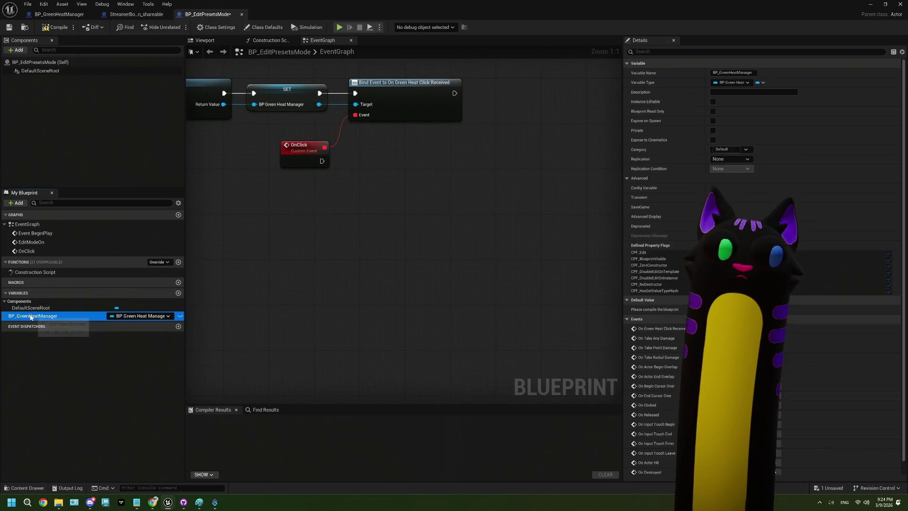
drag(31, 317, 249, 199)
click(284, 206)
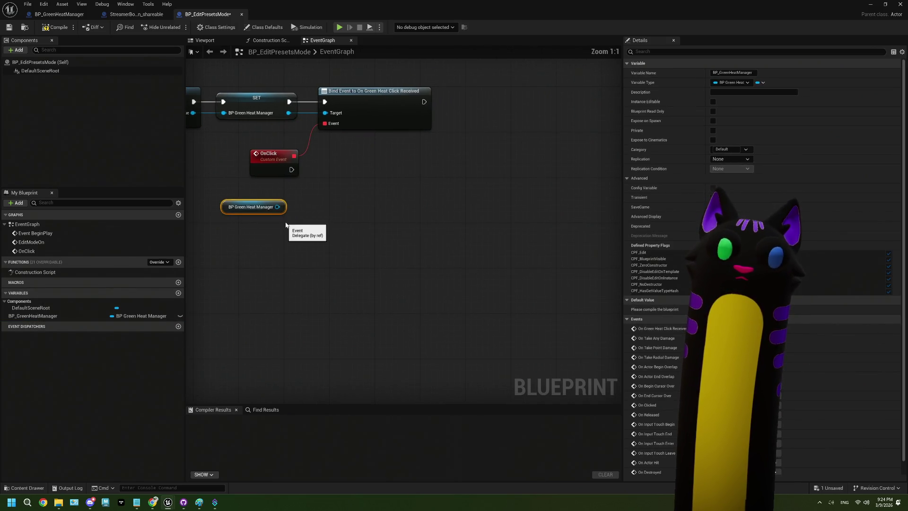
click(275, 165)
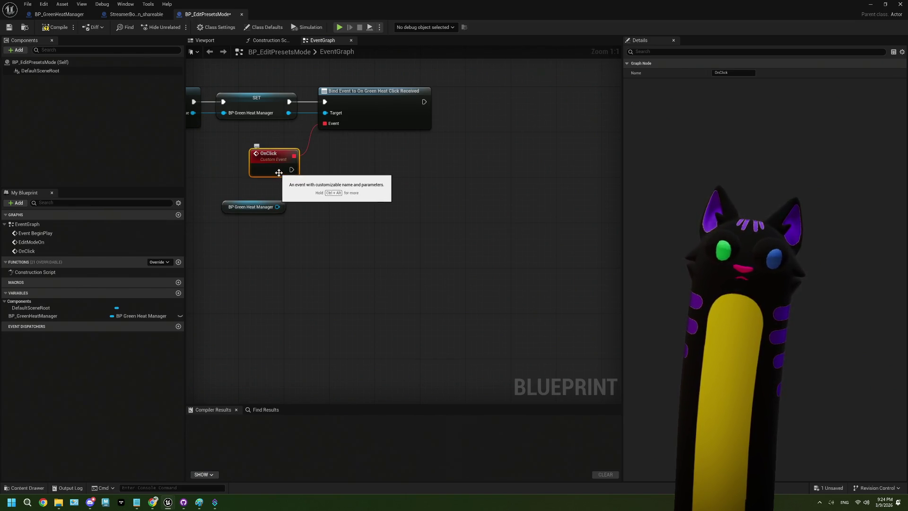
drag(268, 203, 279, 191)
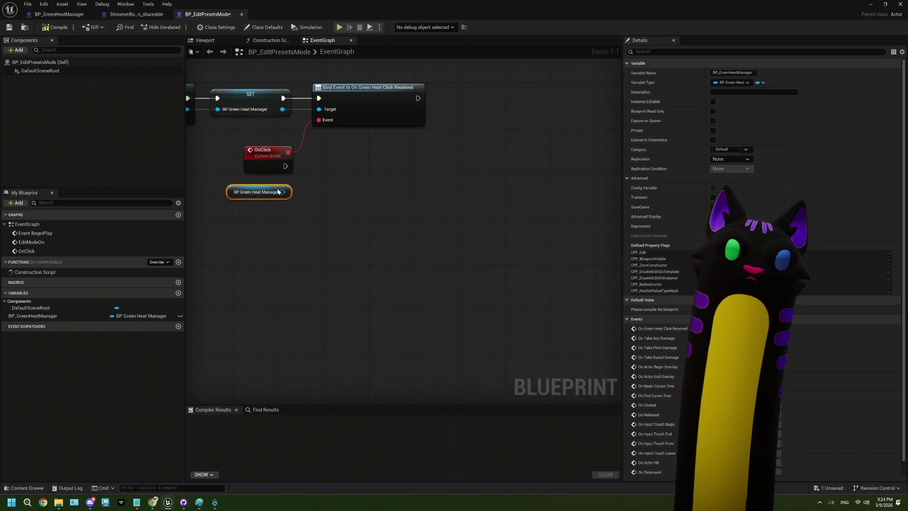
- In BP_GreenHeatManager, select the onGreenHeatClickReceived dispatcher to edit its details
click(59, 15)
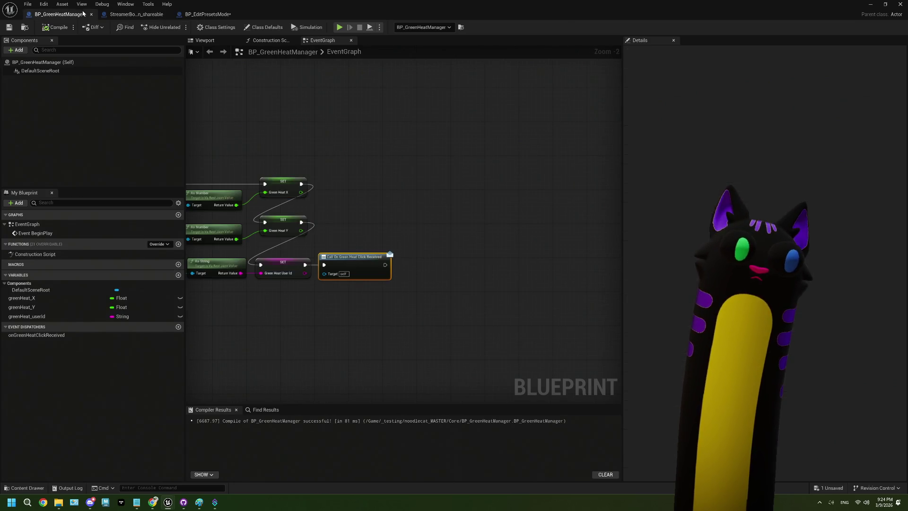
click(56, 335)
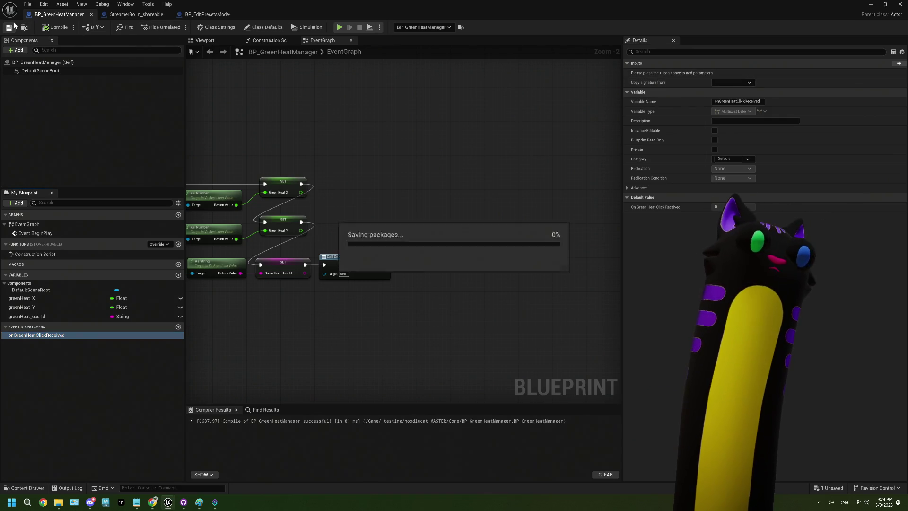
click(206, 14)
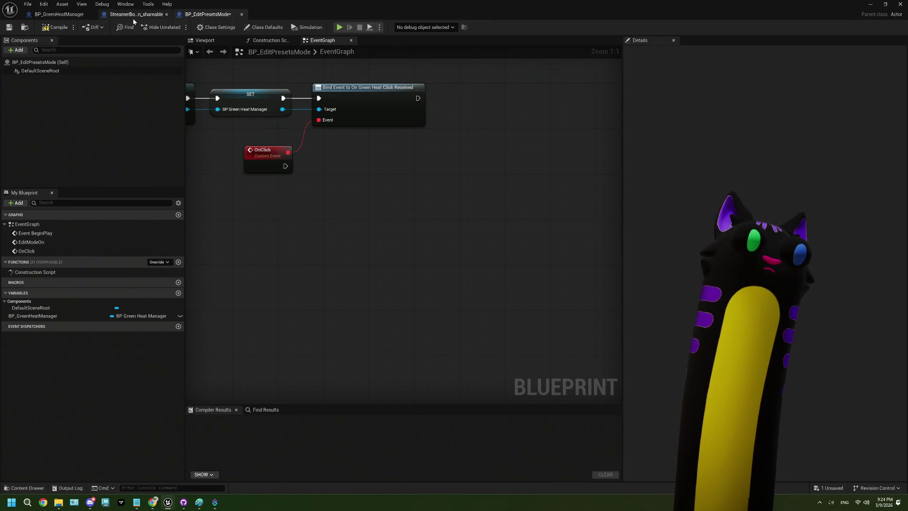
click(58, 15)
click(369, 256)
scroll(369, 255, up, 2)
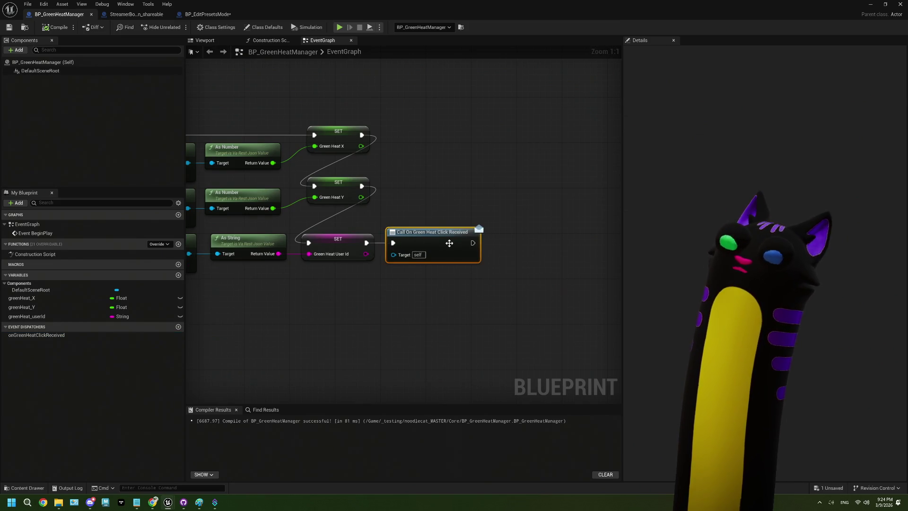
click(27, 338)
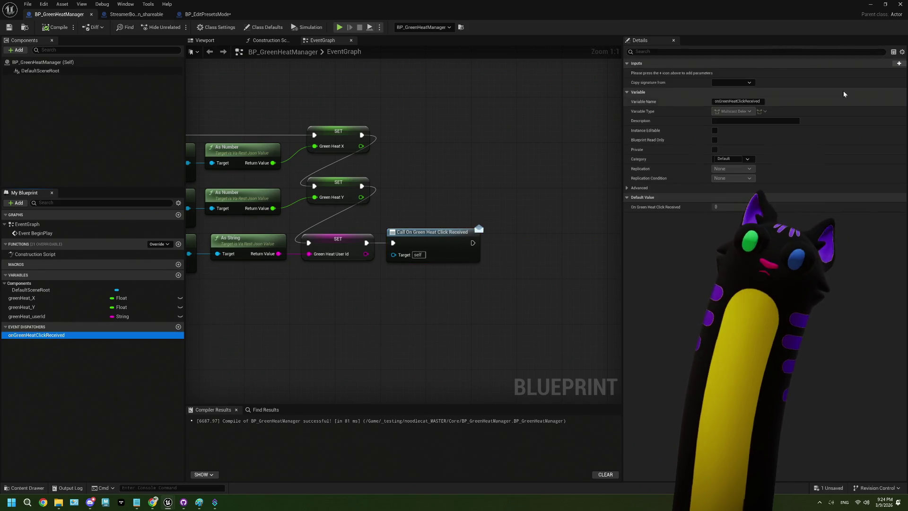
- Give the dispatcher three inputs: two Floats and one String
click(899, 63)
click(737, 73)
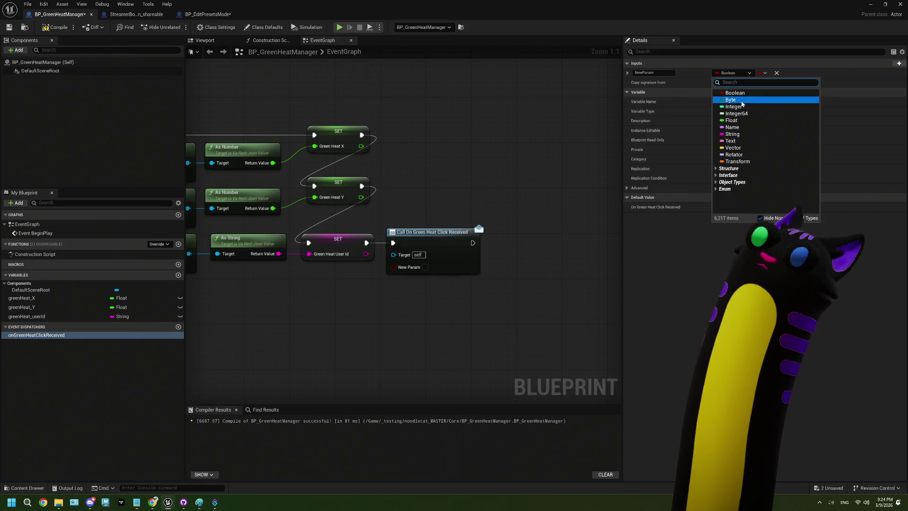
click(738, 139)
click(899, 63)
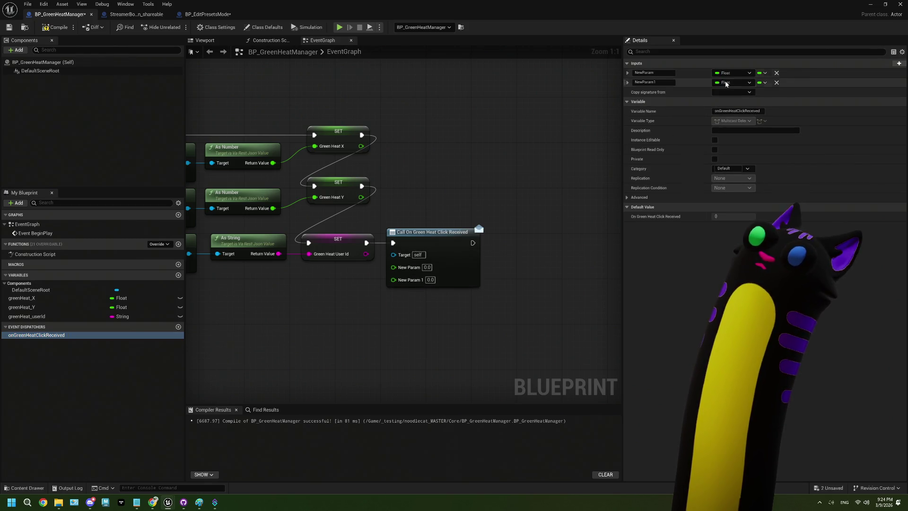
click(895, 64)
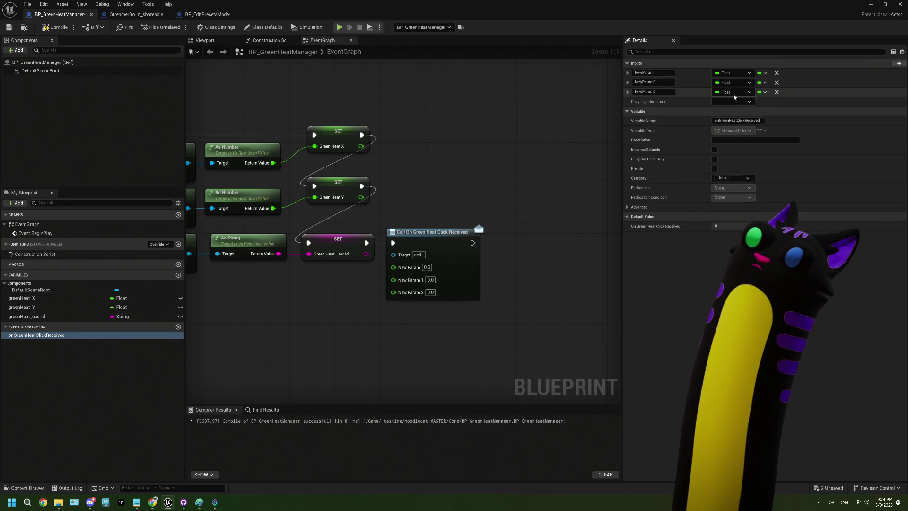
click(733, 92)
click(731, 146)
- Rename the first two dispatcher inputs to X and Y
click(655, 73)
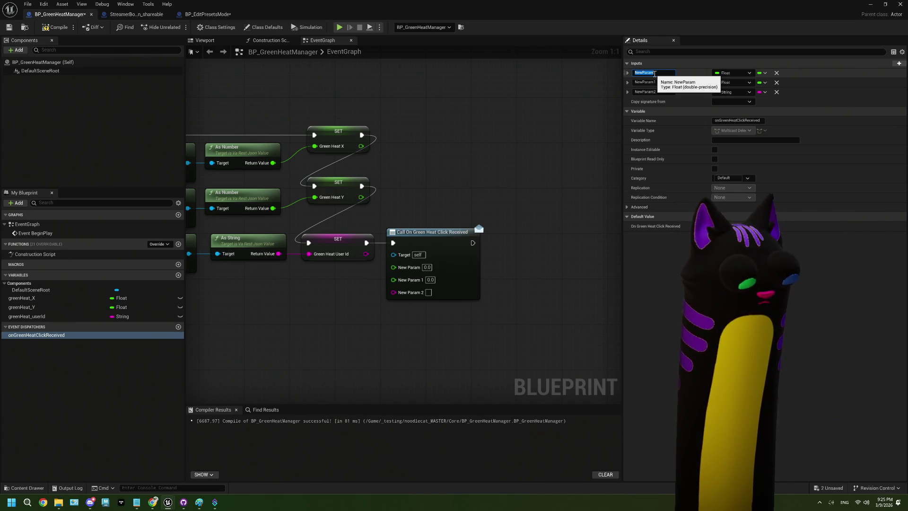
text(X)
click(654, 83)
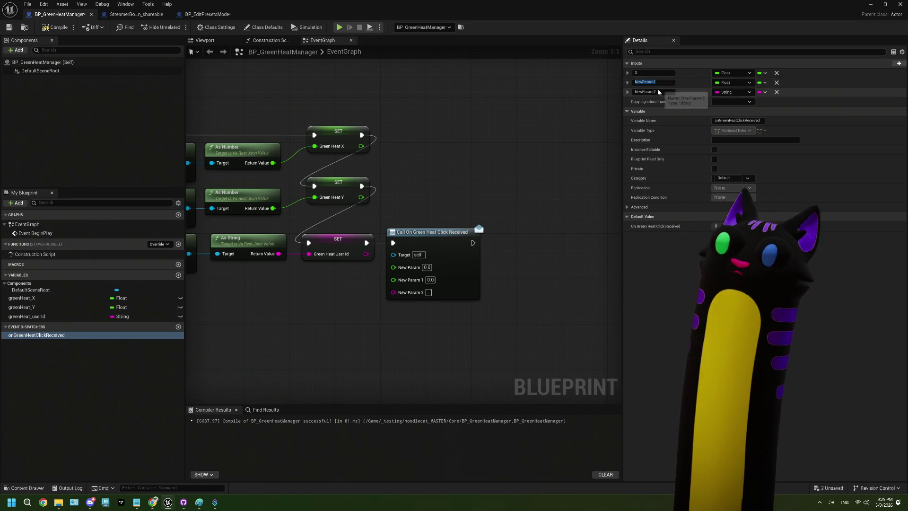
text(Y)
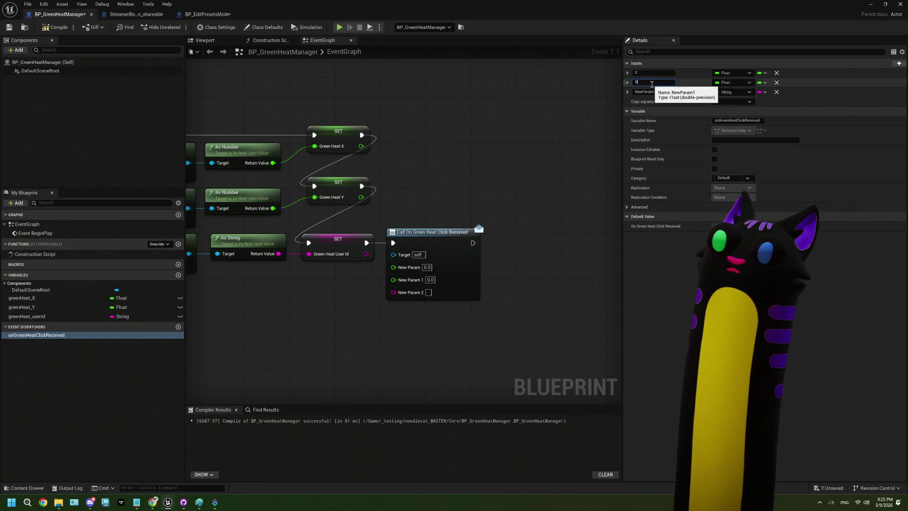
click(653, 92)
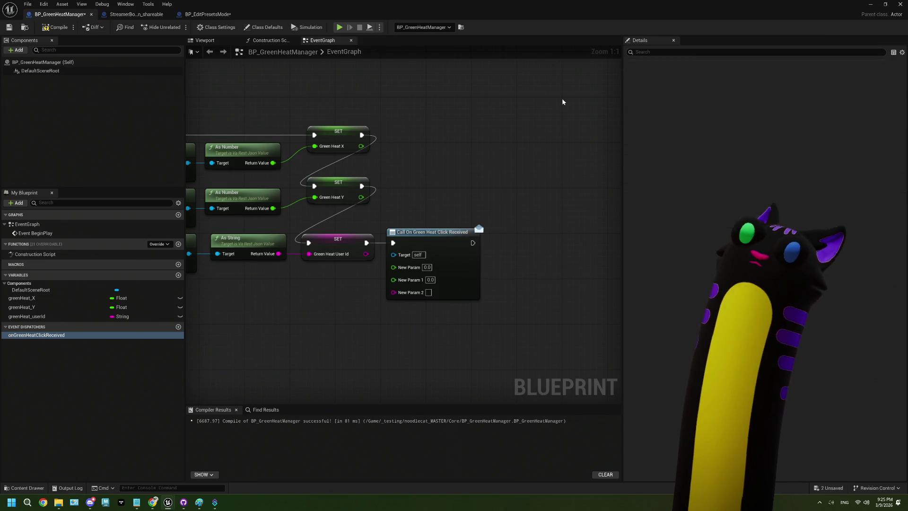
text(ID)
- Delete the three SET nodes and wire the Json exec, two As Number and As String outputs into the call node
drag(445, 238, 485, 188)
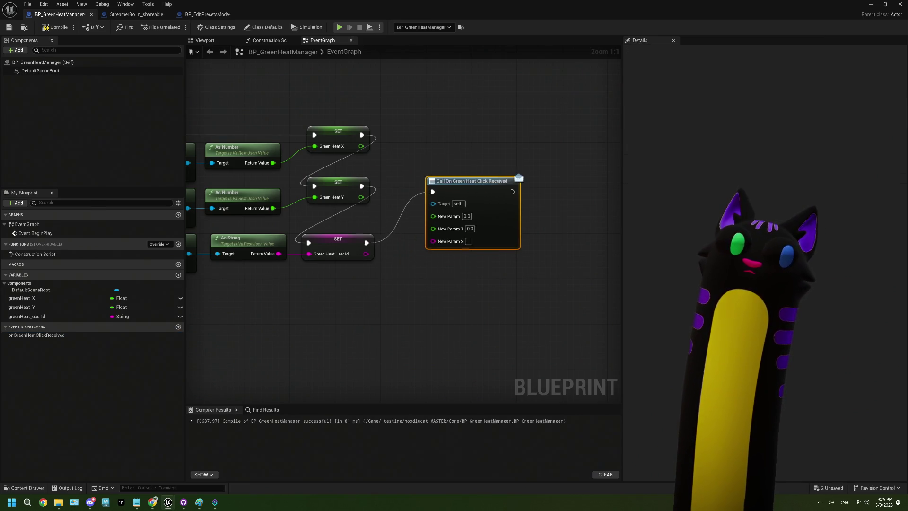
drag(365, 138, 423, 314)
key(Delete)
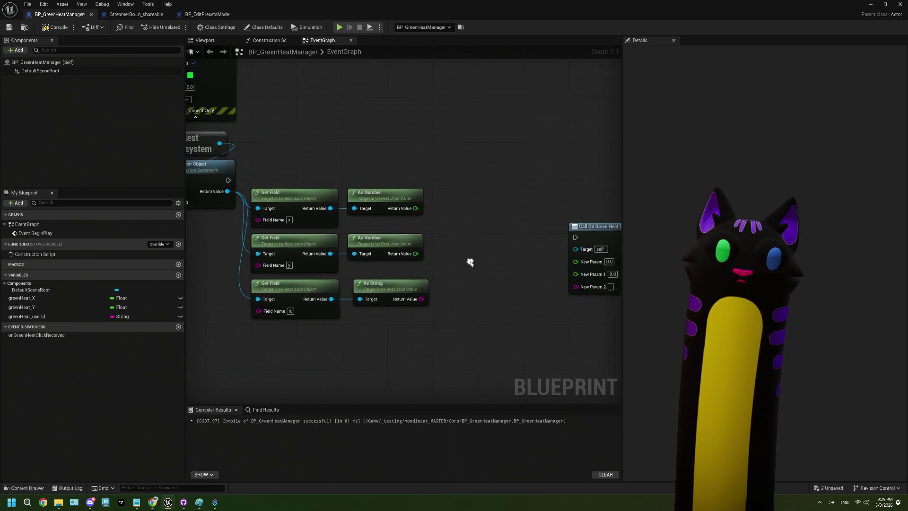
mouse_move(228, 180)
mouse_down()
mouse_move(576, 237)
mouse_move(516, 179)
mouse_move(491, 179)
mouse_up()
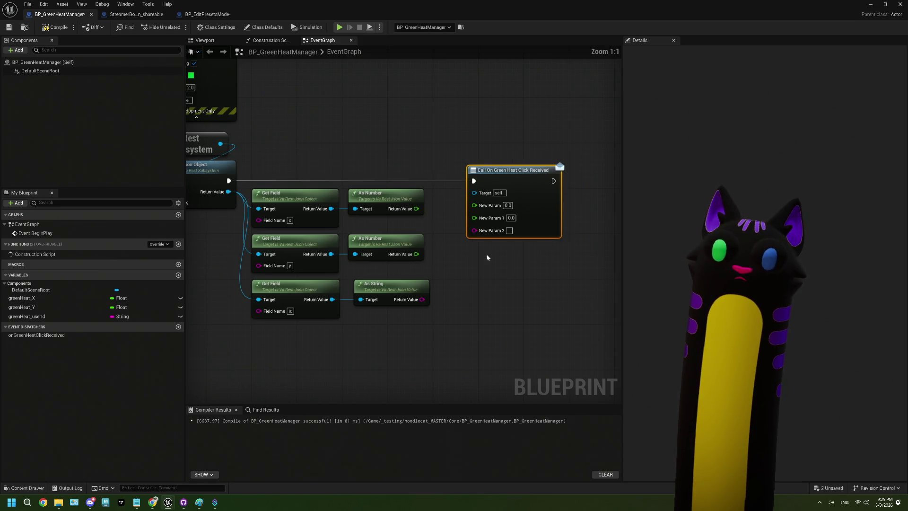
drag(487, 254, 406, 239)
drag(336, 194, 395, 190)
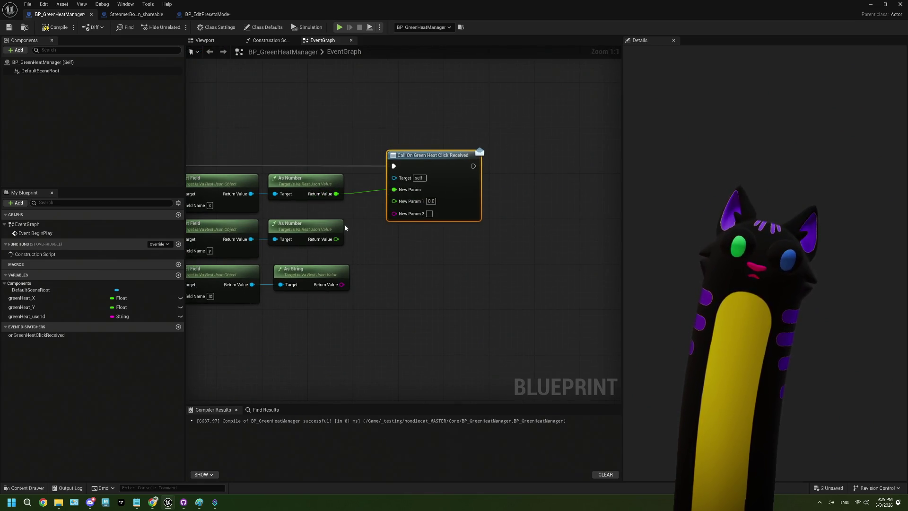
mouse_move(336, 239)
mouse_down()
mouse_move(364, 240)
mouse_move(403, 202)
mouse_up()
mouse_move(342, 284)
mouse_down()
mouse_move(416, 224)
mouse_move(394, 211)
mouse_up()
- Refresh the call node, rewire the parsed values into its X, Y and ID pins, and save
right_click(468, 196)
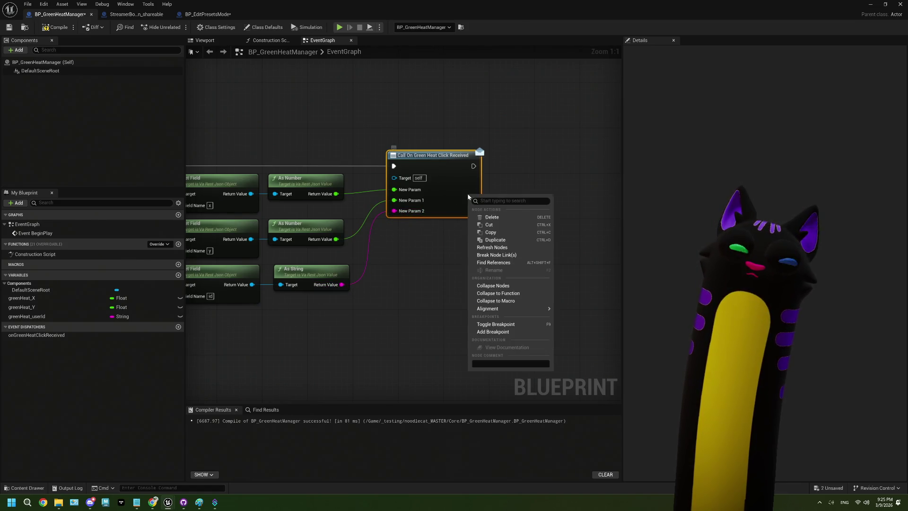
click(493, 248)
drag(337, 194, 395, 190)
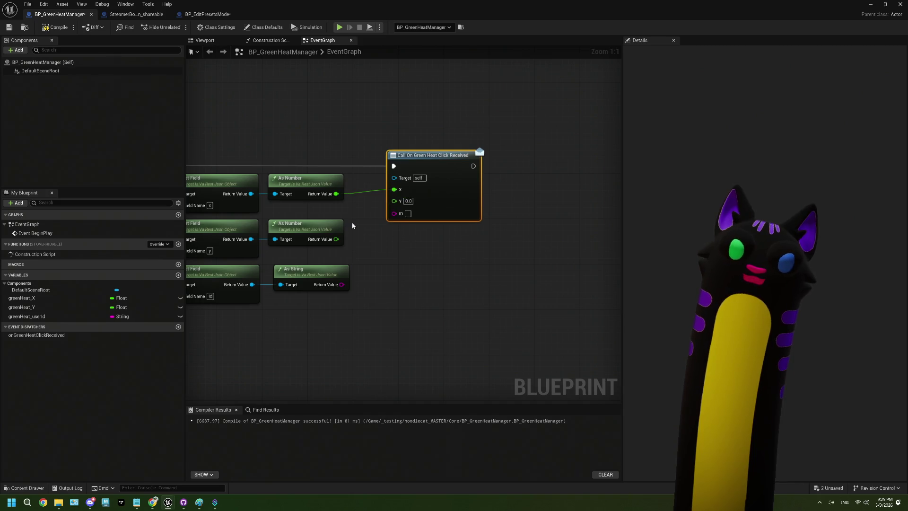
drag(336, 239, 395, 201)
drag(342, 284, 394, 211)
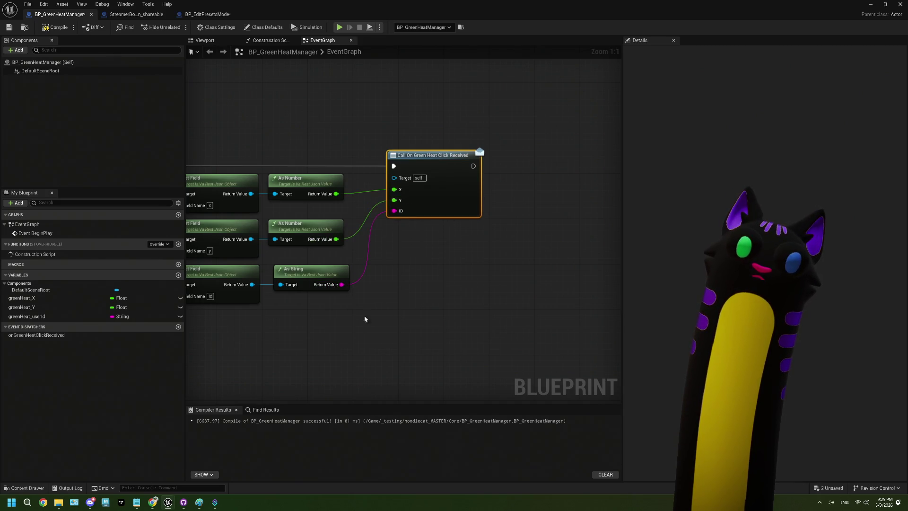
click(10, 27)
click(208, 14)
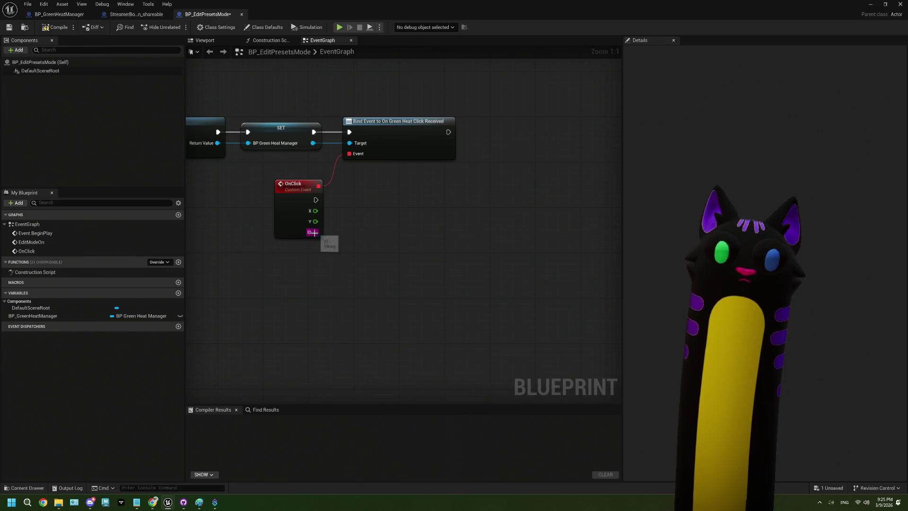
- Add an Equal (===) string node fed by OnClick's ID pin
drag(316, 232, 350, 233)
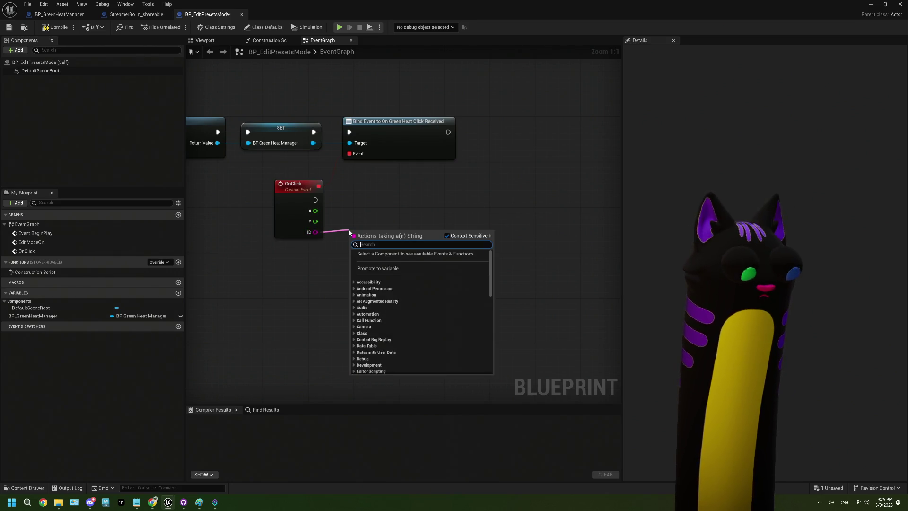
text(equal)
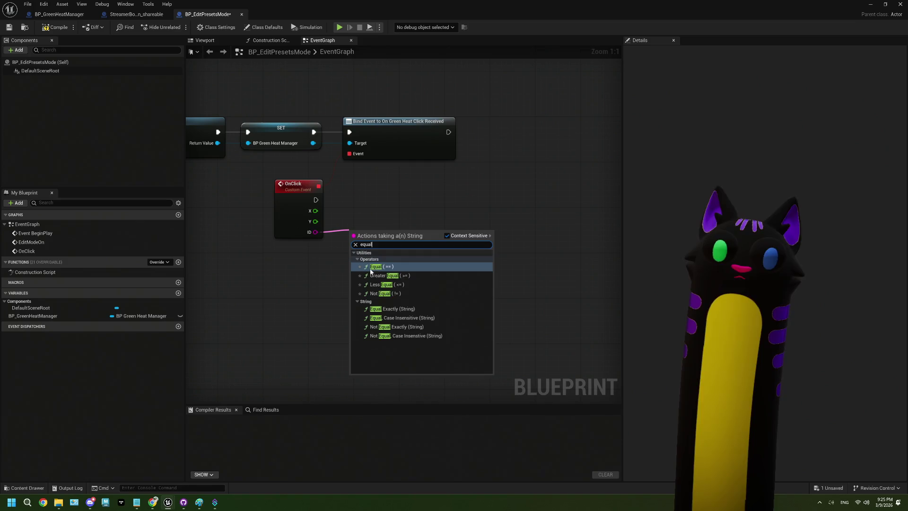
click(392, 308)
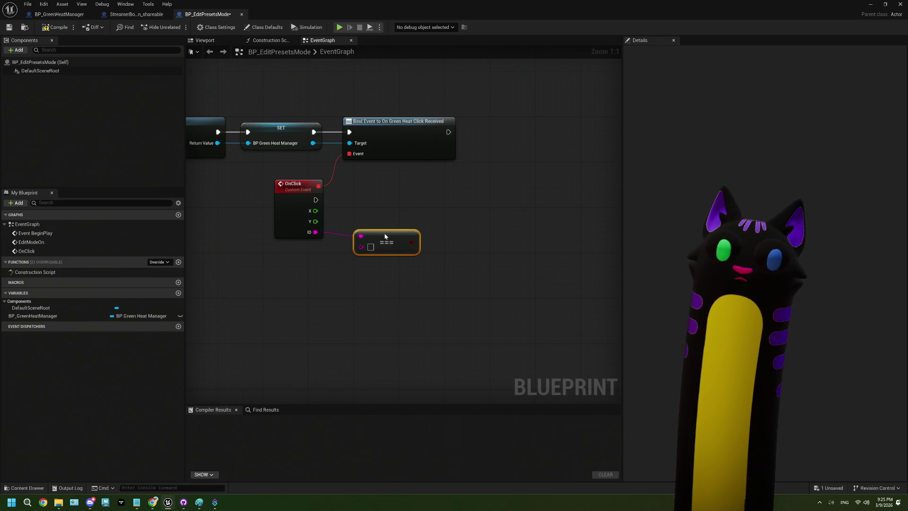
- Bring Event BeginPlay into view and shift it left to make room for a Sequence
mouse_move(377, 232)
mouse_down()
mouse_move(494, 235)
mouse_move(446, 264)
mouse_move(482, 268)
mouse_move(466, 259)
mouse_move(432, 271)
mouse_up()
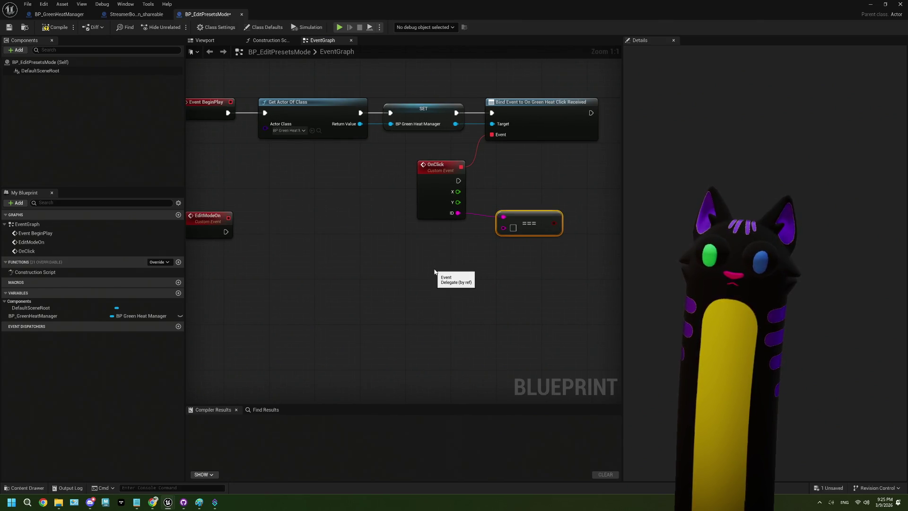
drag(351, 213, 469, 231)
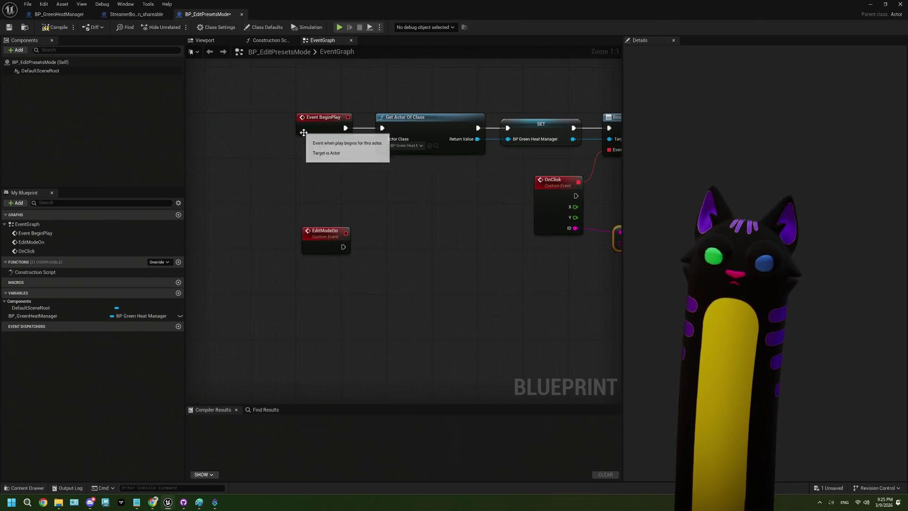
drag(387, 178, 345, 178)
mouse_move(279, 131)
mouse_down()
mouse_move(233, 132)
mouse_move(293, 133)
mouse_move(284, 126)
mouse_up()
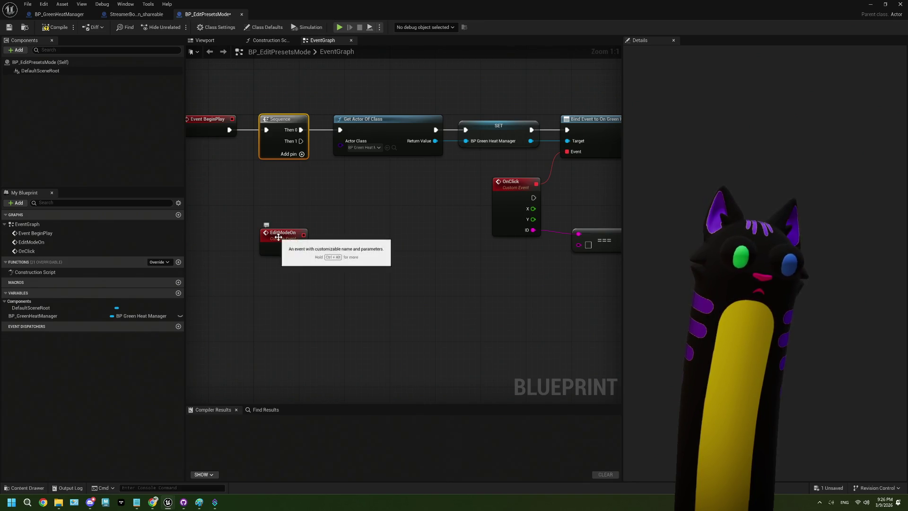
- Move EditModeOn above Event BeginPlay and the existing Get Actor/SET/Bind chain below the Sequence
mouse_move(283, 243)
mouse_down()
mouse_move(214, 95)
mouse_move(246, 95)
mouse_up()
drag(319, 183, 333, 180)
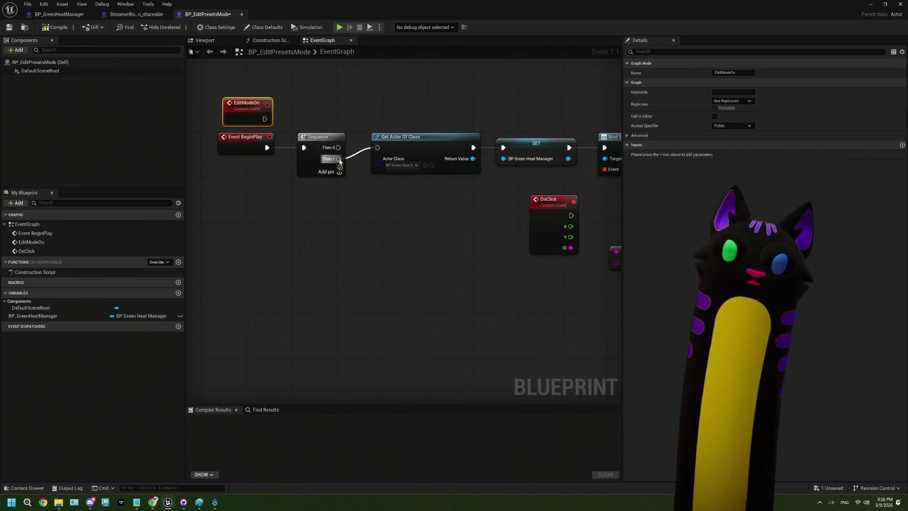
drag(413, 229, 290, 241)
mouse_move(296, 127)
mouse_down()
mouse_move(522, 272)
mouse_move(593, 447)
mouse_up()
drag(286, 194, 397, 197)
- Add a Get Actor Of Class node on Then 0 with class StreamerBotConnection_shareable
text(get)
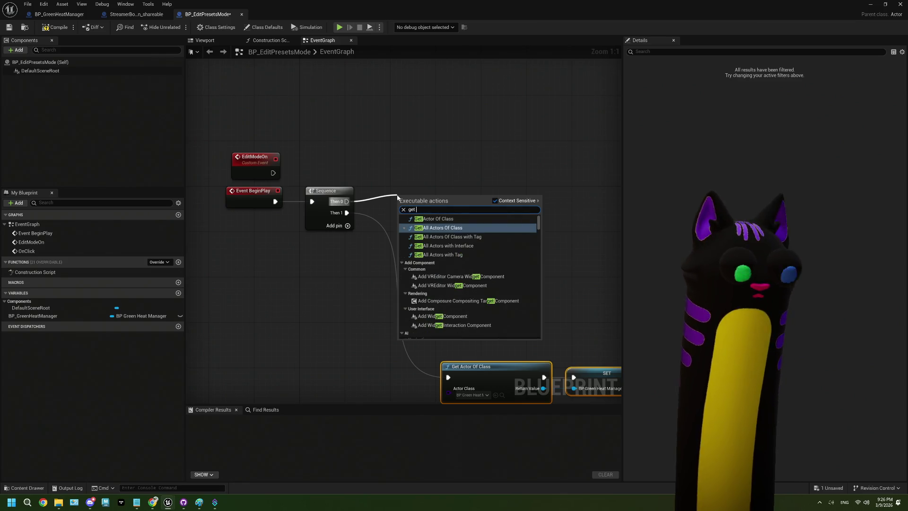
click(434, 218)
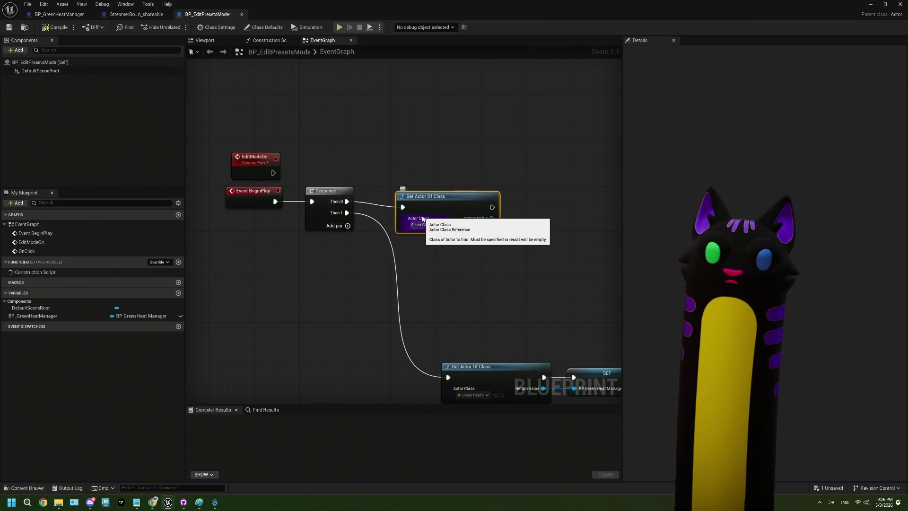
drag(437, 198, 417, 194)
text(strea)
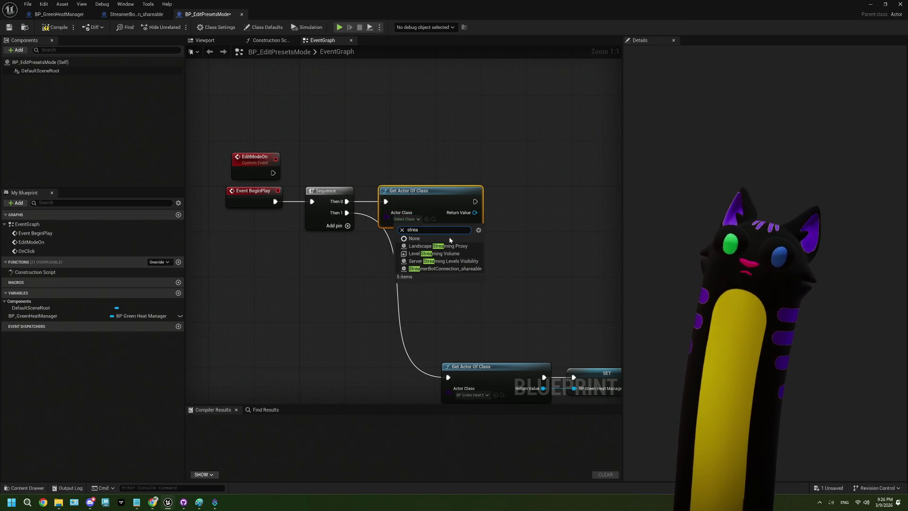
click(445, 268)
- Promote the found actor's Return Value to a new variable named BP_SBManager
drag(406, 213, 444, 214)
click(475, 256)
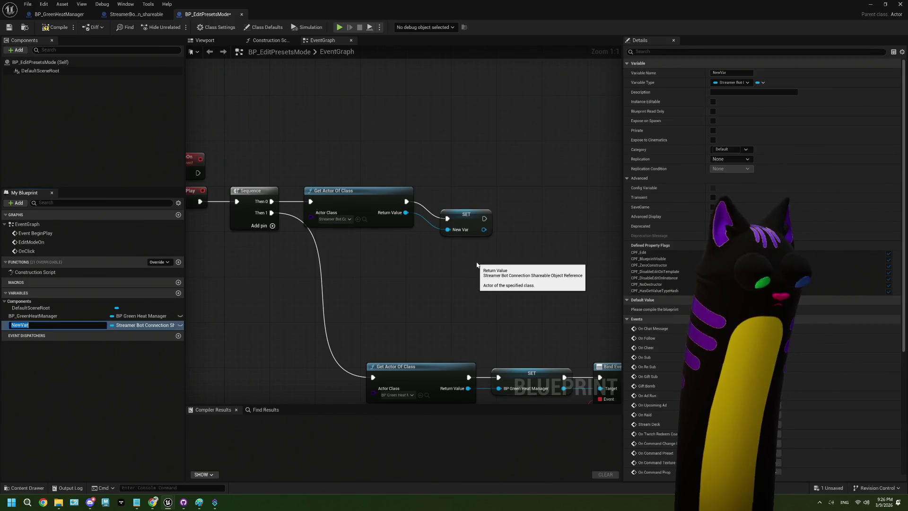
key(BackSpace)
text(BP_SBManag)
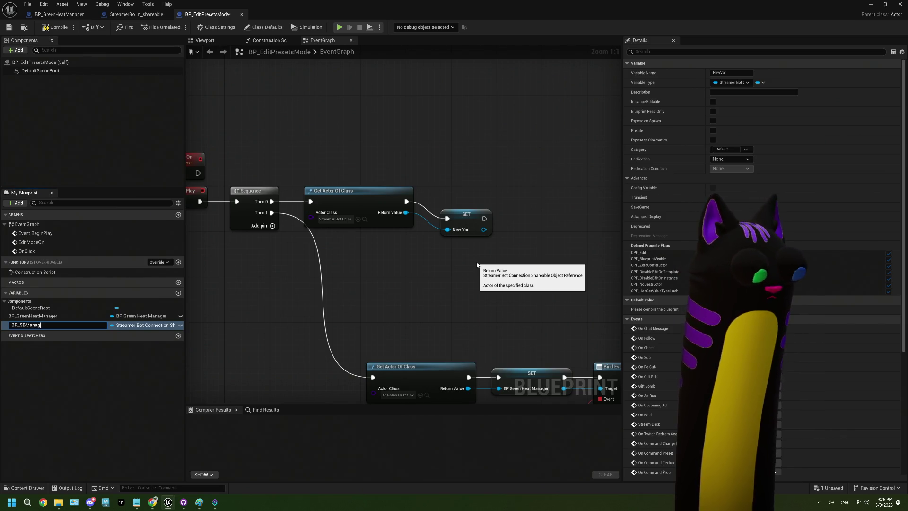
text(er)
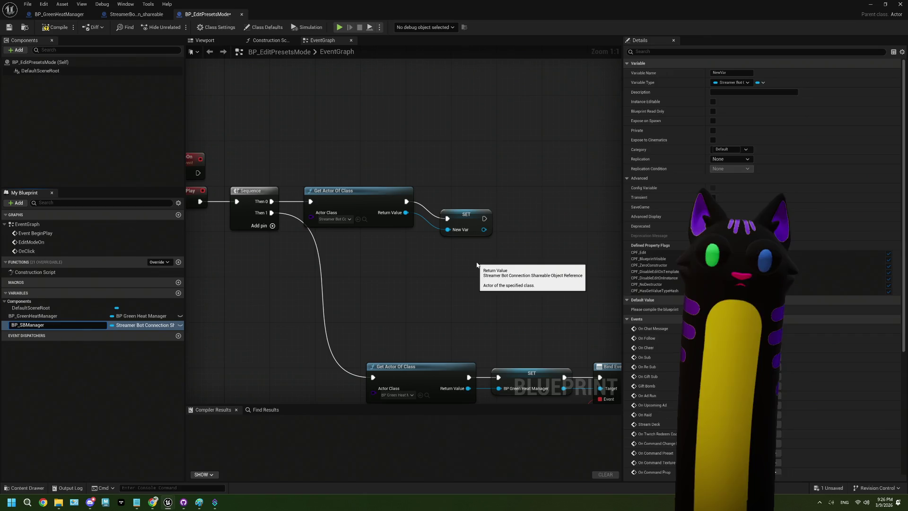
key(Return)
click(466, 207)
drag(466, 207, 338, 181)
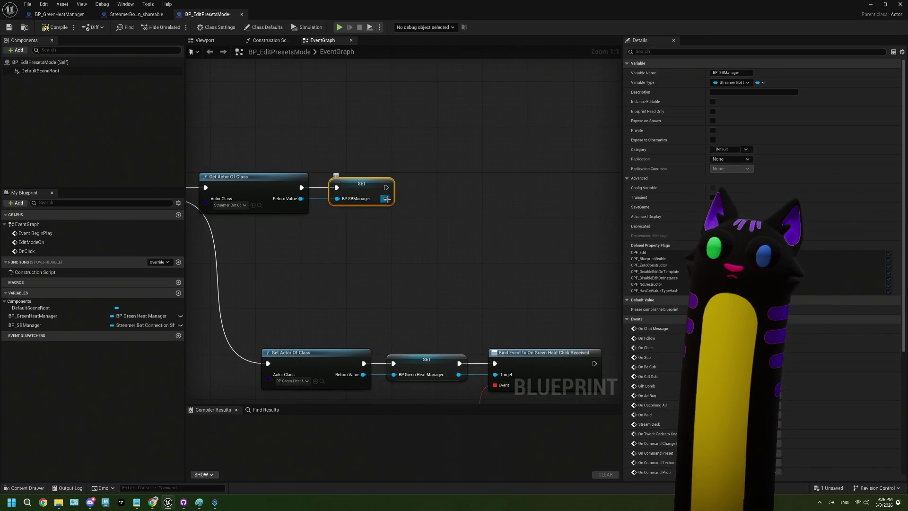
- Look up bind actions on BP SBManager without adding any, then compile the blueprint
drag(385, 199, 416, 204)
text(bind)
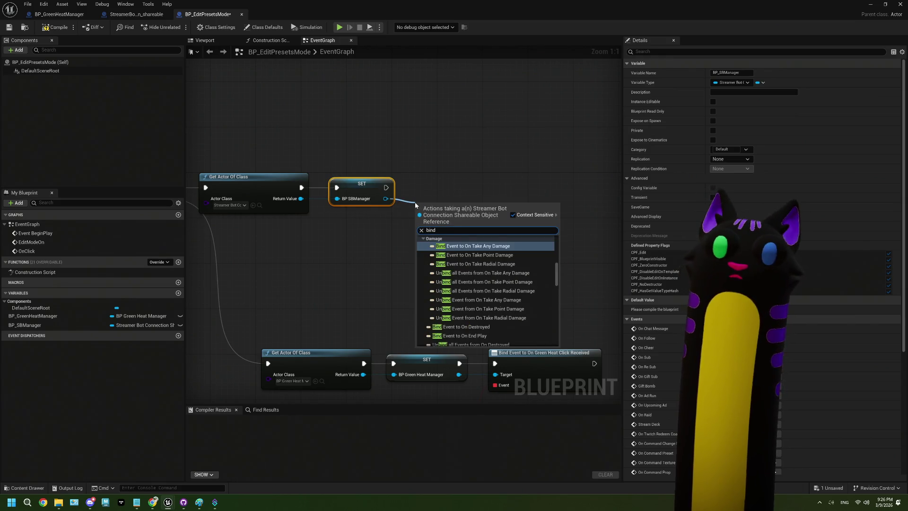
key(BackSpace)
key(BackSpace)
key(BackSpace)
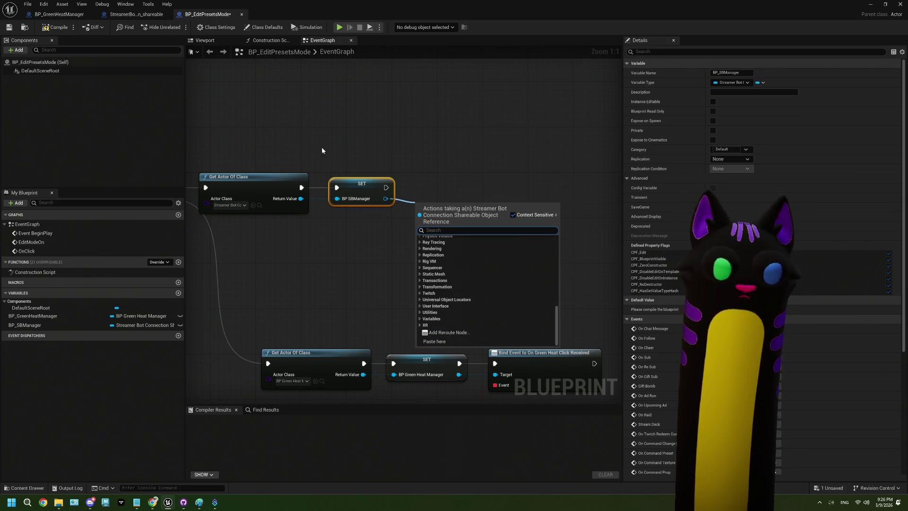
click(322, 150)
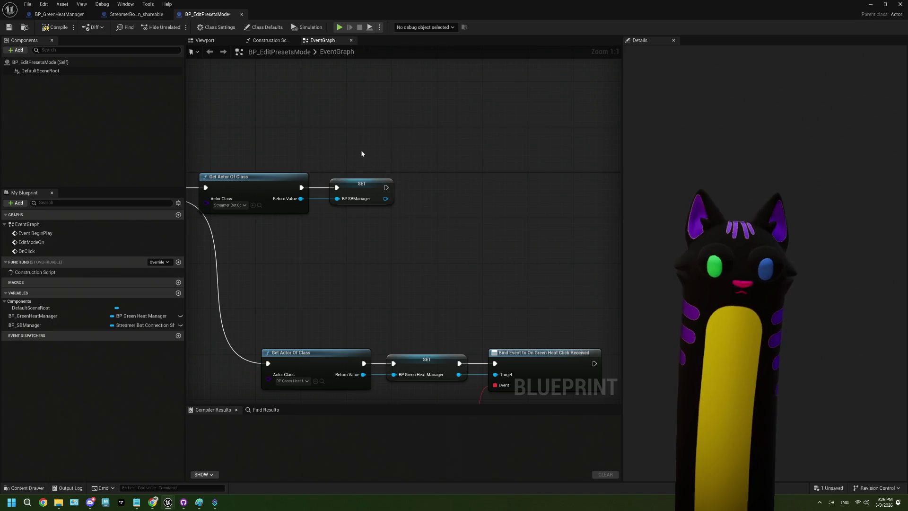
click(42, 30)
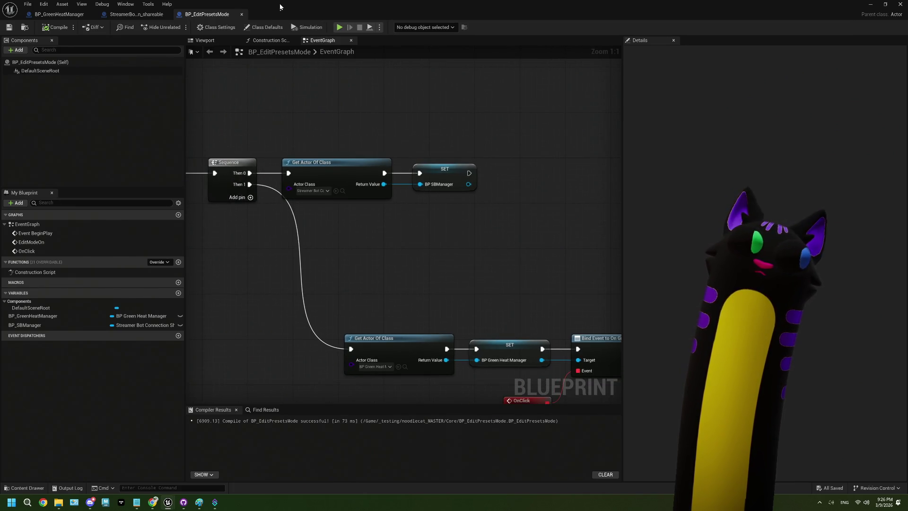
- In StreamerBotConnection_shareable, add a nineteenth Switch on String case and rename Case_0 to TwitchRedeemEdit
click(133, 14)
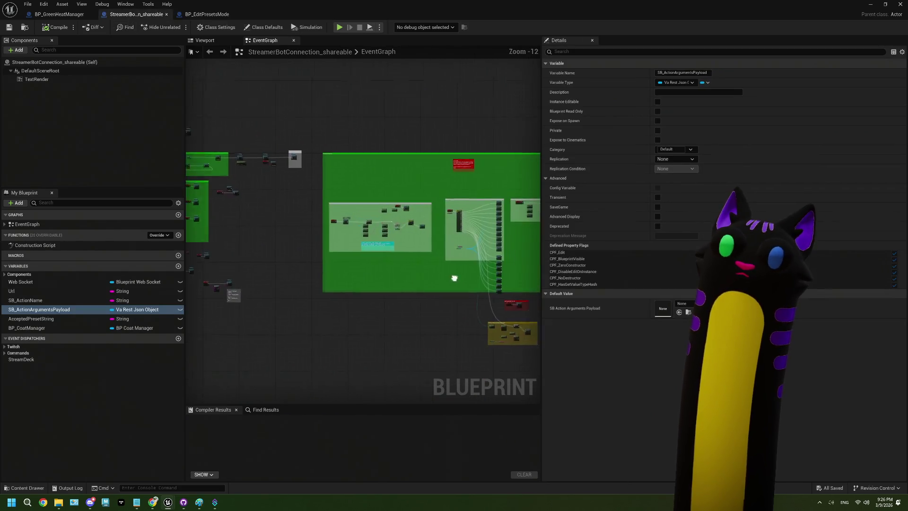
scroll(454, 278, up, 13)
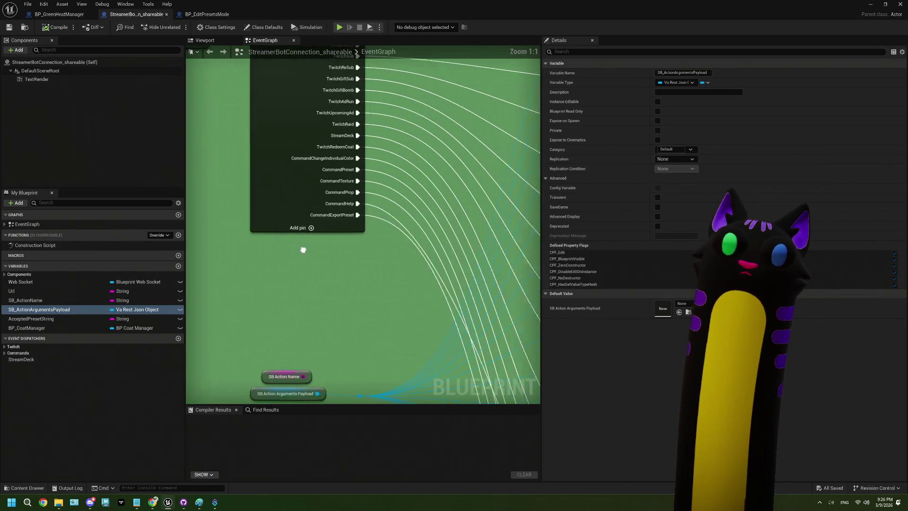
click(305, 233)
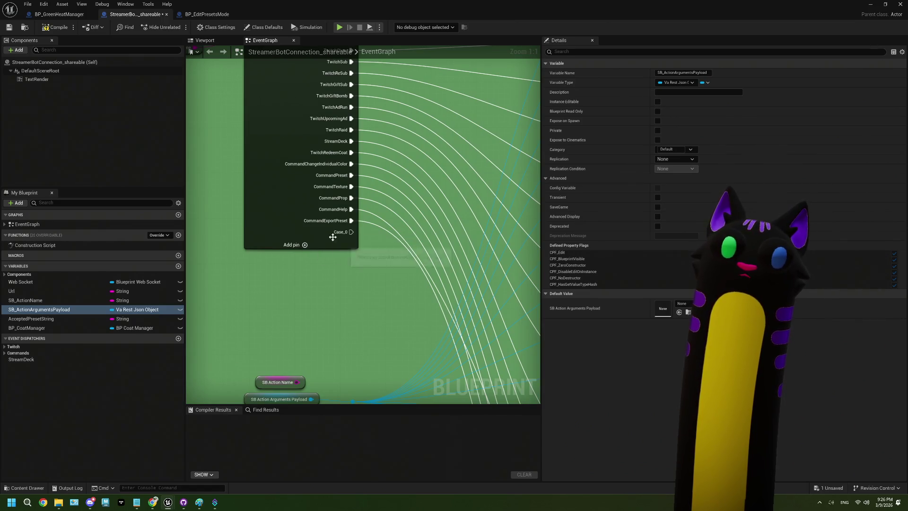
click(332, 237)
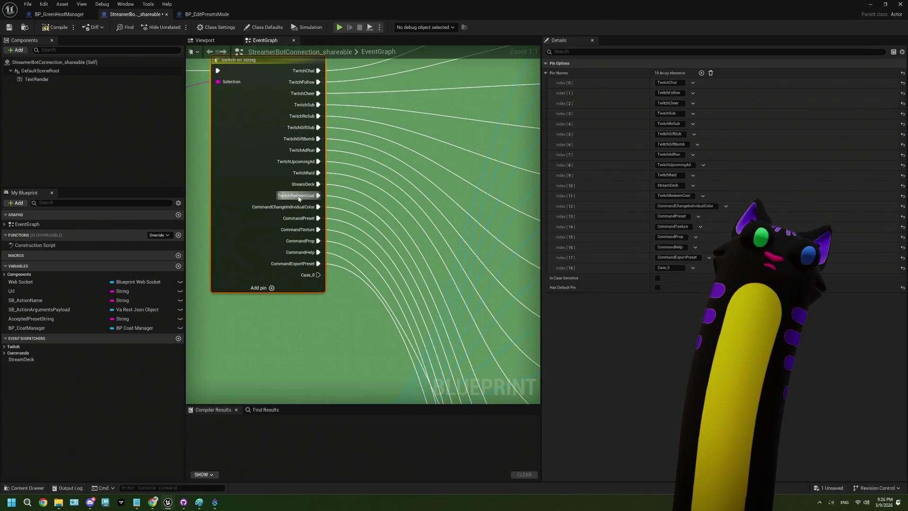
click(666, 268)
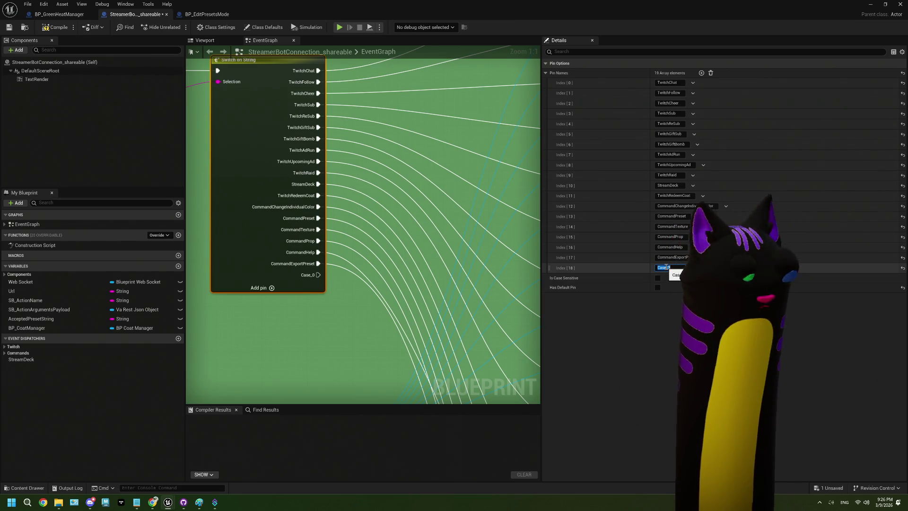
text(TwitchR)
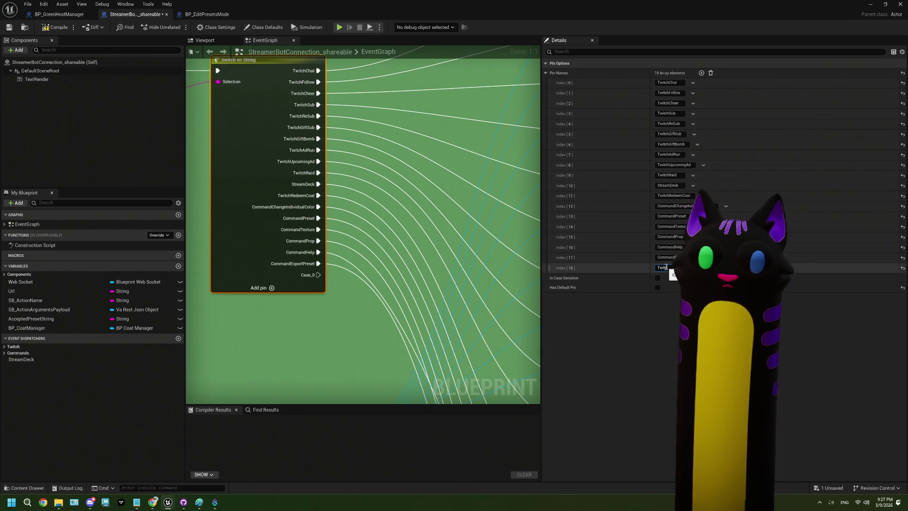
text(edeem)
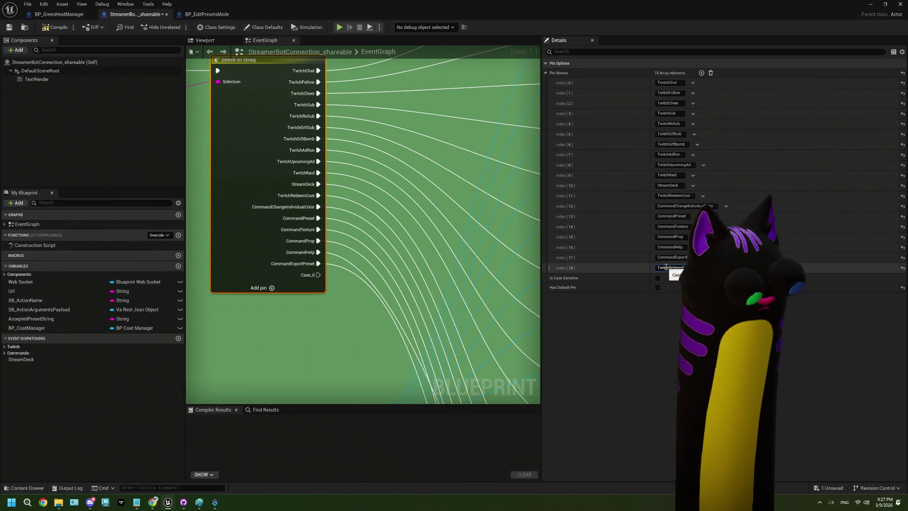
key(Return)
click(349, 311)
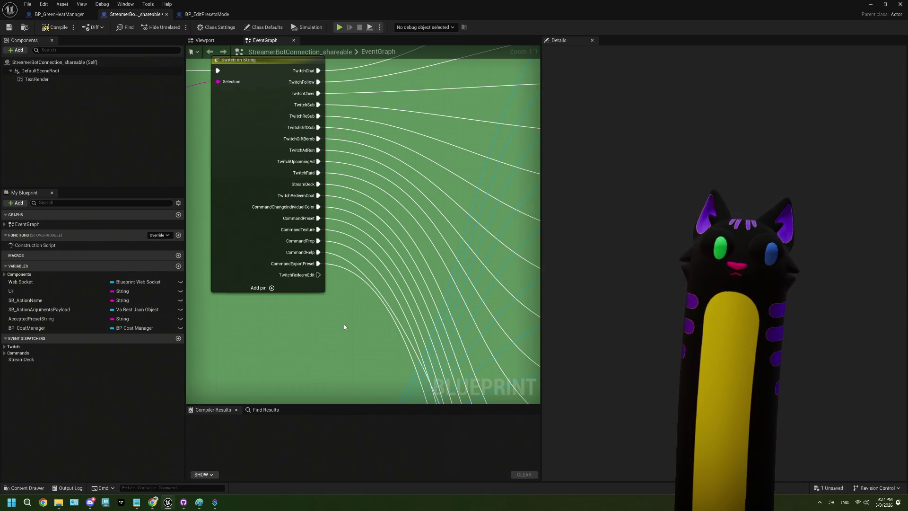
drag(344, 325, 305, 226)
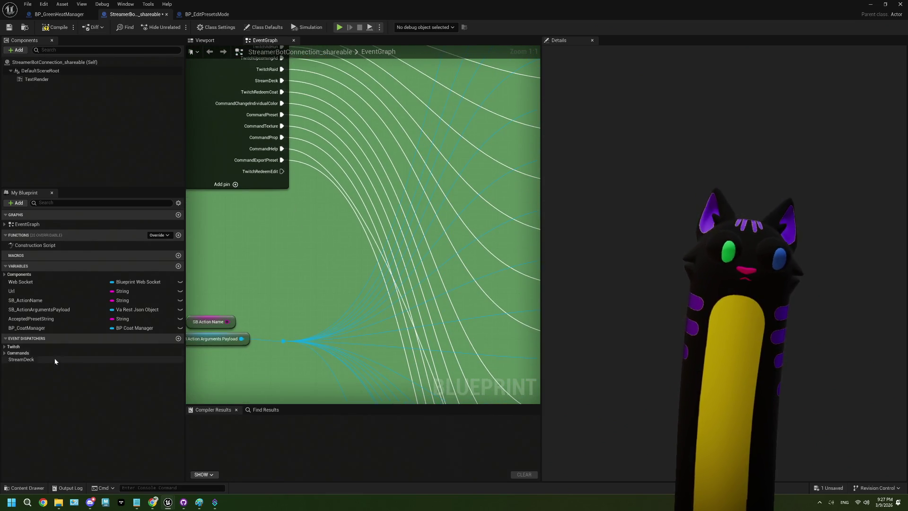
- Add a new event dispatcher under the Twitch category and rename it OnTwitchRedeemEdit
click(53, 346)
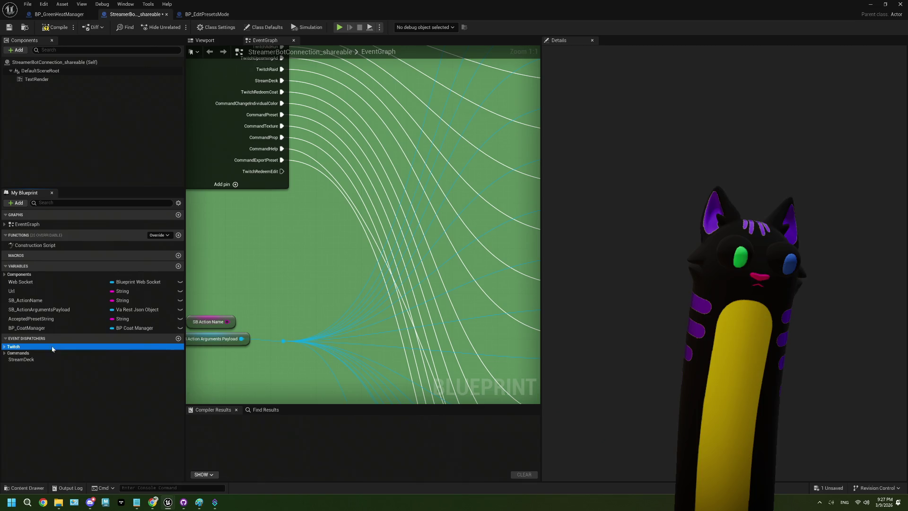
click(179, 339)
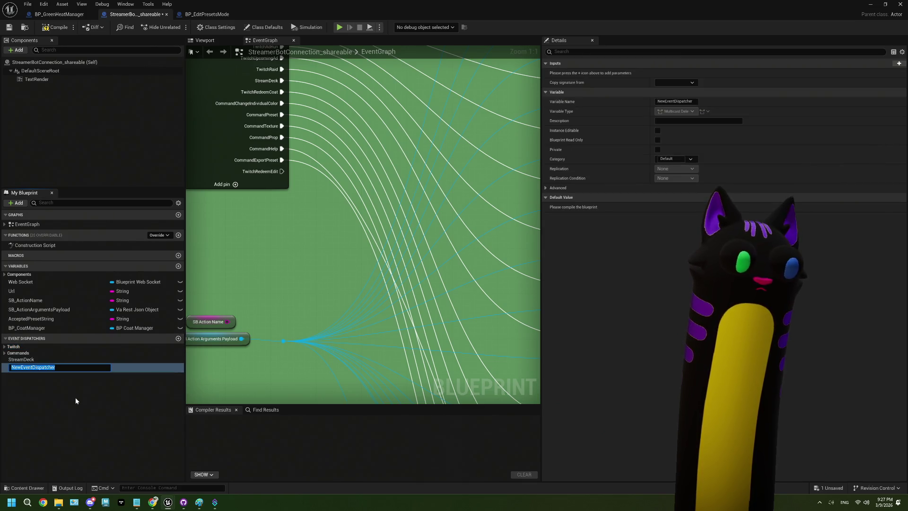
click(4, 346)
right_click(49, 442)
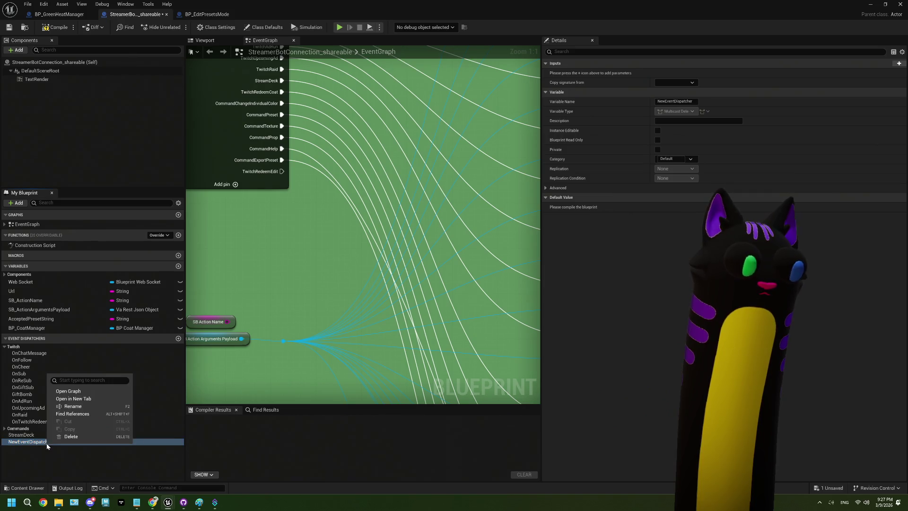
click(71, 415)
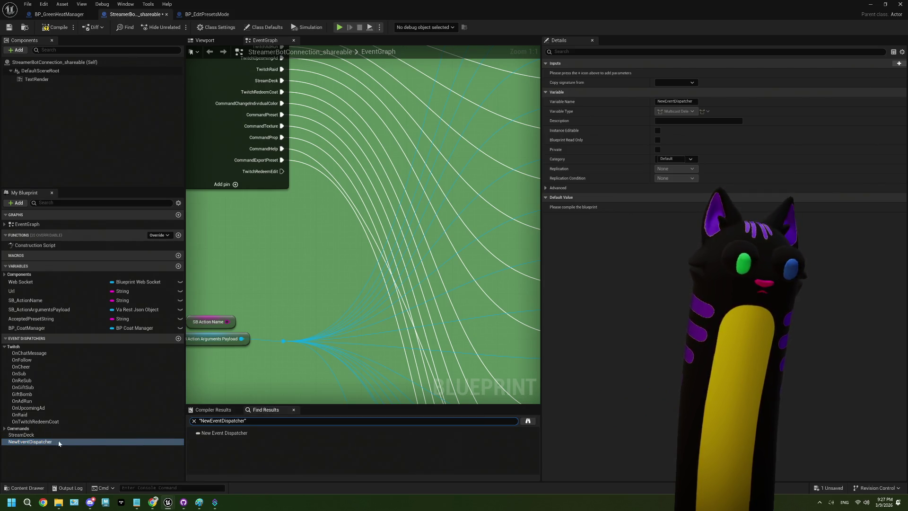
right_click(42, 442)
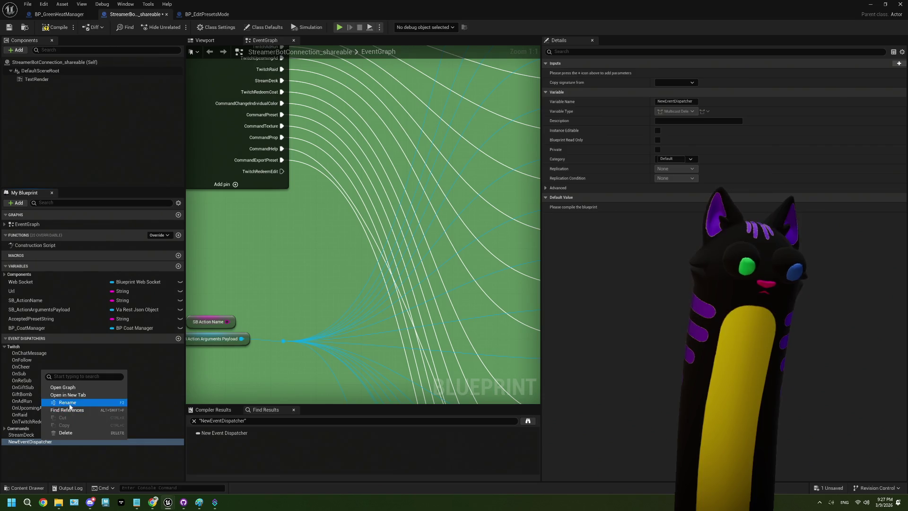
click(66, 402)
text(OnTwitchRedeemEdit)
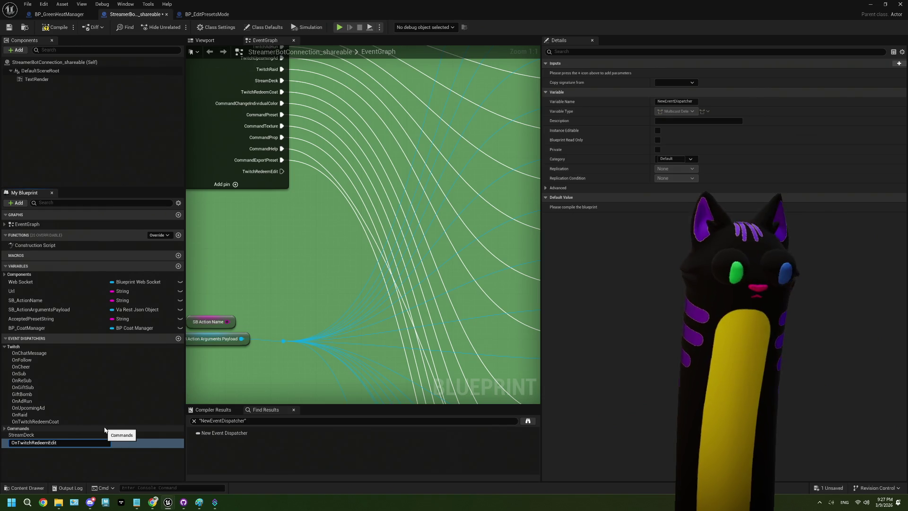
key(Return)
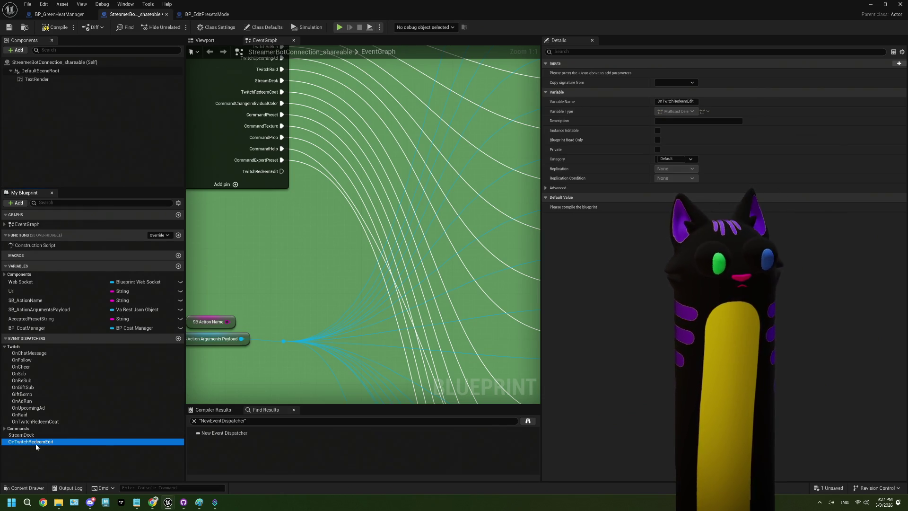
- Drop a Call OnTwitchRedeemEdit node into the graph and save the blueprint
mouse_move(35, 444)
mouse_down()
mouse_move(228, 325)
mouse_move(264, 264)
mouse_up()
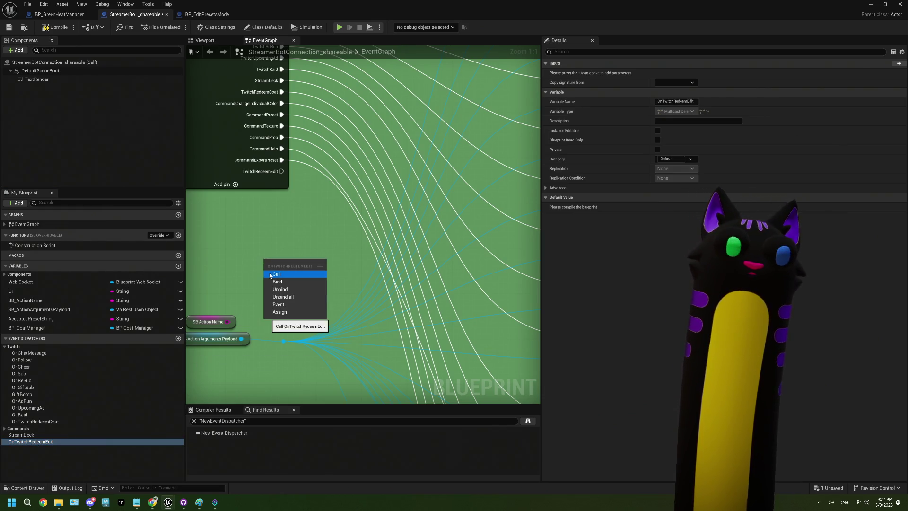
click(279, 274)
scroll(293, 227, down, 2)
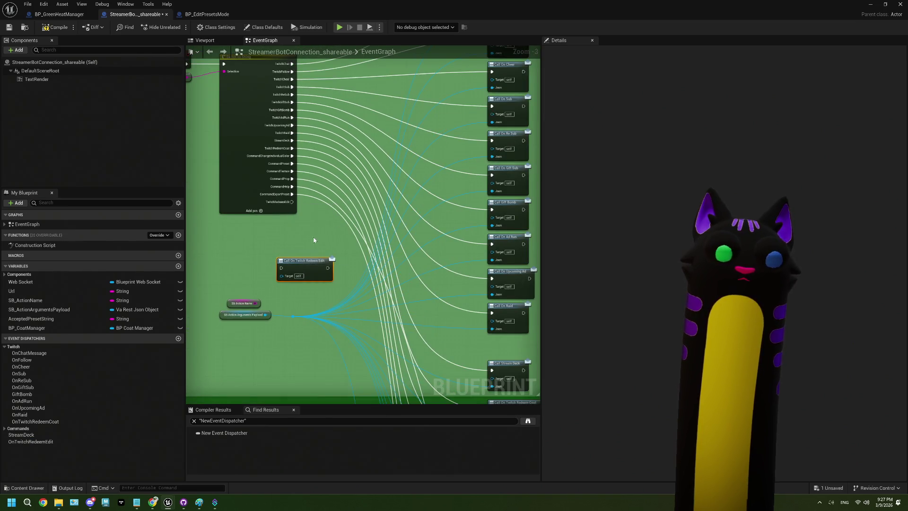
scroll(254, 226, down, 1)
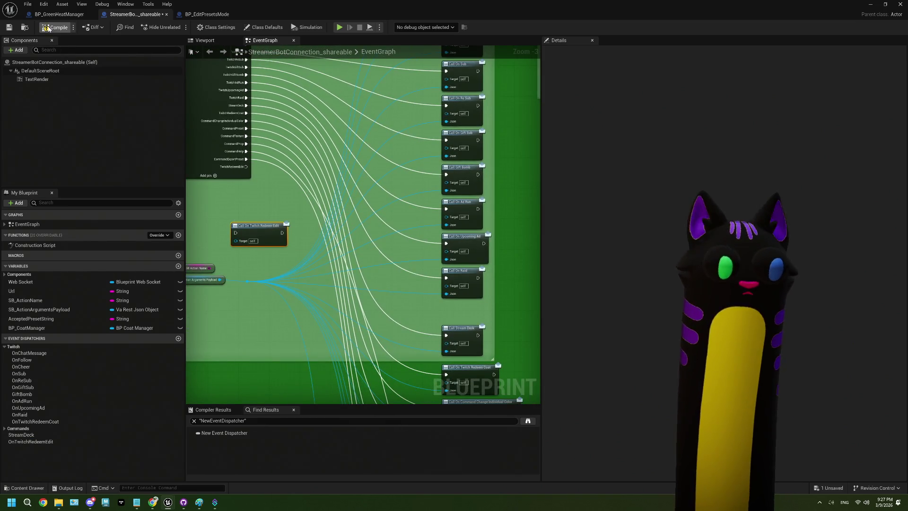
click(11, 28)
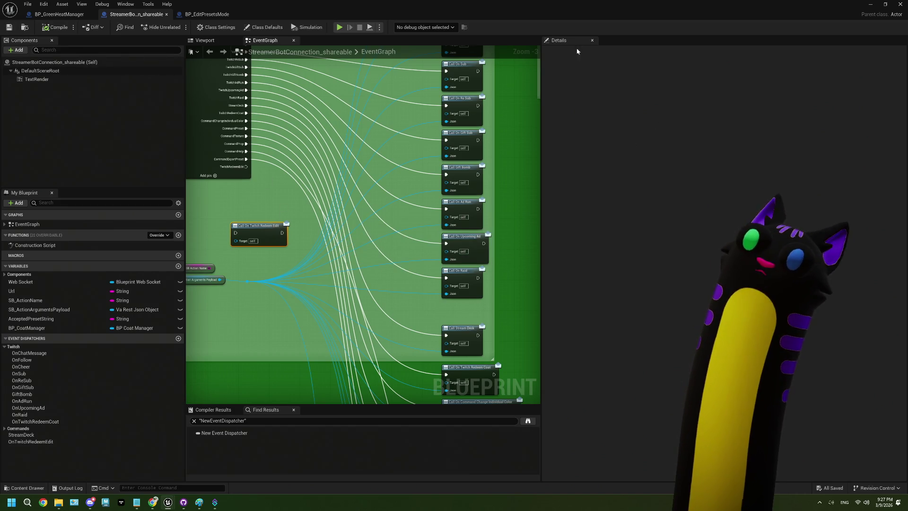
- Move OnTwitchRedeemEdit into the Twitch category and give it a Json input of type Va Rest Json Object
click(31, 441)
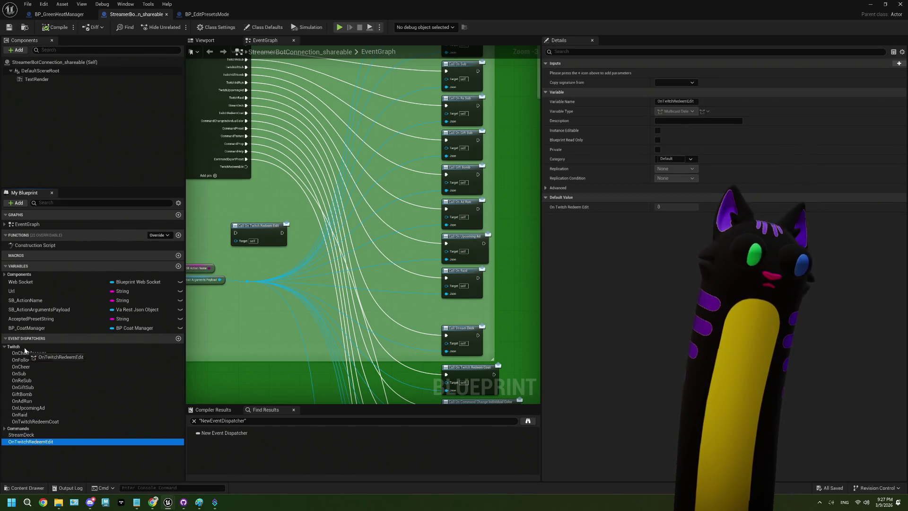
drag(36, 380, 36, 381)
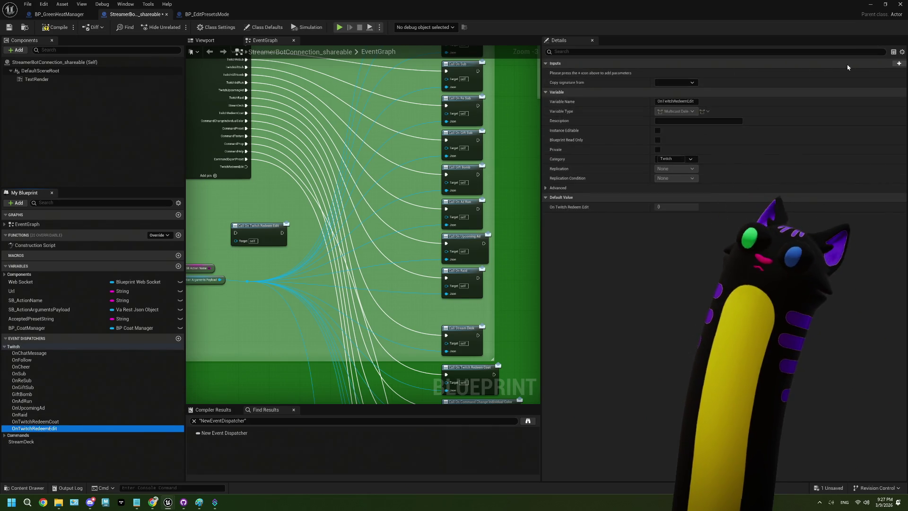
click(898, 65)
click(572, 73)
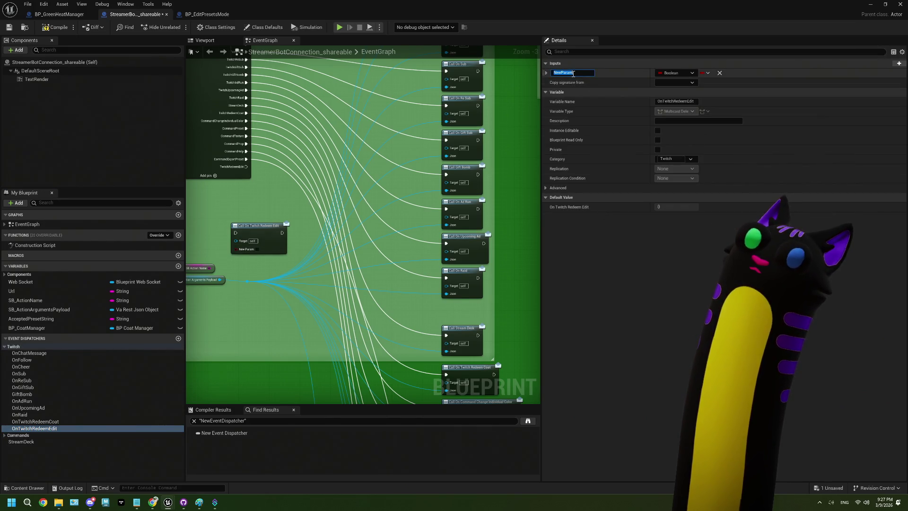
text(Json)
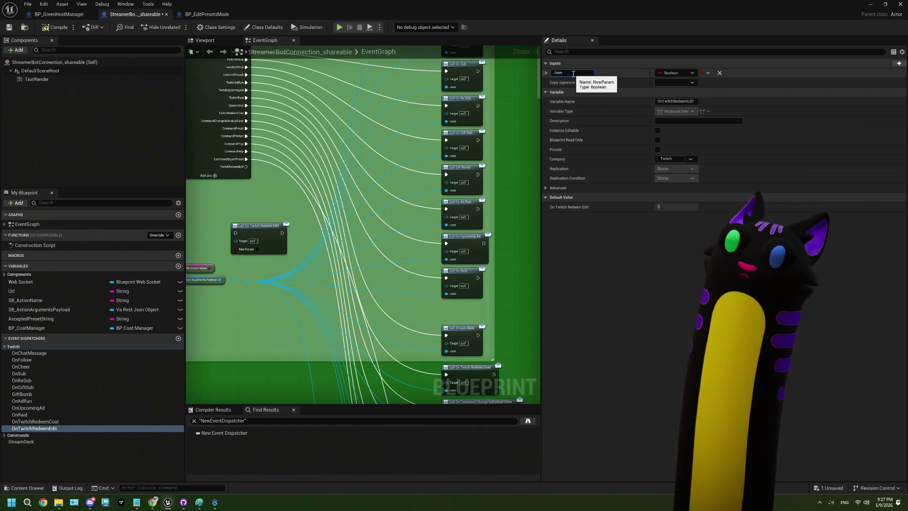
key(Return)
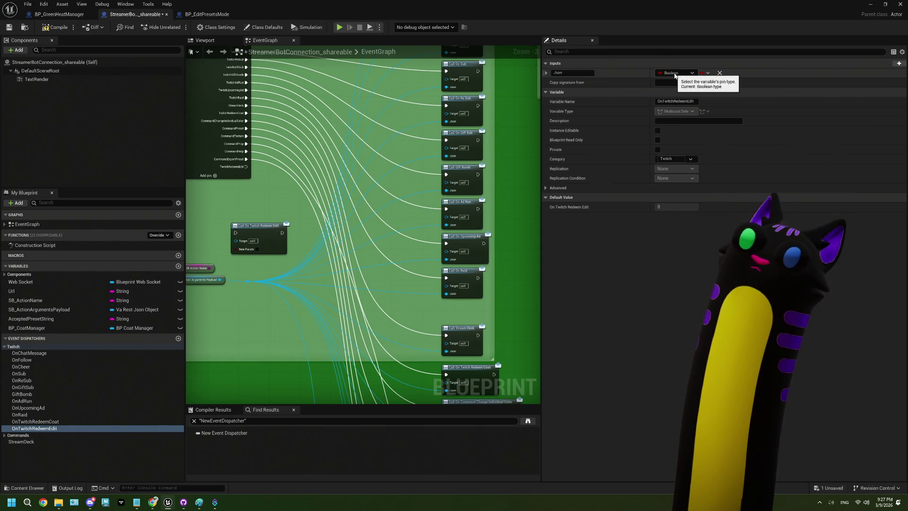
click(674, 73)
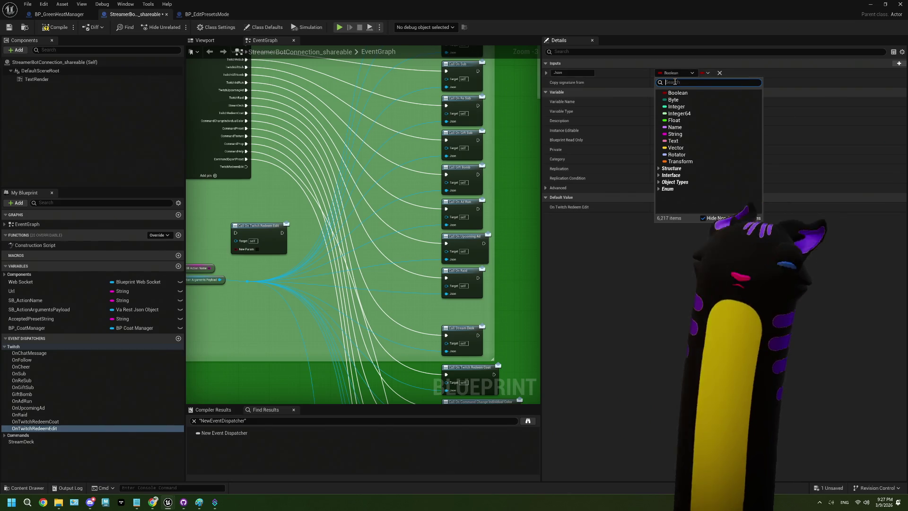
text(va re)
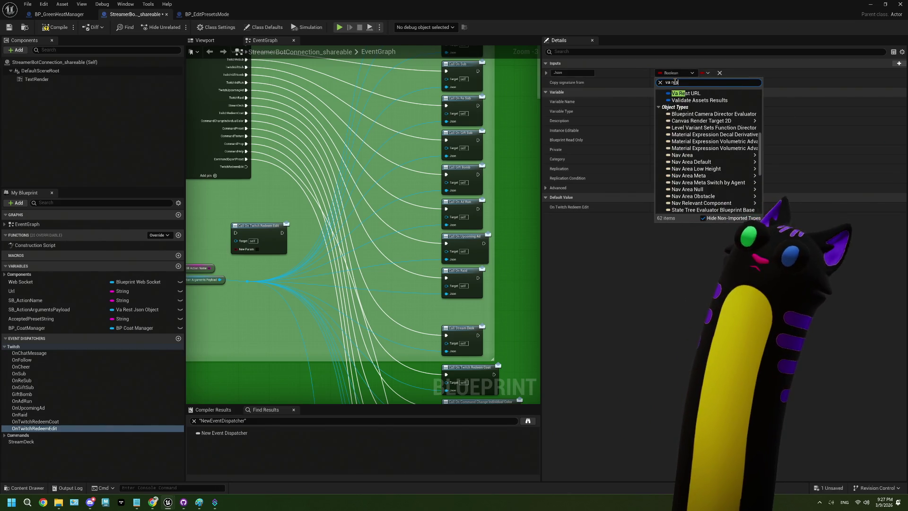
text(srt)
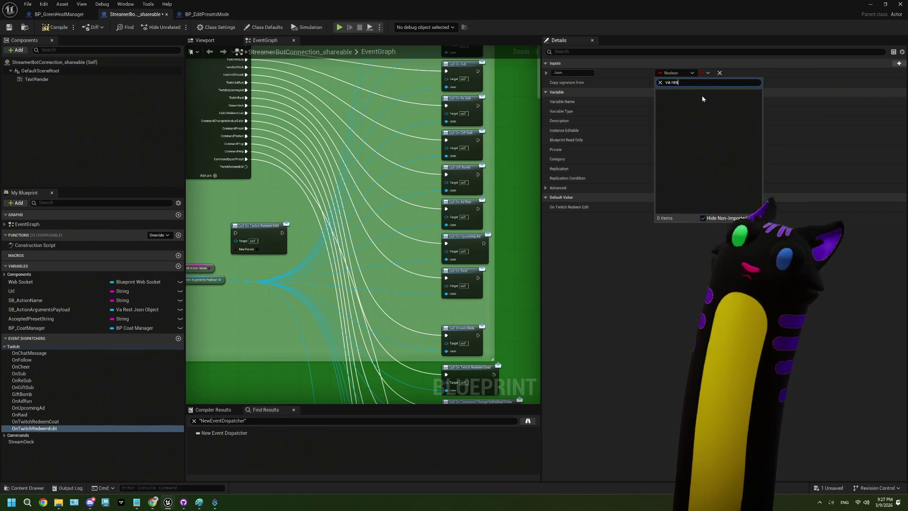
key(BackSpace)
key(BackSpace)
text(t)
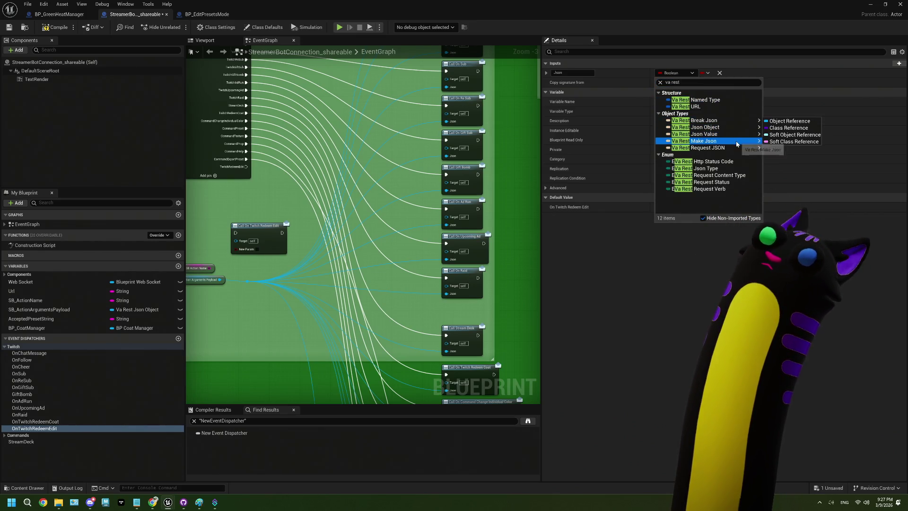
mouse_move(735, 128)
click(790, 128)
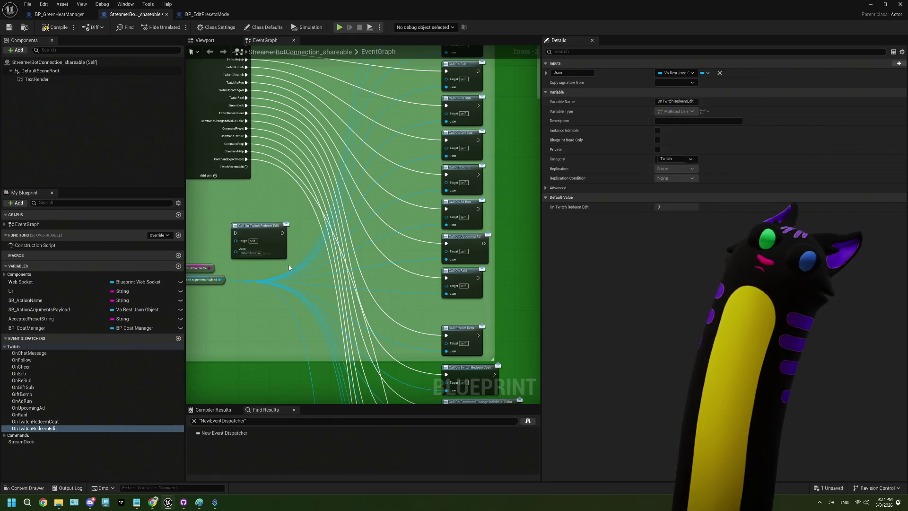
- Wire the TwitchRedeemEdit case and Arguments Payload into the call node, then compile
right_click(270, 243)
click(270, 243)
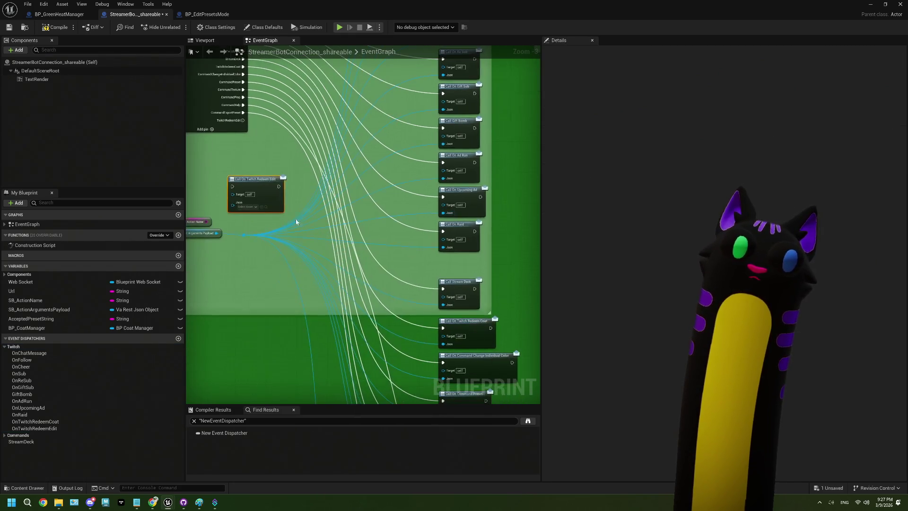
mouse_move(244, 120)
mouse_down()
mouse_move(222, 124)
mouse_move(232, 187)
mouse_up()
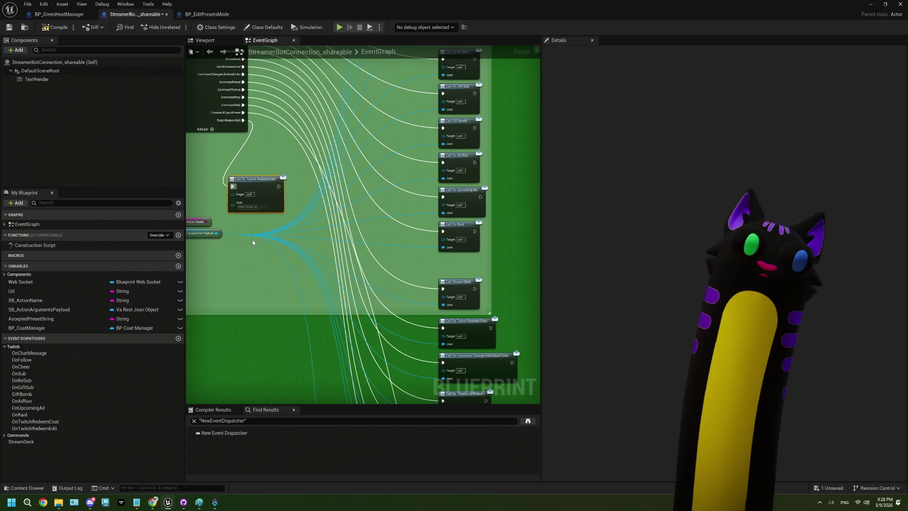
mouse_move(216, 233)
mouse_down()
mouse_move(233, 202)
mouse_move(402, 331)
mouse_move(454, 398)
mouse_move(463, 275)
mouse_up()
click(448, 324)
scroll(448, 325, up, 3)
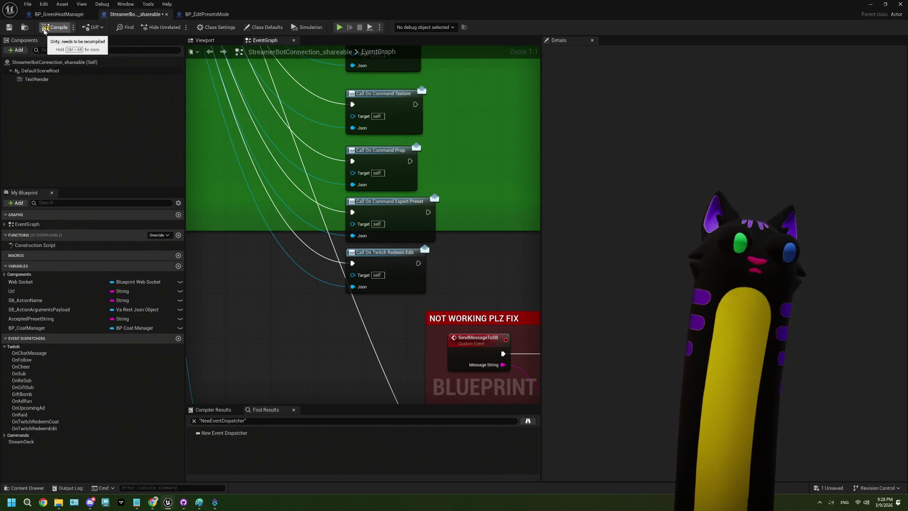
click(44, 29)
- Save, then in BP_EditPresetsMode add Bind Event to On Twitch Redeem Edit from BP SBManager
click(9, 27)
click(207, 14)
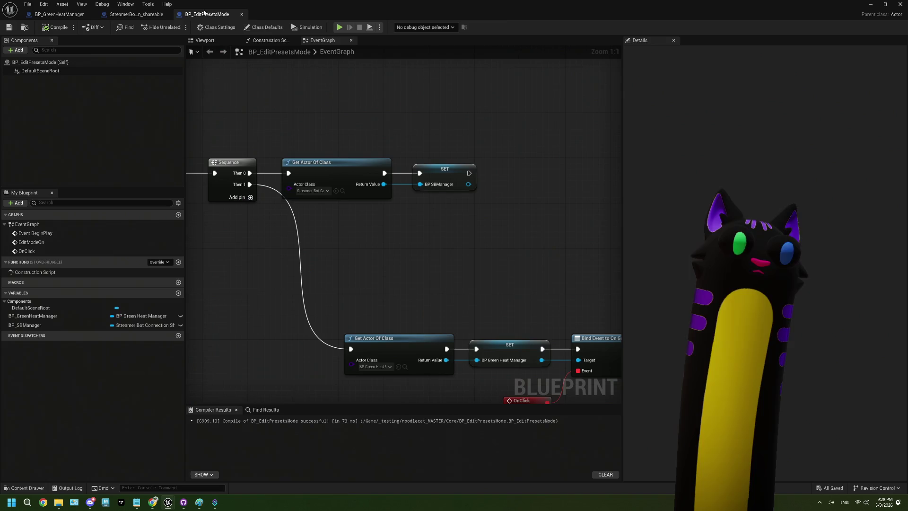
mouse_move(351, 272)
mouse_down()
mouse_move(367, 268)
mouse_move(337, 237)
mouse_move(270, 264)
mouse_up()
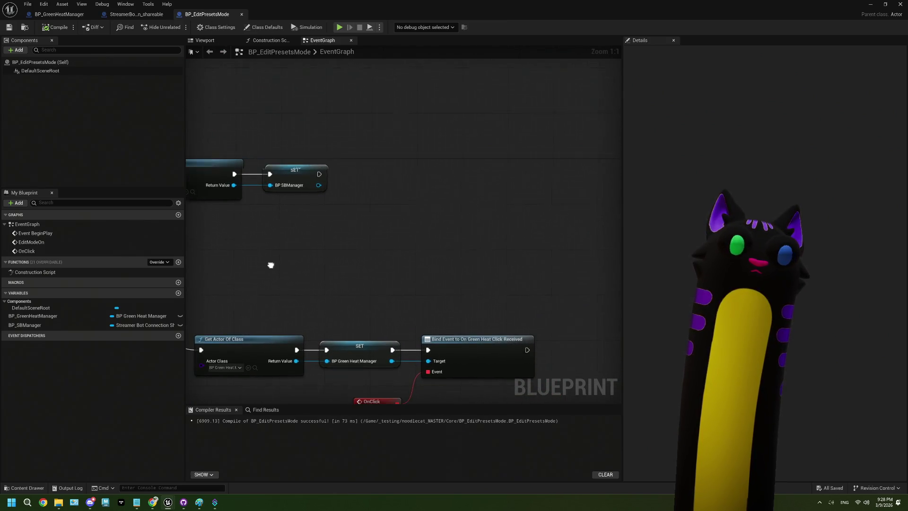
drag(317, 185, 355, 194)
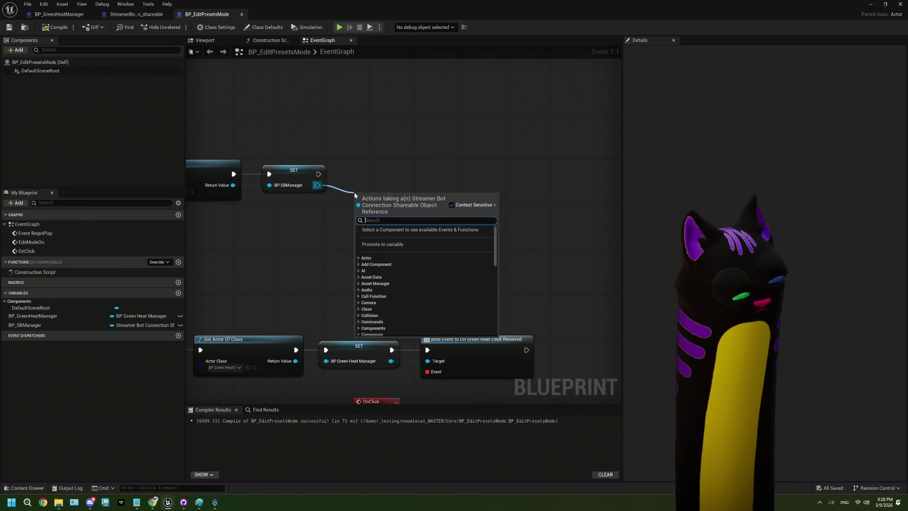
text(edit)
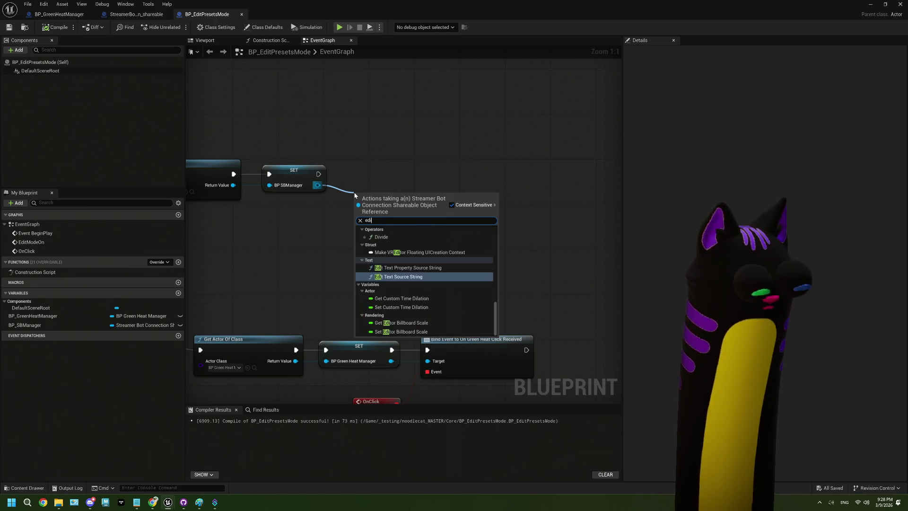
scroll(424, 274, up, 3)
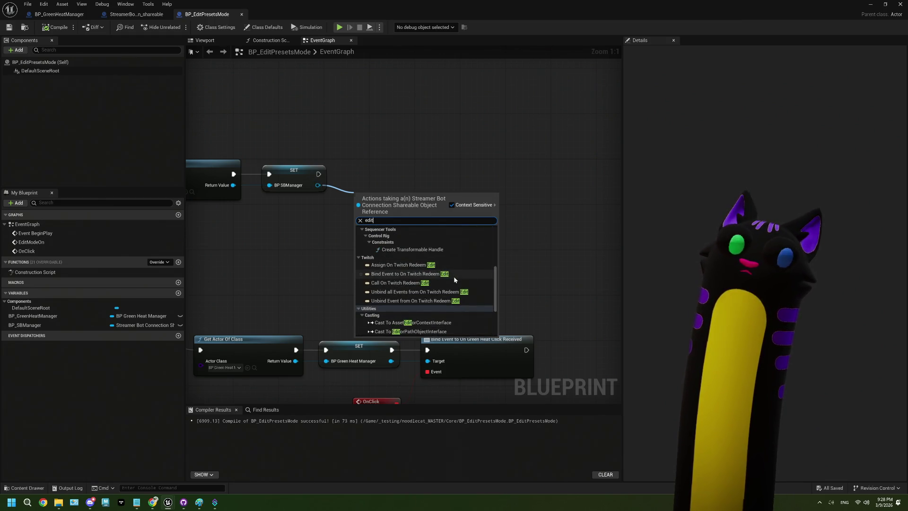
click(454, 278)
mouse_move(403, 206)
mouse_down()
mouse_move(406, 177)
mouse_move(335, 219)
mouse_up()
- Create a custom event named onRedeemEdit bound to the Bind Event node
click(362, 271)
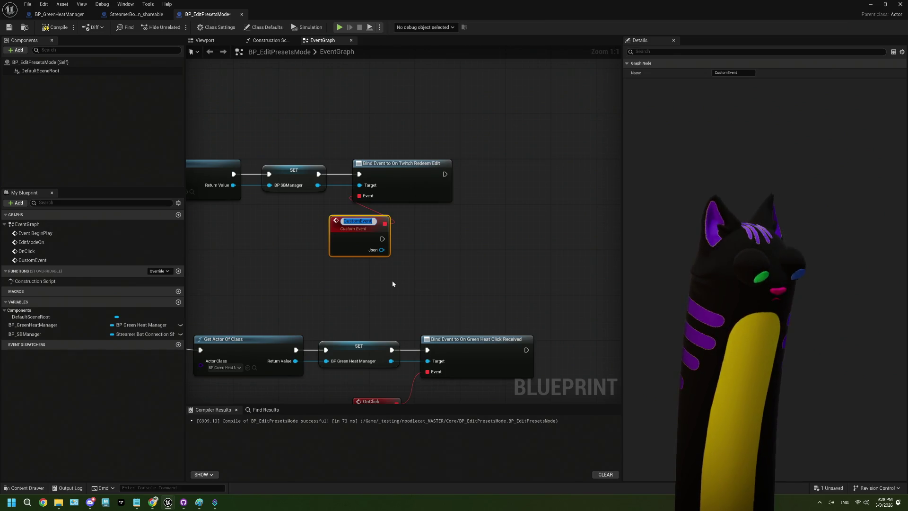
text(onRede)
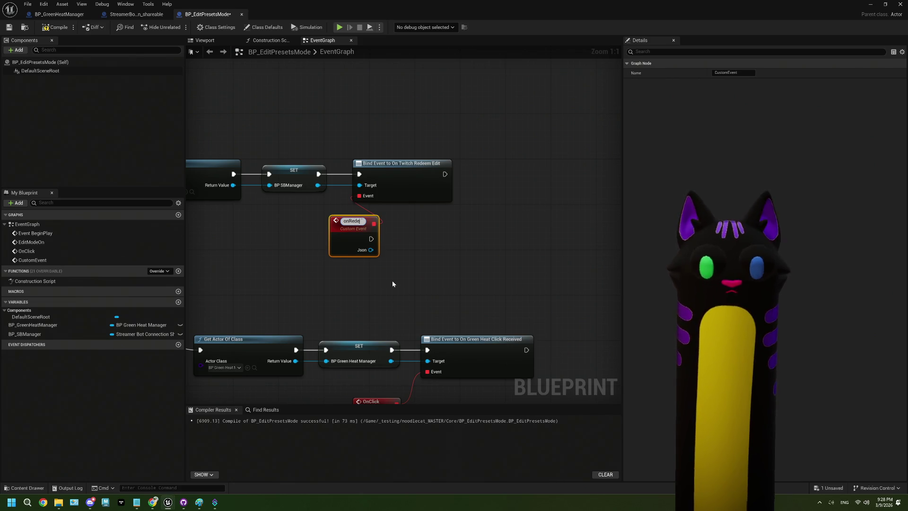
text(emEdit)
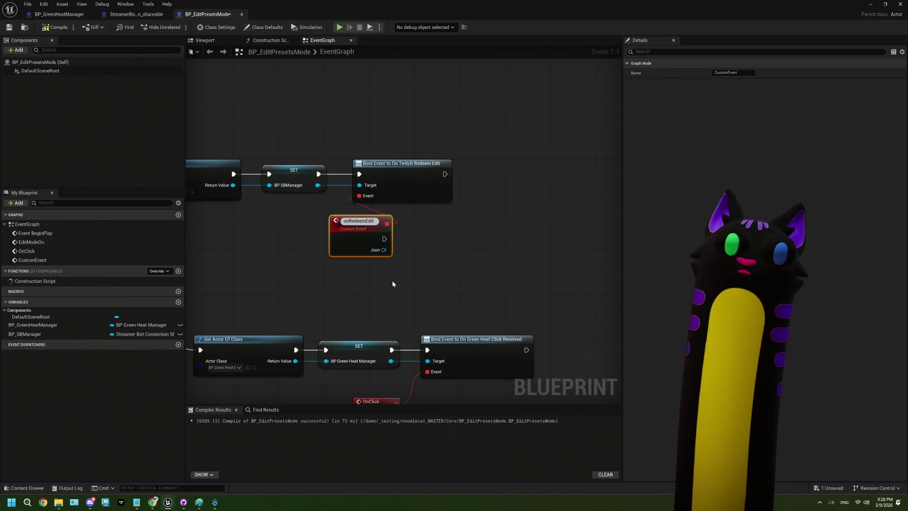
key(Return)
mouse_move(355, 232)
mouse_down()
mouse_move(314, 232)
mouse_move(333, 247)
mouse_up()
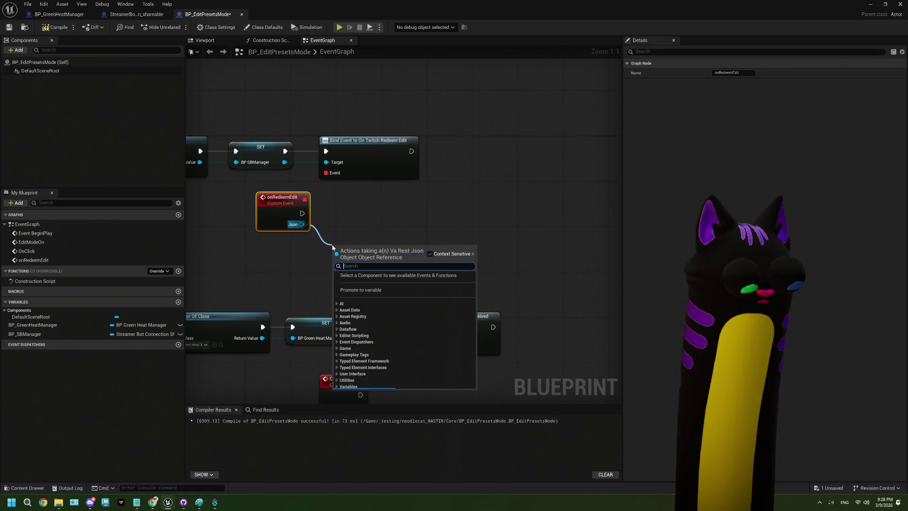
- Add a Get String Field node on onRedeemEdit's Json with Field Name userId
text(get string)
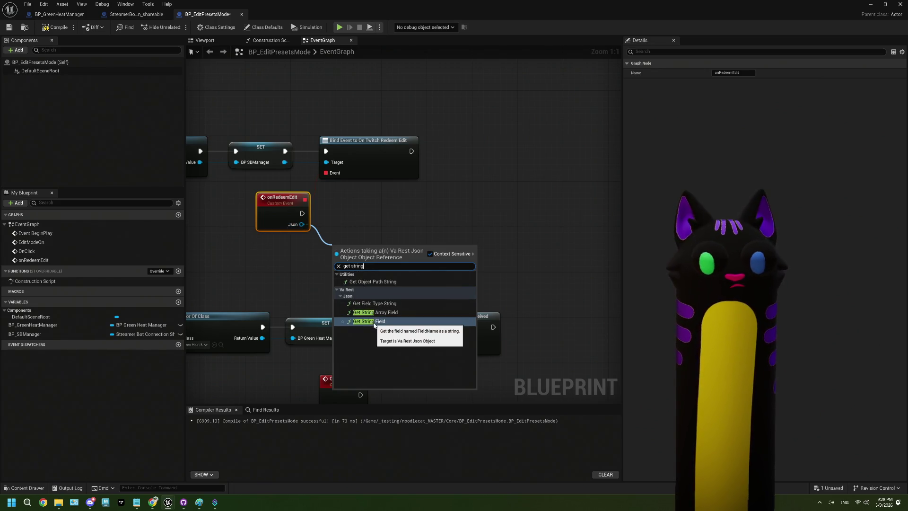
click(373, 321)
drag(363, 271, 363, 244)
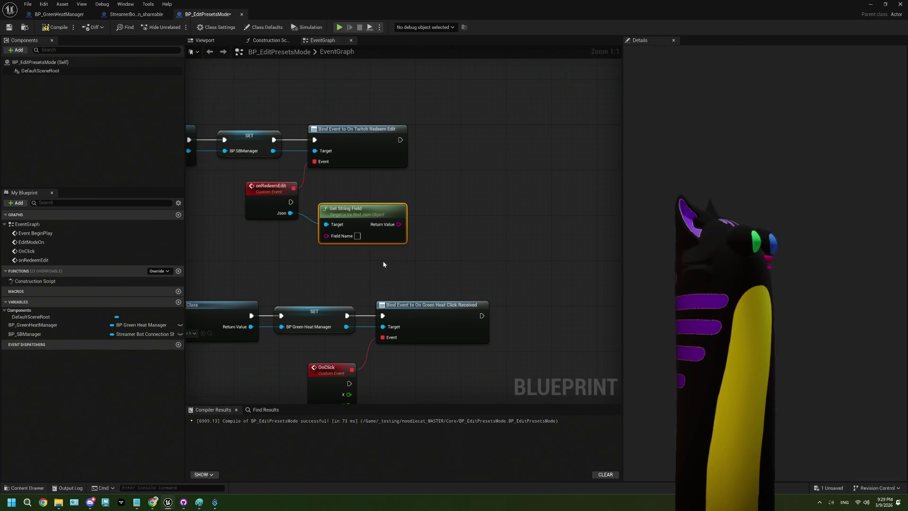
click(357, 236)
text(jser)
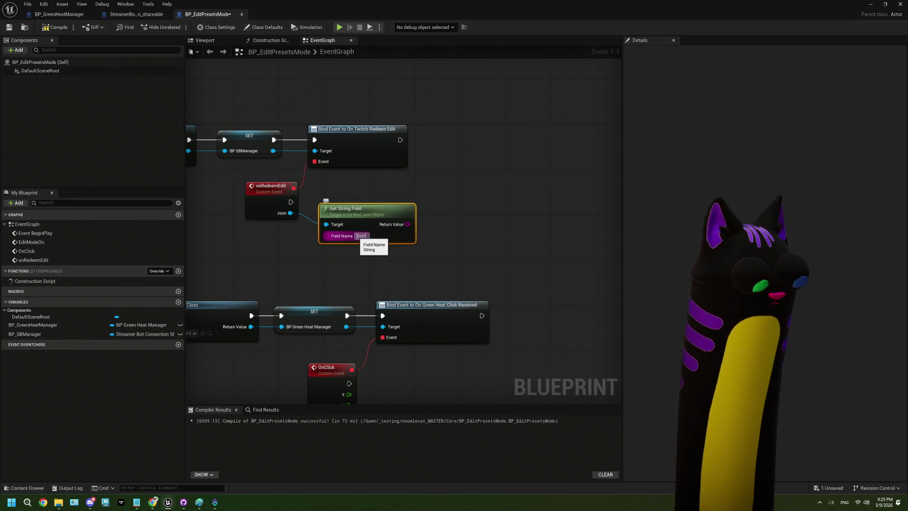
text(Id)
click(362, 253)
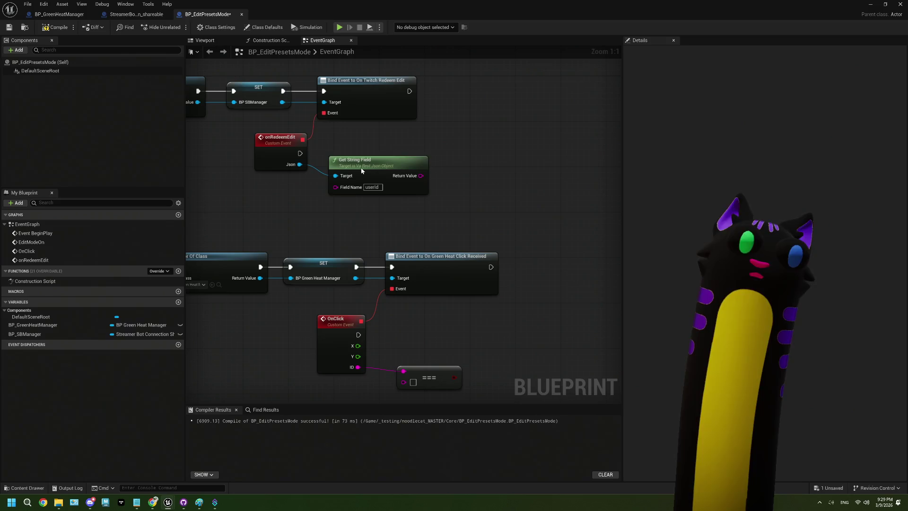
- Promote the userId string to a new variable editModeUserId and run onRedeemEdit into its SET
click(331, 203)
mouse_move(359, 197)
mouse_down()
mouse_move(406, 204)
mouse_move(395, 197)
mouse_up()
text(editModeUser)
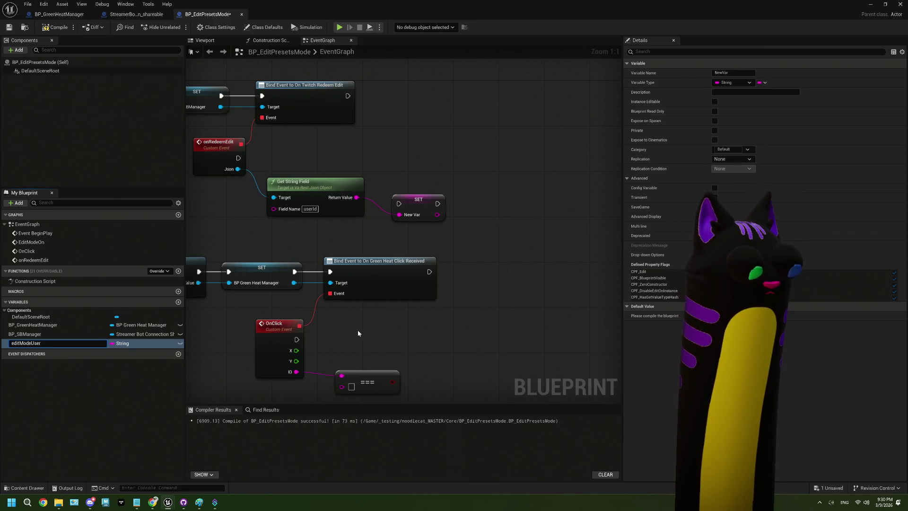
text(ID)
key(BackSpace)
text(d)
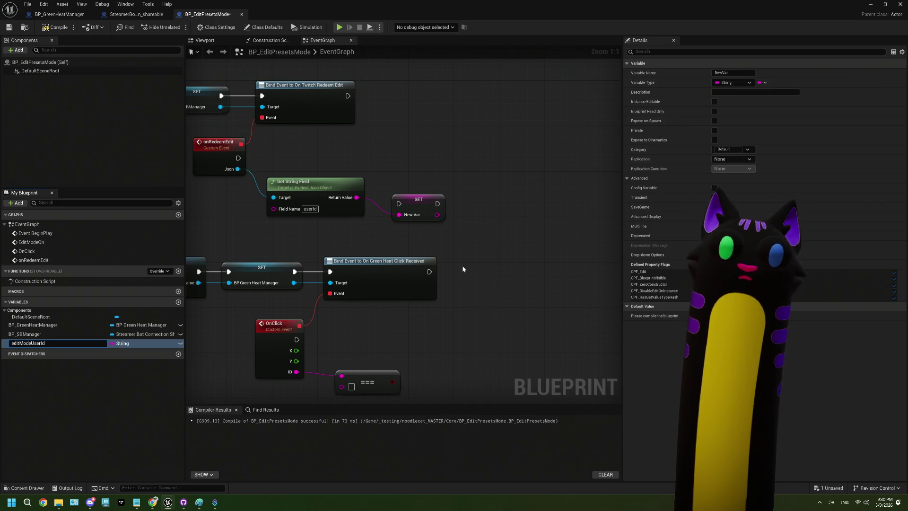
key(Return)
drag(422, 206, 421, 166)
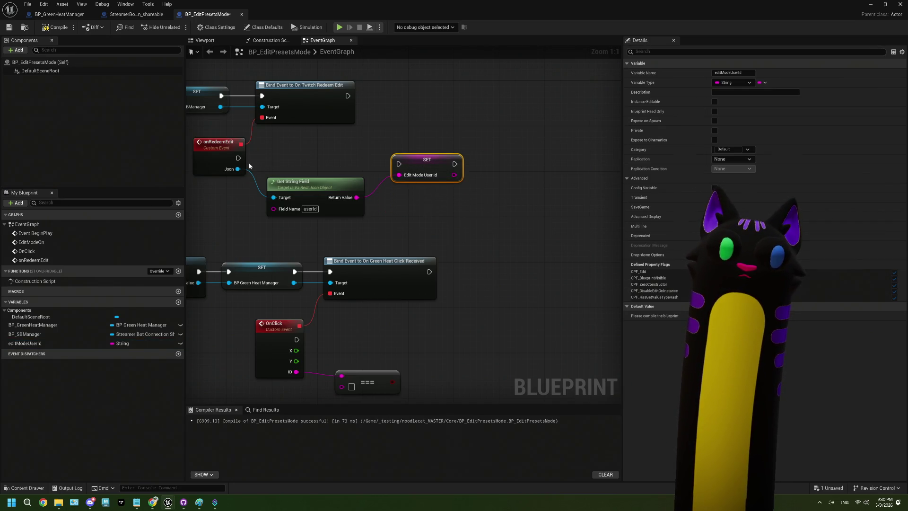
mouse_move(238, 158)
mouse_down()
mouse_move(374, 194)
mouse_move(398, 164)
mouse_up()
- Add an editModeUserId getter next to the OnClick comparison
drag(357, 197, 399, 174)
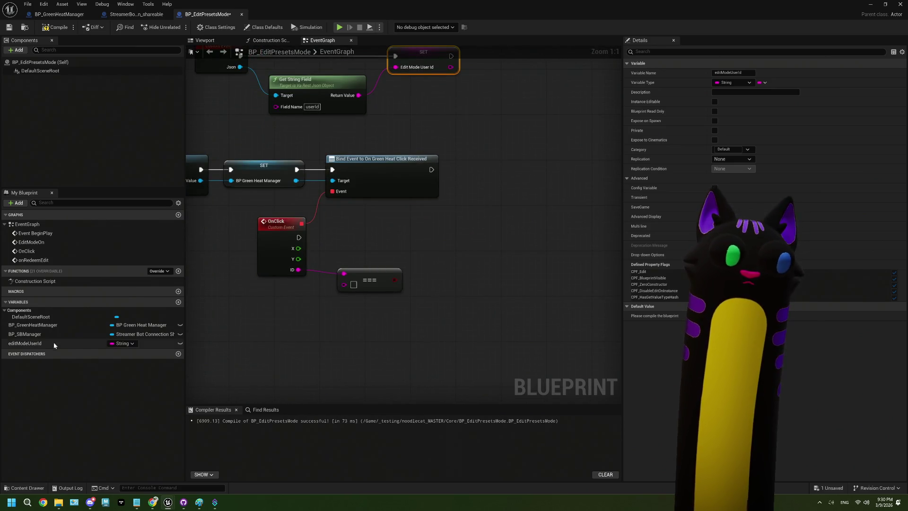
mouse_move(52, 343)
mouse_down()
mouse_move(30, 348)
mouse_move(367, 321)
mouse_move(302, 299)
mouse_move(355, 304)
mouse_move(344, 283)
mouse_move(302, 297)
mouse_move(302, 287)
mouse_move(351, 279)
mouse_move(345, 296)
mouse_move(327, 289)
mouse_up()
click(388, 331)
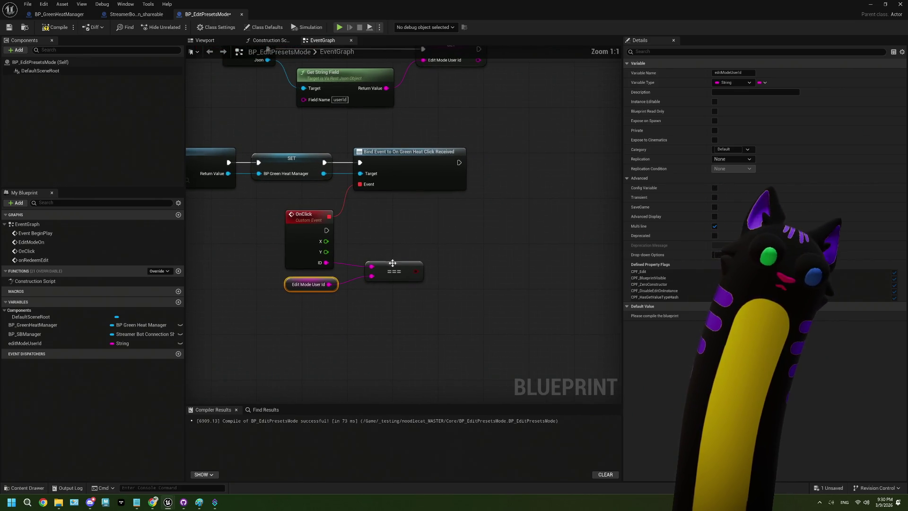
- Add a Branch conditioned on the === comparison and connect OnClick's execution into it
drag(385, 275, 374, 273)
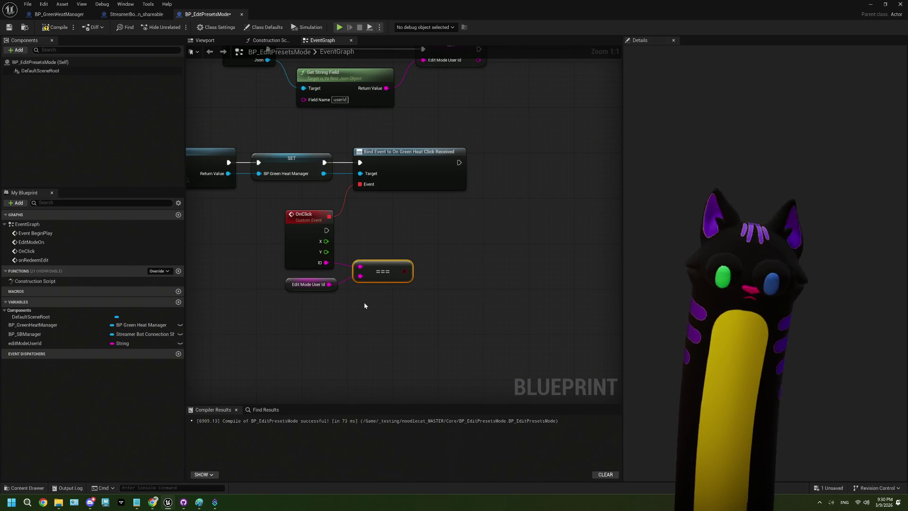
drag(364, 306, 306, 300)
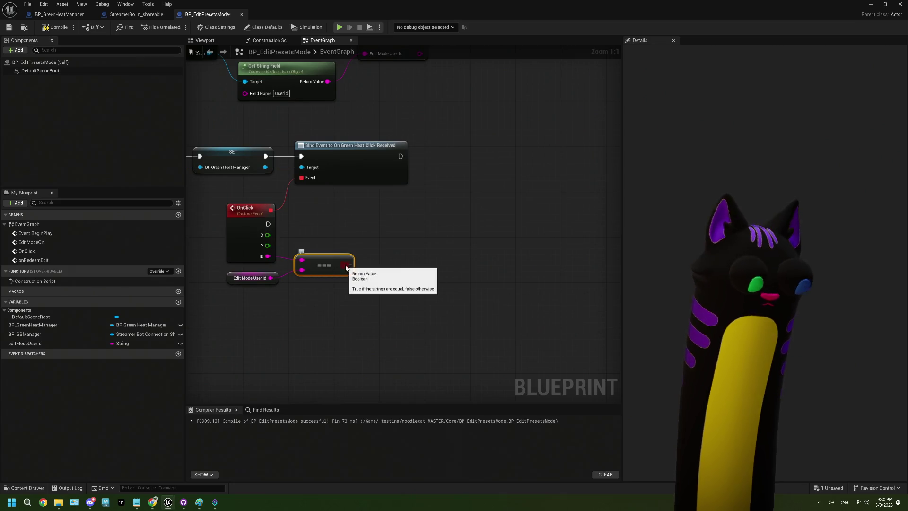
drag(346, 265, 392, 255)
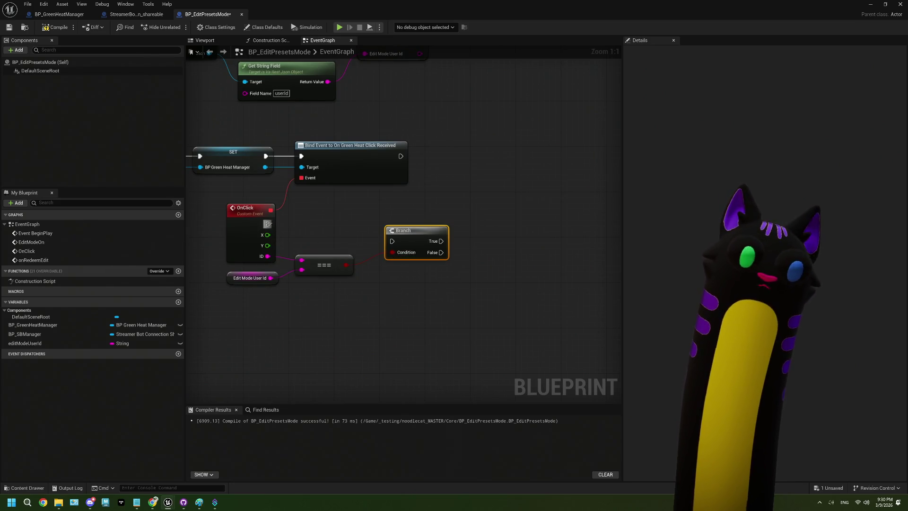
mouse_move(268, 223)
mouse_down()
mouse_move(392, 241)
mouse_move(415, 219)
mouse_move(397, 219)
mouse_up()
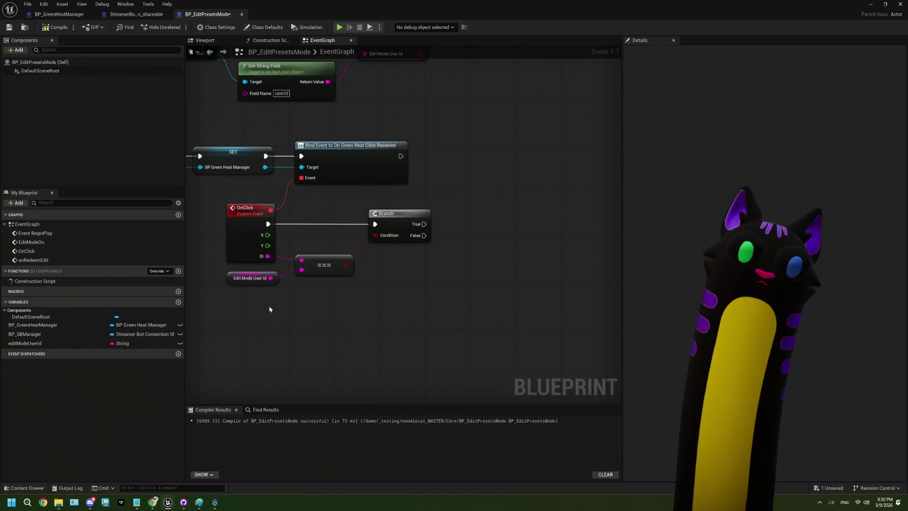
click(251, 278)
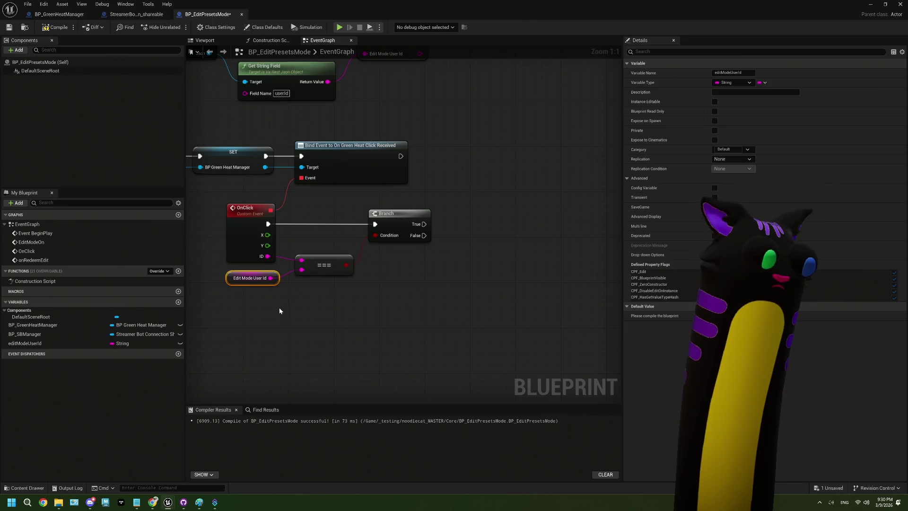
mouse_move(286, 176)
mouse_down()
mouse_move(338, 279)
mouse_move(384, 233)
mouse_up()
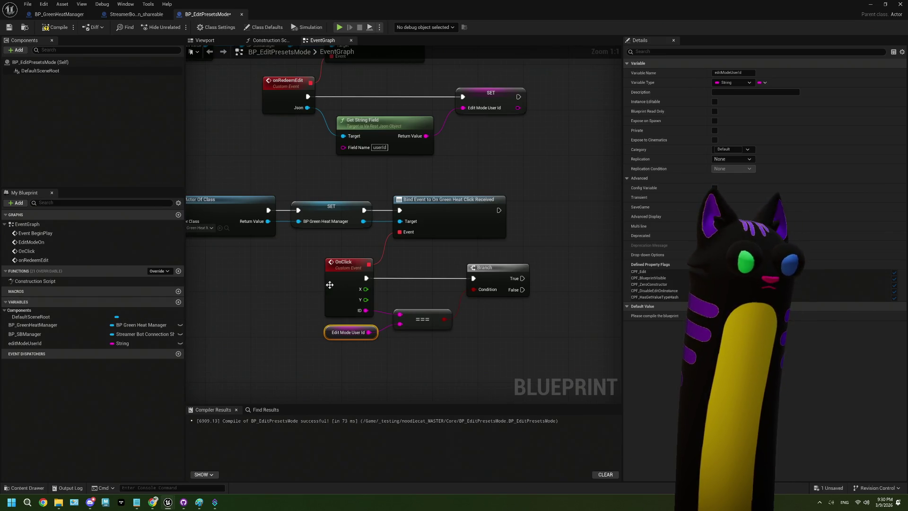
scroll(255, 293, down, 1)
- Create a new Boolean variable named isEditModeOn
click(178, 301)
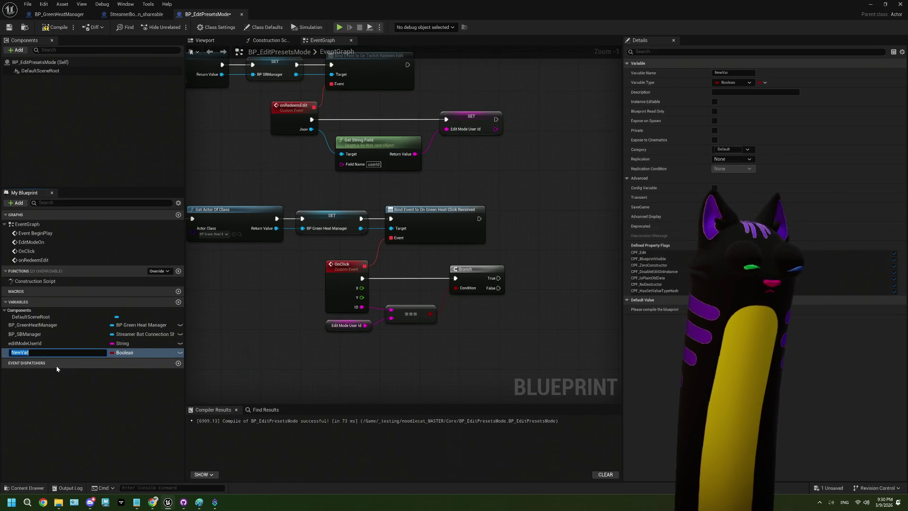
text(Ed)
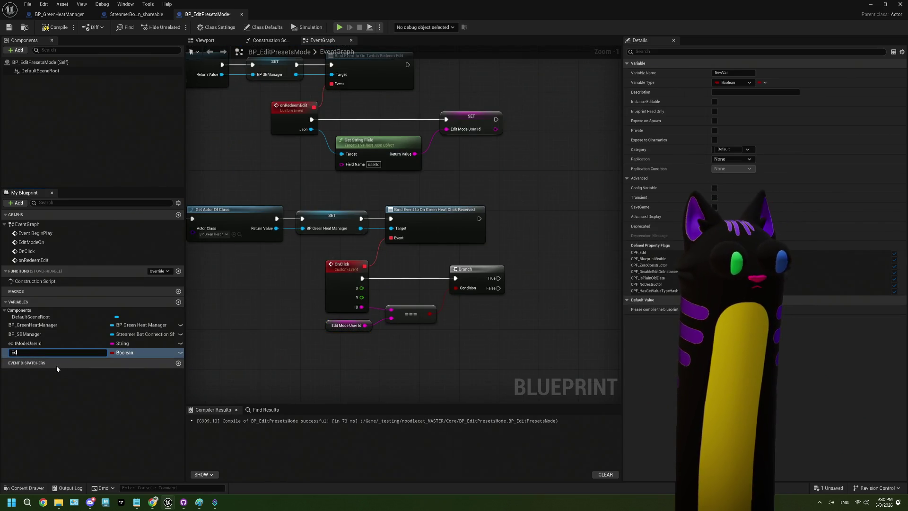
key(BackSpace)
key(BackSpace)
text(editMode)
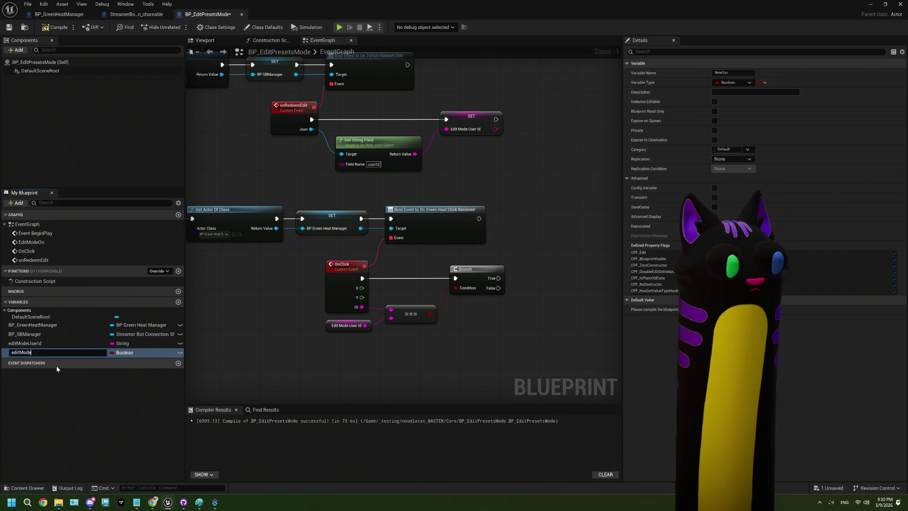
text(On)
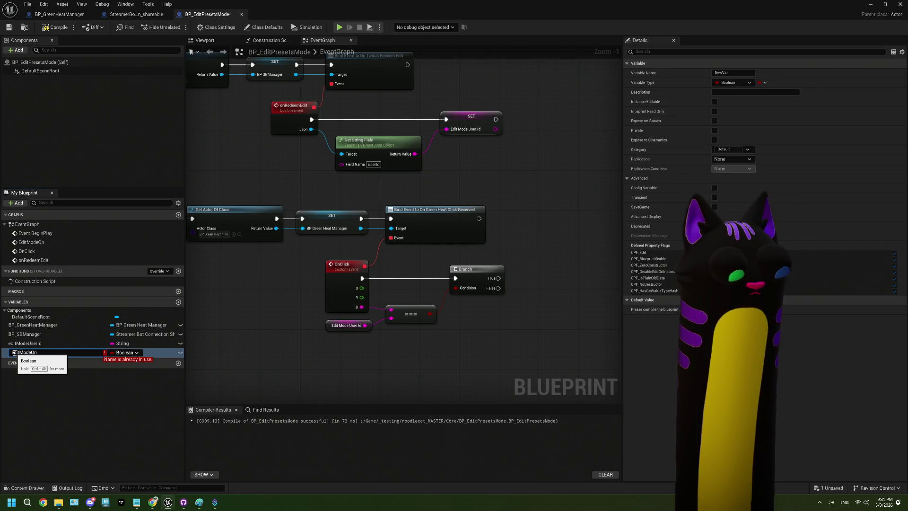
key(BackSpace)
text(isE)
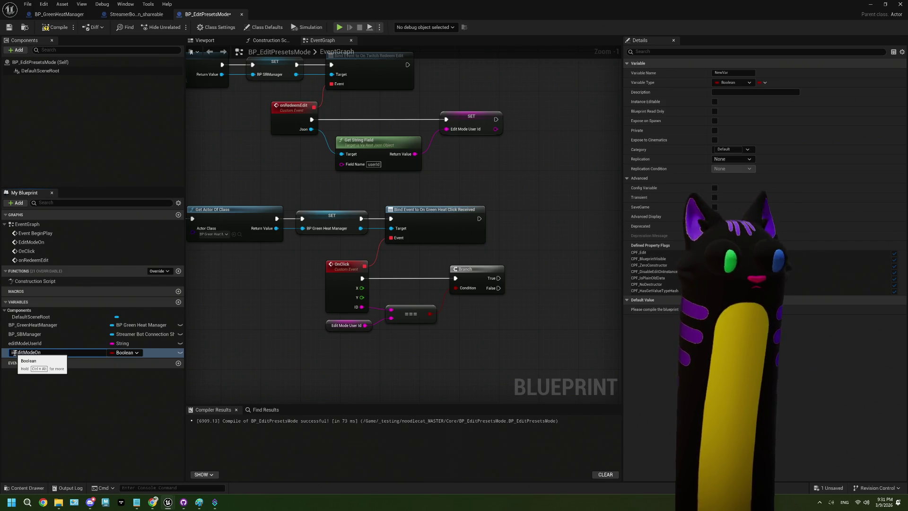
key(Return)
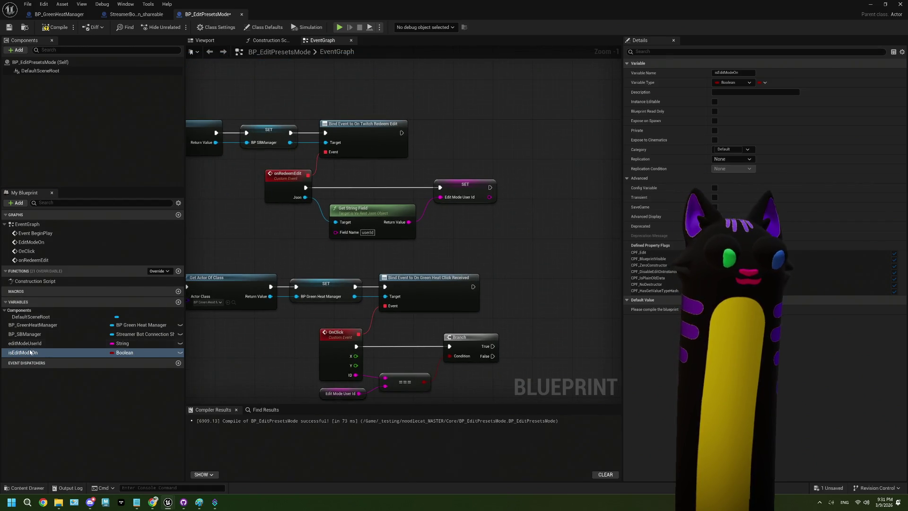
- Insert a SET isEditModeOn node set to true between onRedeemEdit and SET Edit Mode User Id
mouse_move(23, 353)
mouse_down()
mouse_move(219, 236)
mouse_move(372, 181)
mouse_up()
click(244, 256)
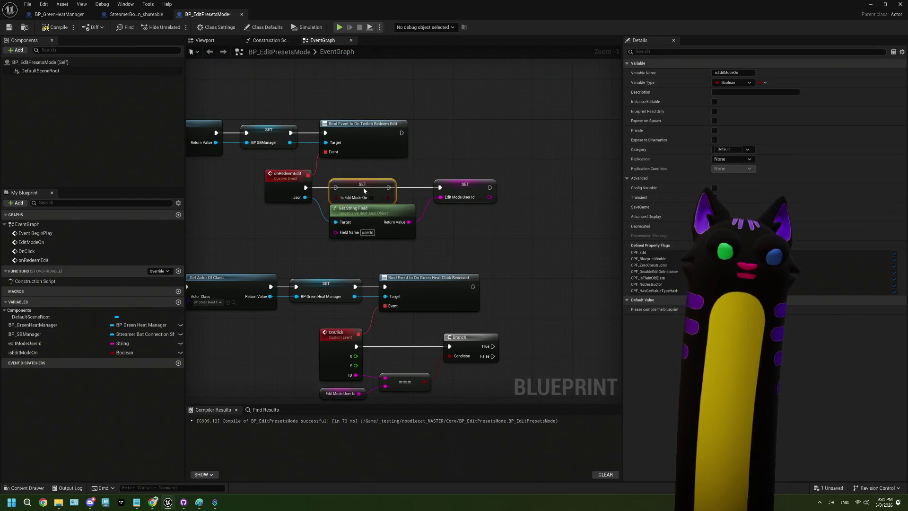
scroll(382, 199, up, 1)
drag(295, 186, 341, 180)
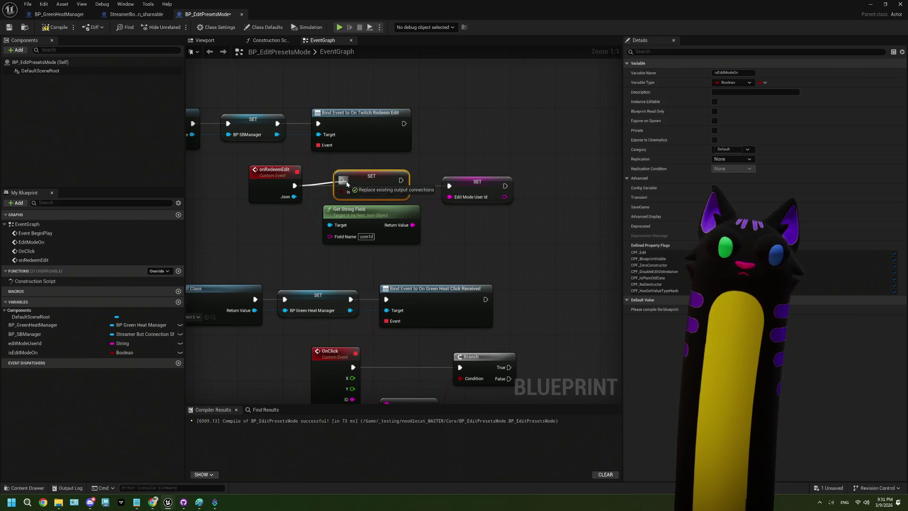
drag(401, 180, 450, 186)
click(381, 192)
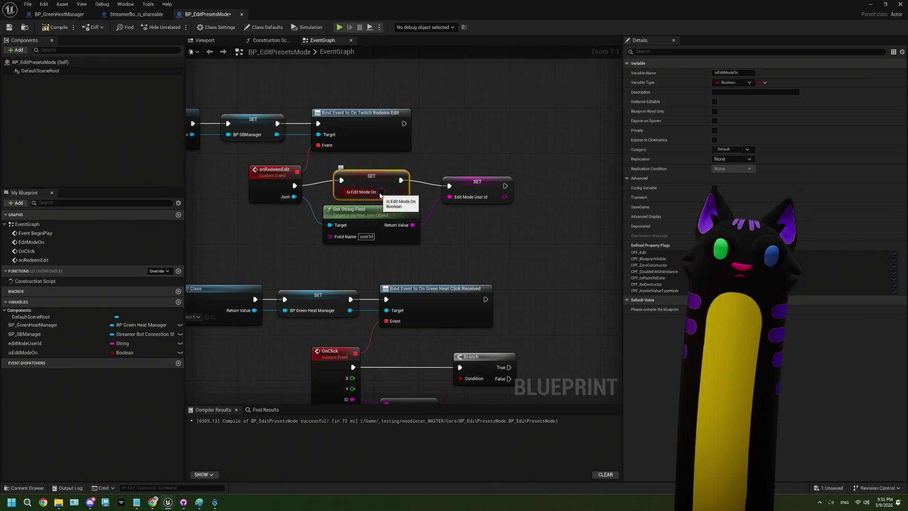
- Tidy the setter's position and drop an isEditModeOn variable below the OnClick nodes
drag(431, 315, 407, 223)
drag(353, 81, 365, 86)
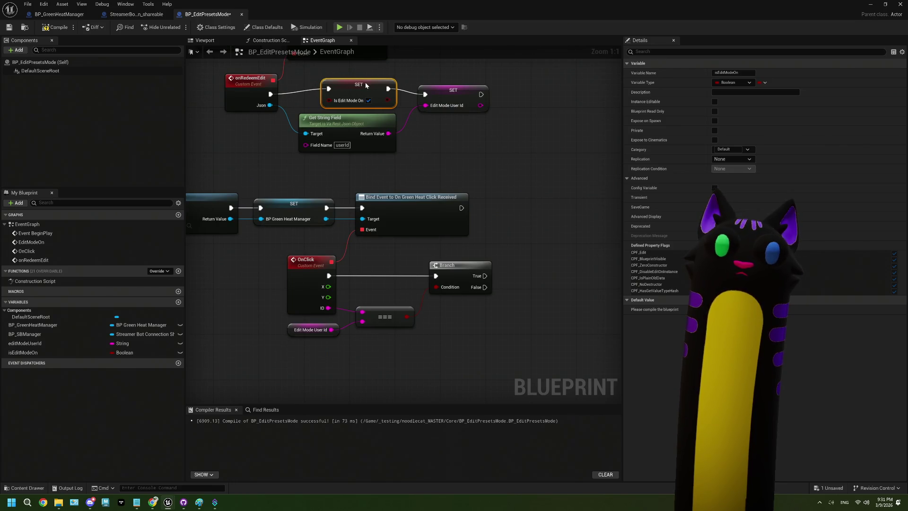
drag(440, 289, 393, 262)
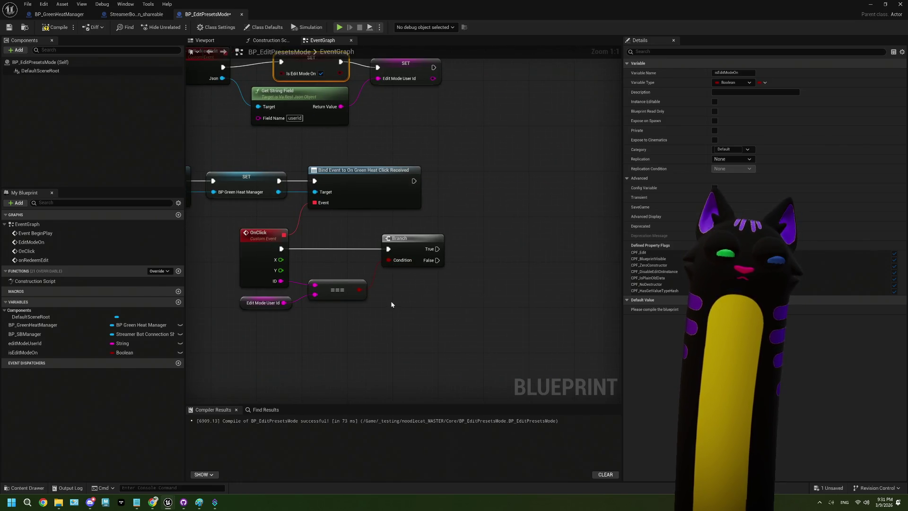
drag(391, 304, 389, 282)
mouse_move(56, 354)
mouse_down()
mouse_move(312, 313)
mouse_move(259, 322)
mouse_move(350, 321)
mouse_move(335, 317)
mouse_up()
- Combine the Is Edit Mode On getter and the === result in an AND node feeding the Branch condition
click(273, 337)
text(and)
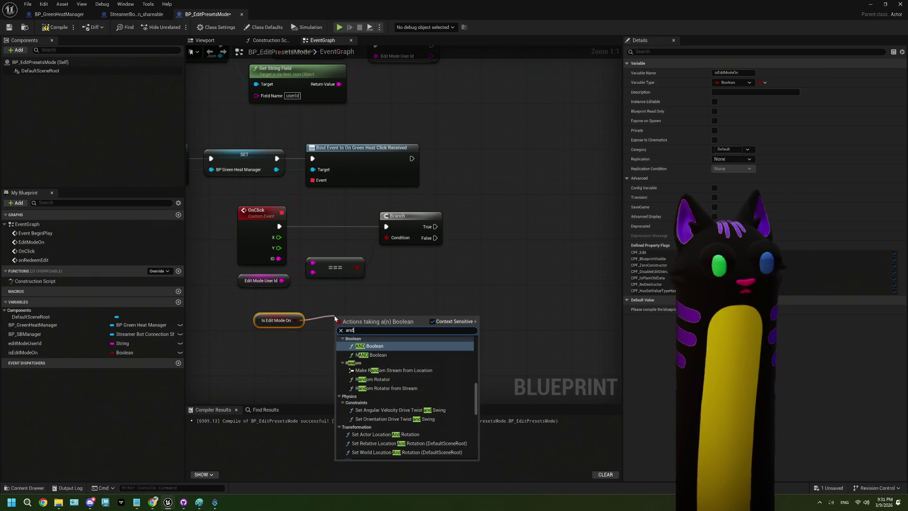
key(Return)
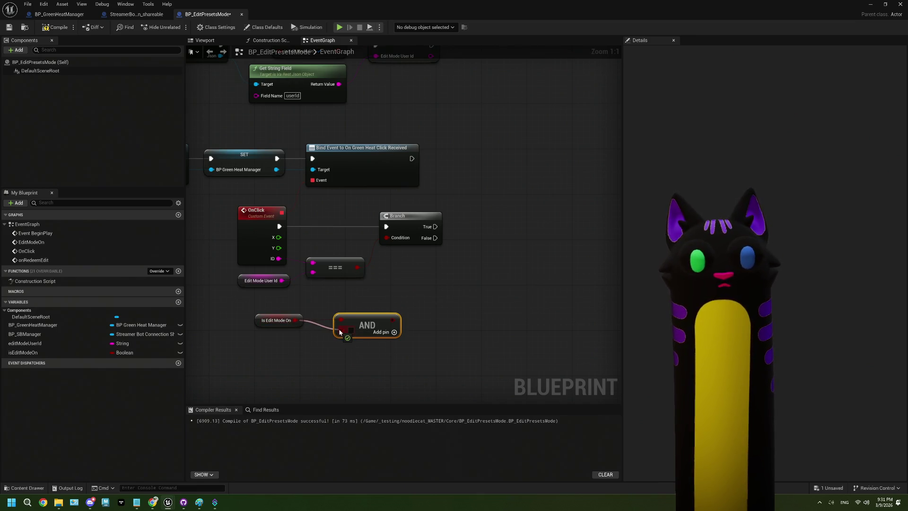
mouse_move(357, 268)
mouse_down()
mouse_move(340, 317)
mouse_move(395, 237)
mouse_up()
drag(406, 230, 462, 229)
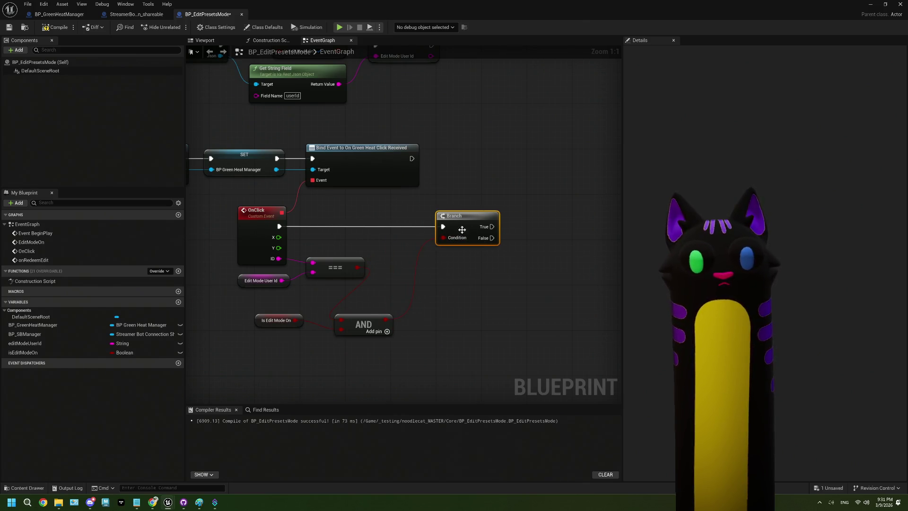
- Arrange the AND node and Is Edit Mode On getter beside the === node
drag(360, 326, 402, 273)
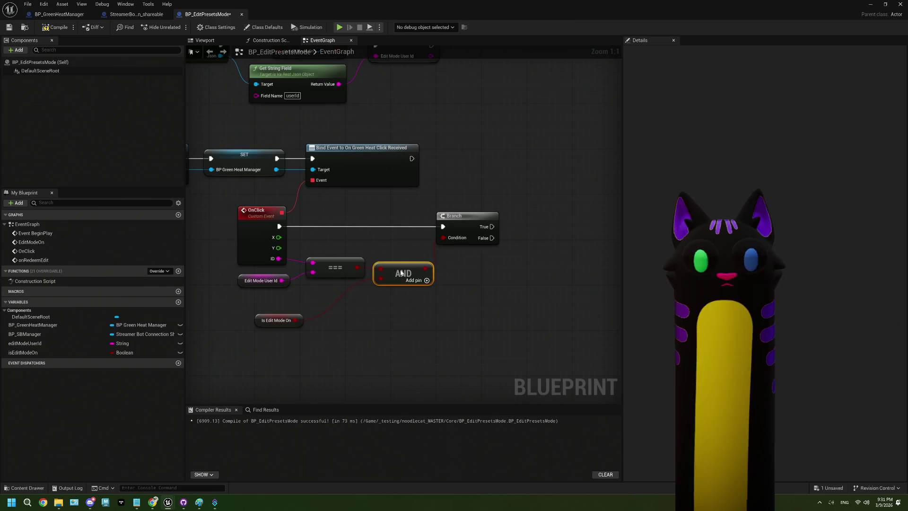
mouse_move(297, 324)
mouse_down()
mouse_move(363, 310)
mouse_move(357, 301)
mouse_up()
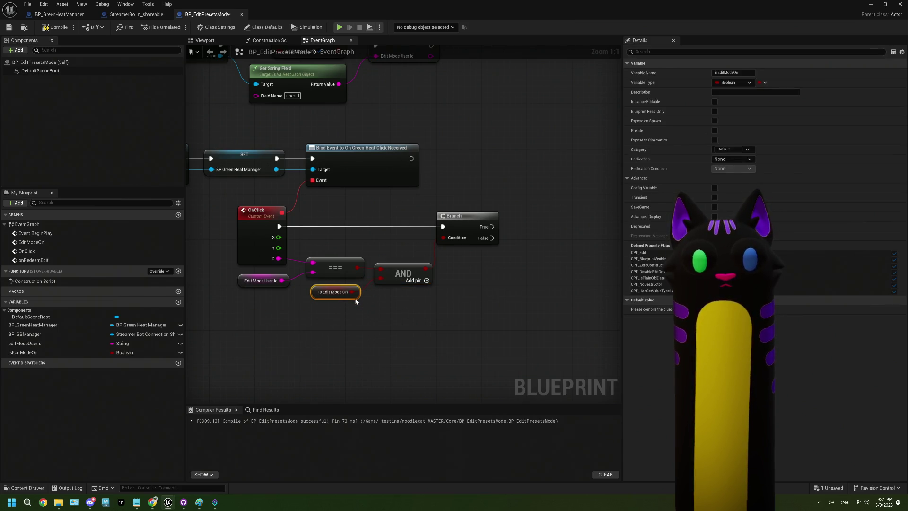
click(439, 254)
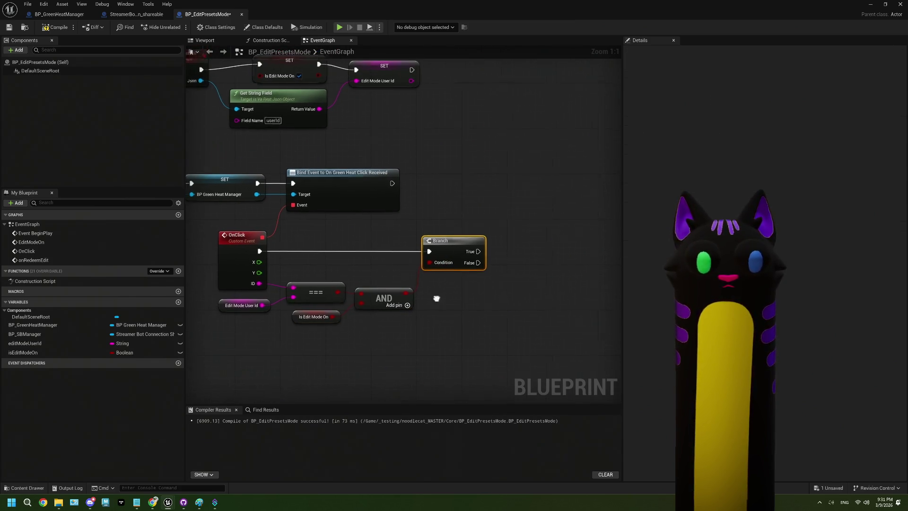
drag(449, 314, 438, 294)
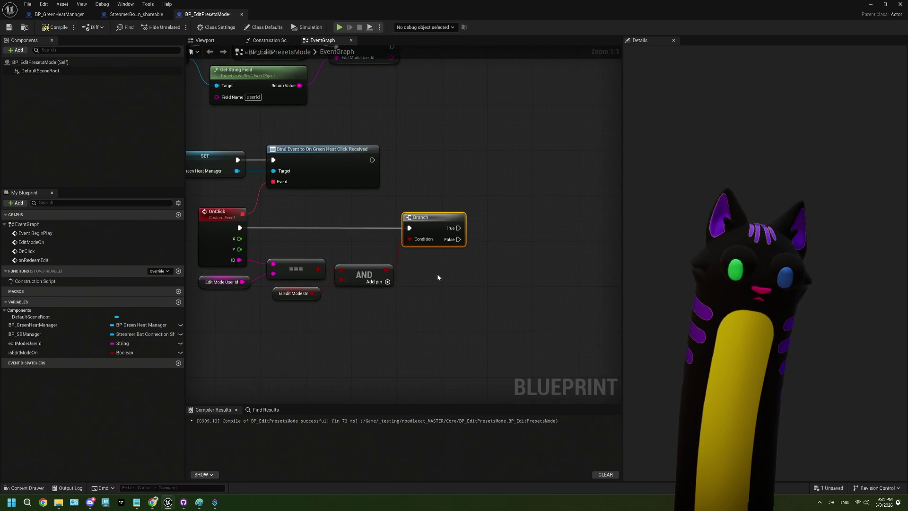
drag(262, 308, 221, 308)
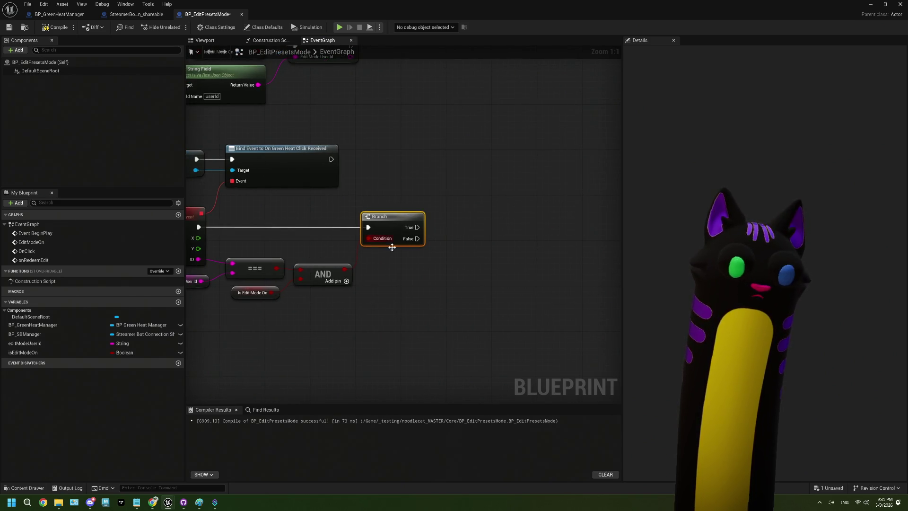
drag(337, 324, 436, 333)
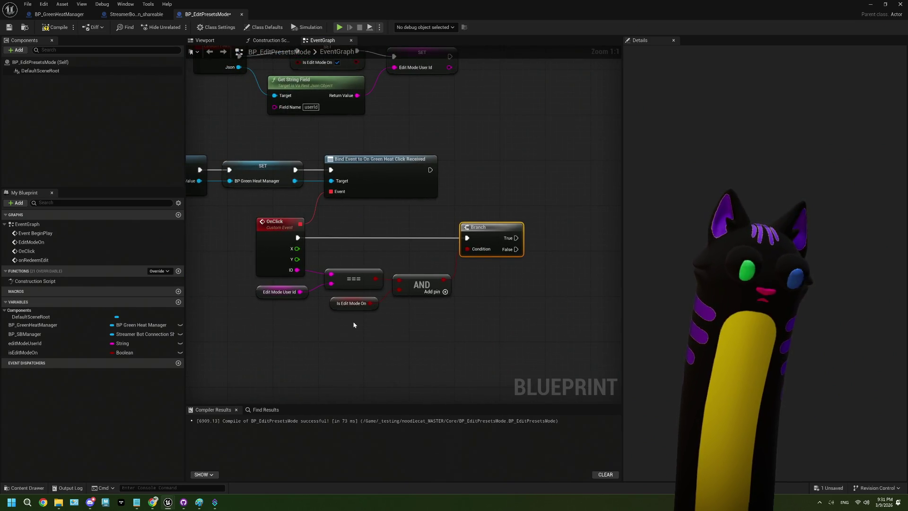
scroll(329, 330, down, 2)
- Add a third output, Then 2, to the Sequence node after Event BeginPlay
mouse_move(321, 332)
mouse_down()
mouse_move(363, 336)
mouse_move(348, 349)
mouse_move(430, 350)
mouse_up()
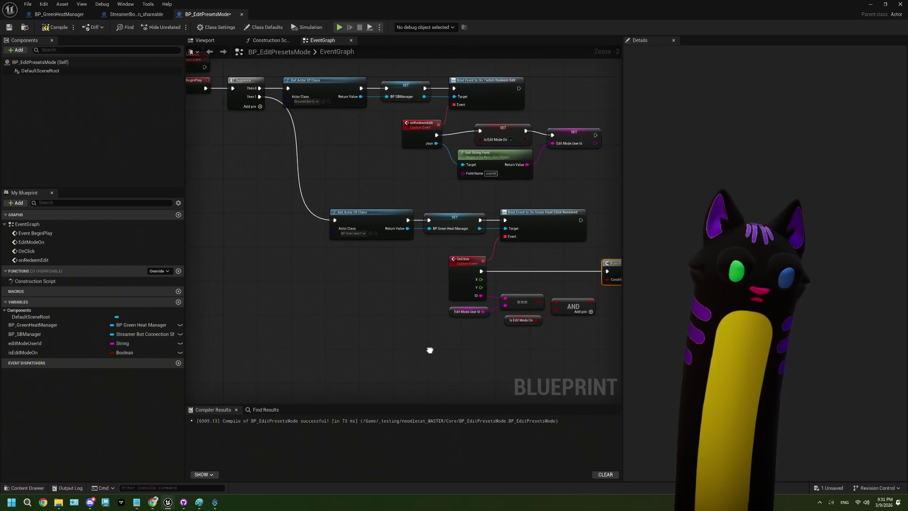
drag(244, 158, 231, 198)
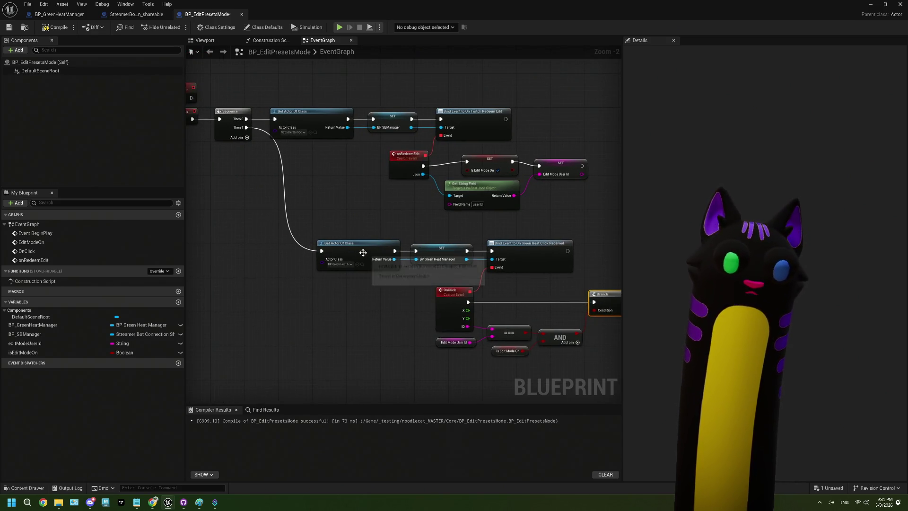
drag(307, 244, 266, 220)
mouse_move(603, 338)
mouse_down()
mouse_move(486, 316)
mouse_move(307, 221)
mouse_move(267, 219)
mouse_move(288, 149)
mouse_up()
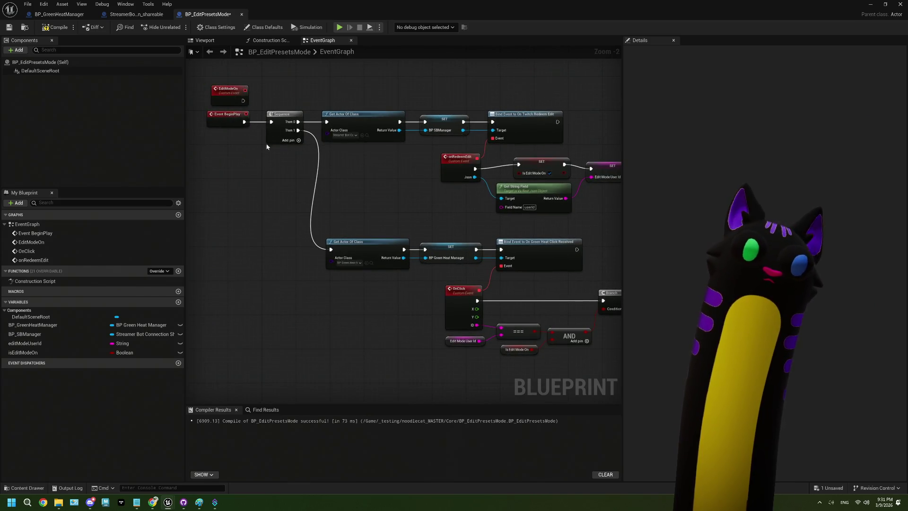
click(298, 140)
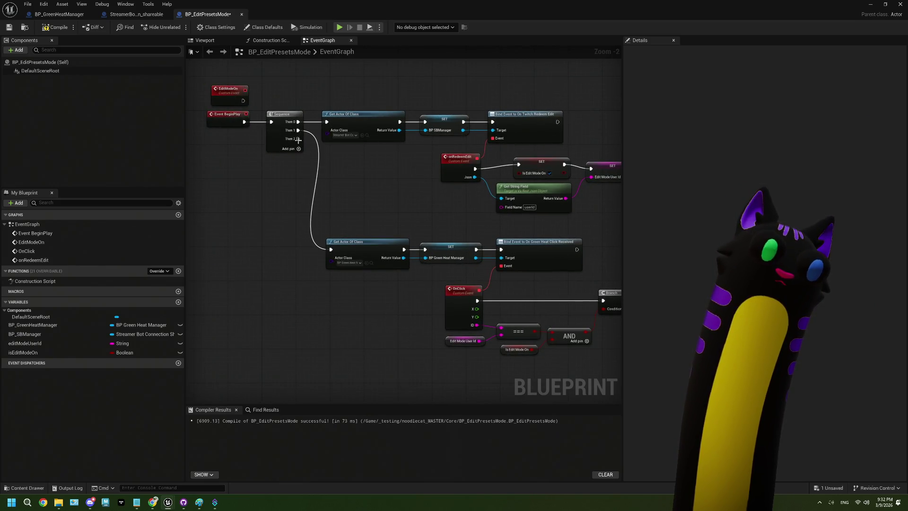
drag(298, 139, 316, 345)
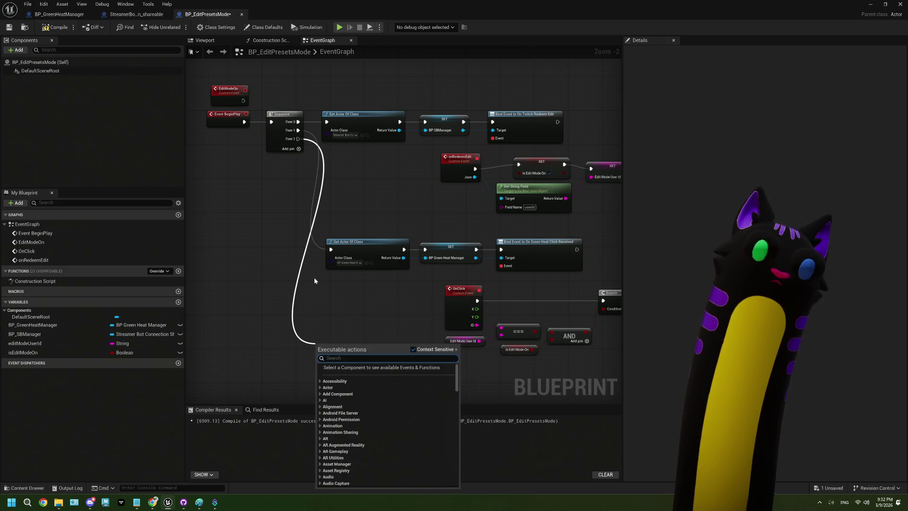
click(477, 193)
- Place a BP_SBManager getter near the Sequence's Then 2 output
drag(478, 193, 370, 206)
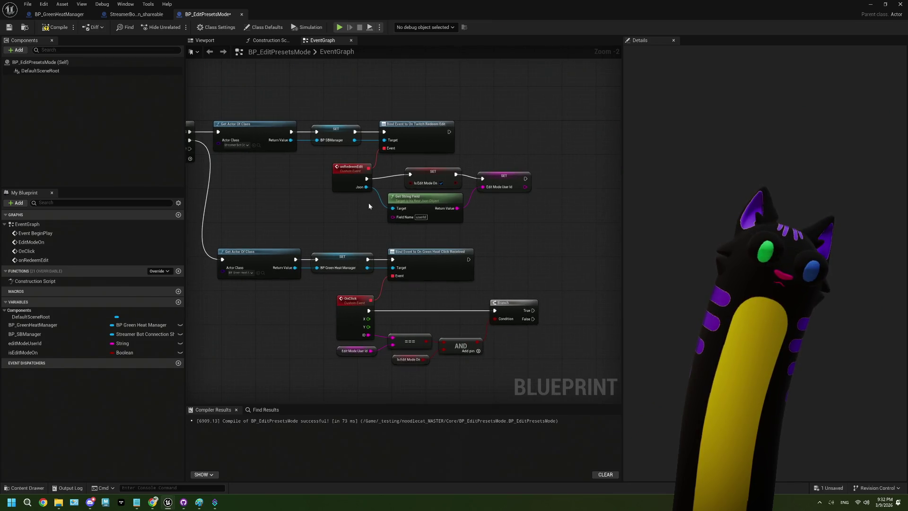
drag(214, 163, 280, 188)
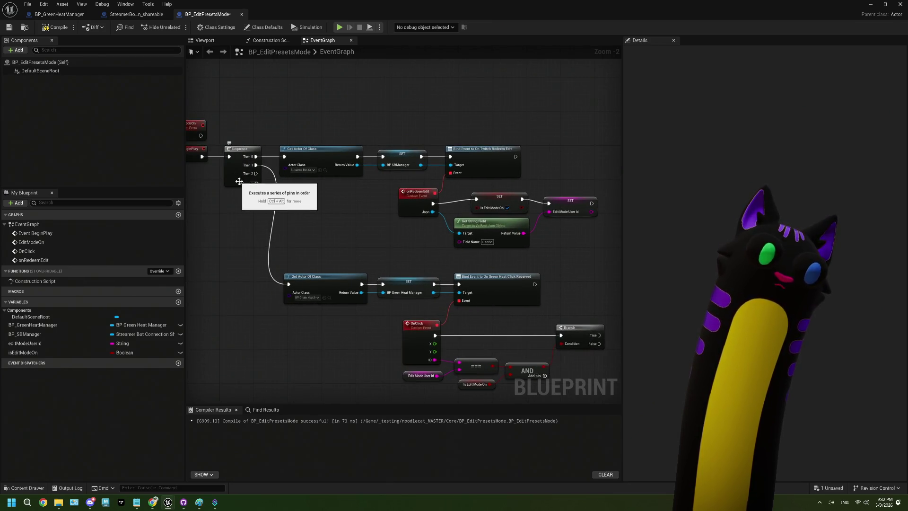
drag(301, 235, 307, 170)
mouse_move(268, 119)
mouse_down()
mouse_move(314, 386)
mouse_move(310, 297)
mouse_move(309, 309)
mouse_move(303, 303)
mouse_up()
mouse_move(24, 334)
mouse_down()
mouse_move(38, 348)
mouse_move(282, 331)
mouse_up()
click(312, 318)
- Add a Bind Event to On Command Export Preset from BP_SBManager, driven by Then 2
drag(309, 303, 350, 303)
text(b)
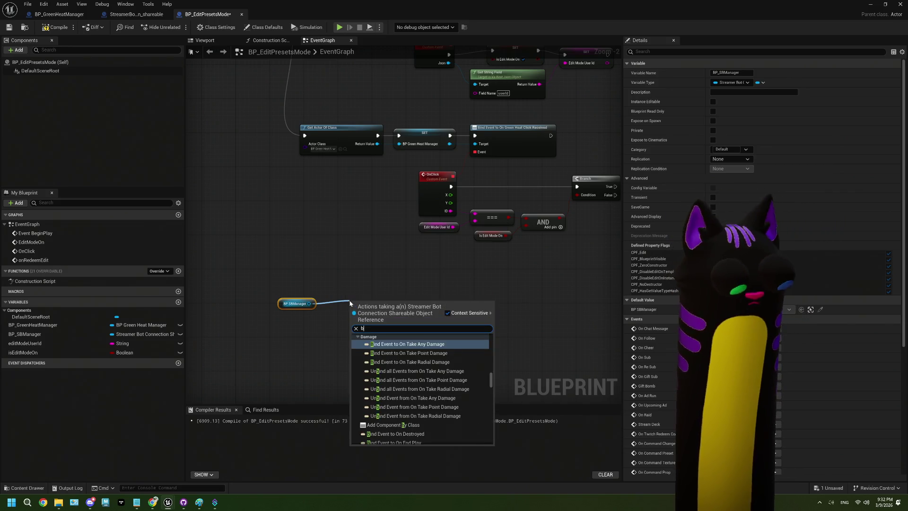
key(BackSpace)
text(export)
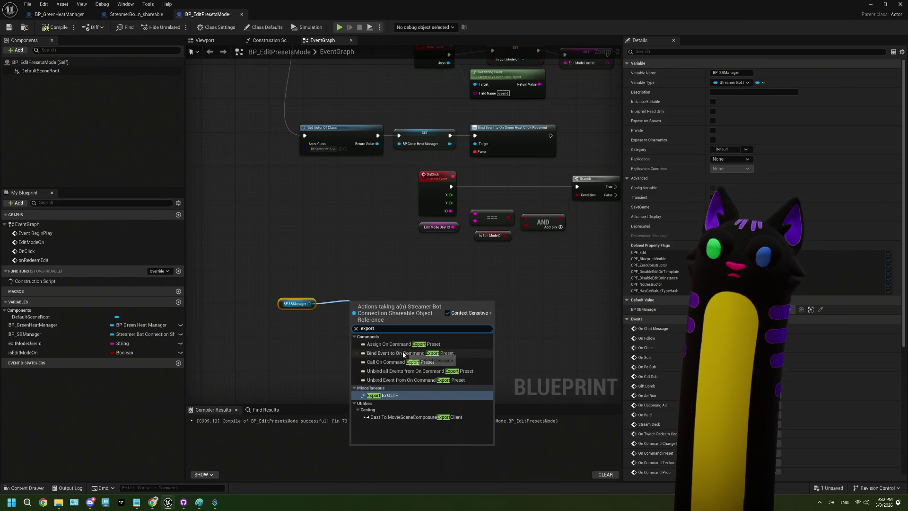
click(406, 353)
drag(381, 318, 381, 301)
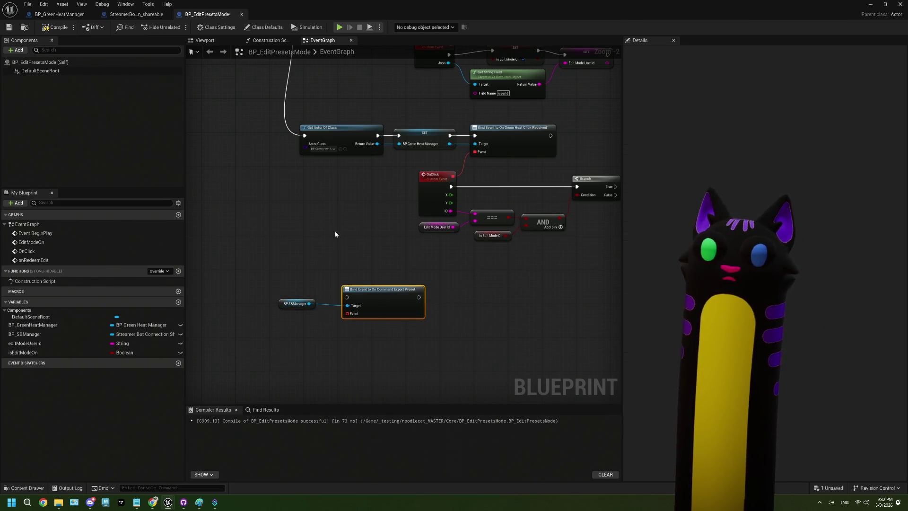
mouse_move(247, 121)
mouse_down()
mouse_move(288, 146)
mouse_move(344, 450)
mouse_move(351, 264)
mouse_move(334, 289)
mouse_up()
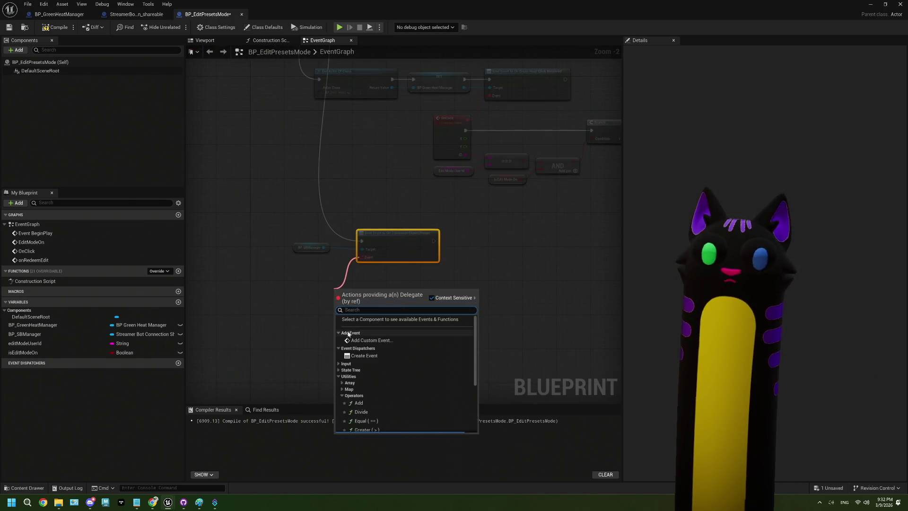
- Bind a new custom event named onEditModeDone to the Bind node's Event pin
click(365, 356)
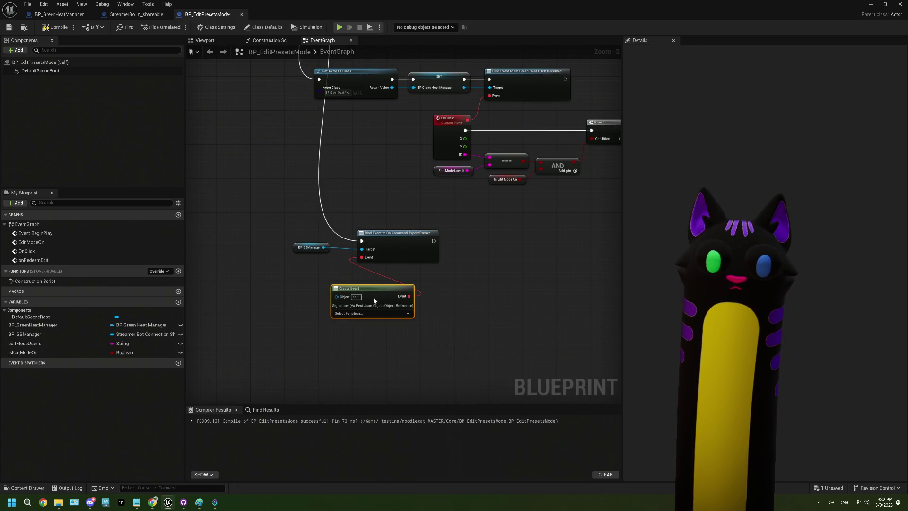
key(ctrl+z)
drag(362, 257, 335, 275)
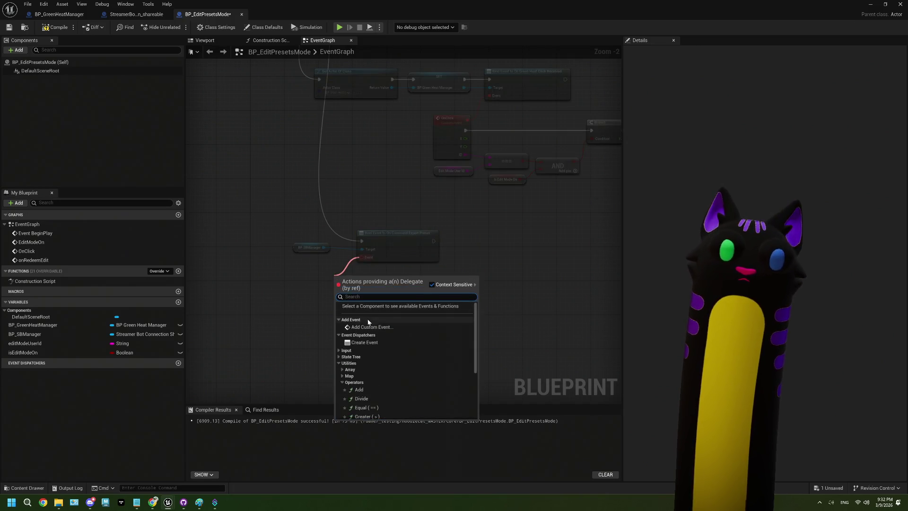
click(372, 327)
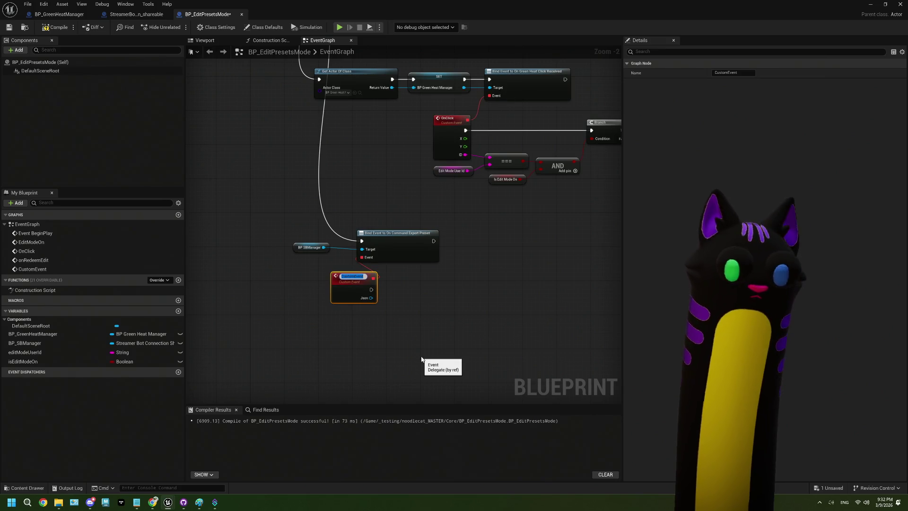
text(on)
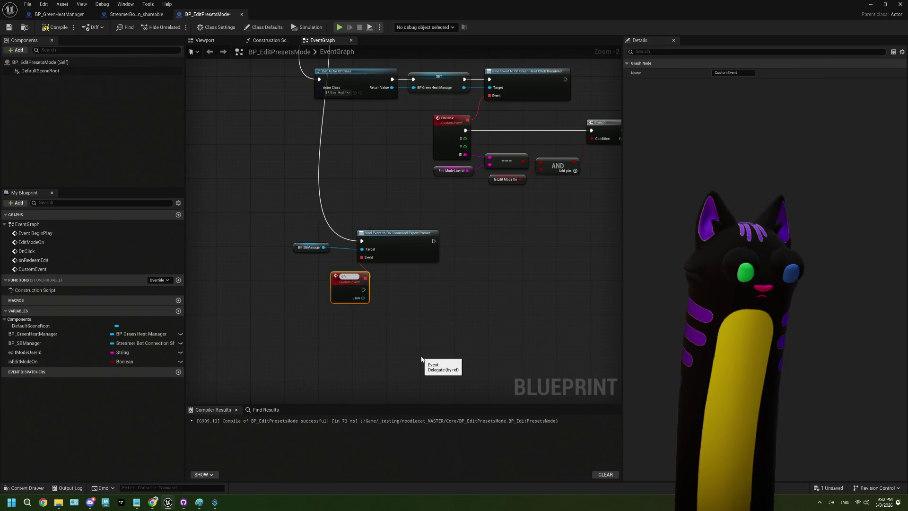
text(Expo)
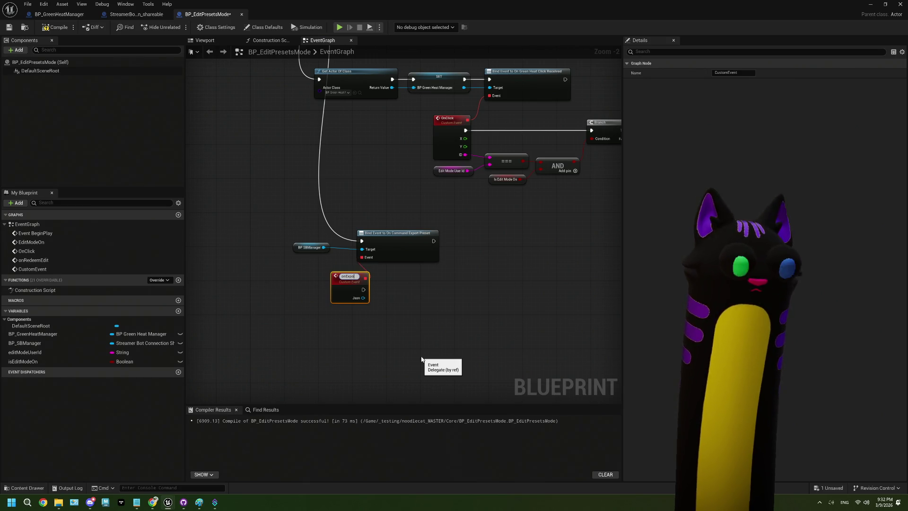
text(rt)
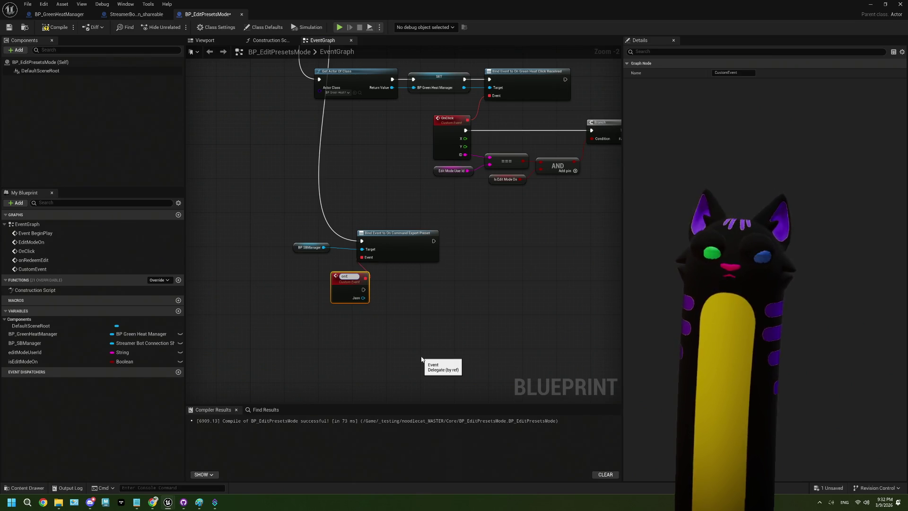
text(ditModeDone)
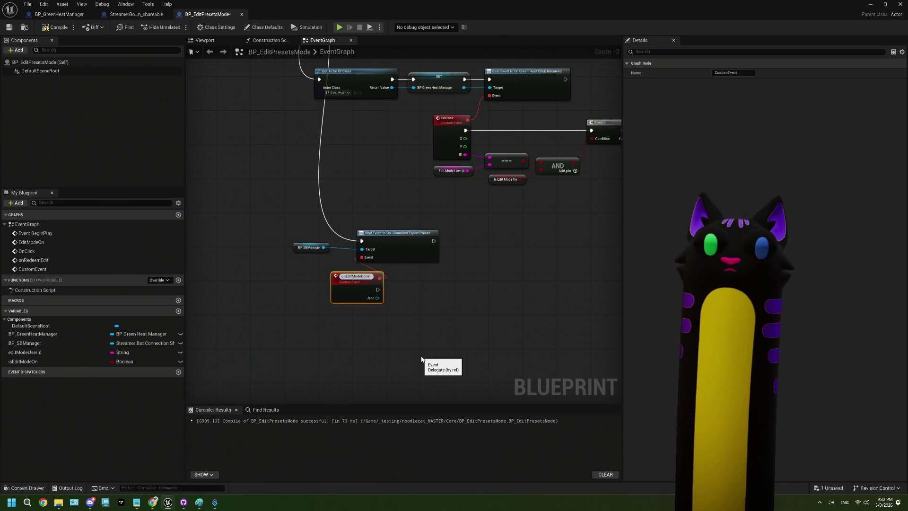
key(Return)
drag(350, 282, 311, 281)
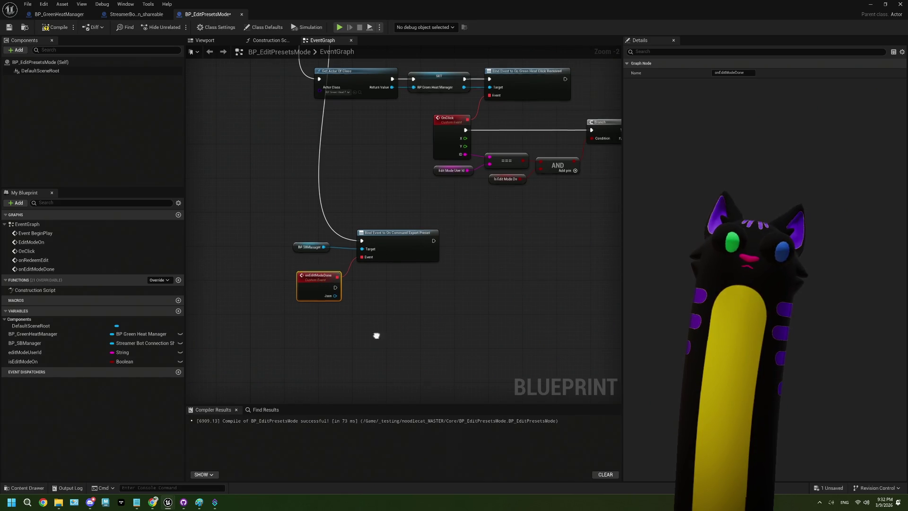
scroll(376, 333, up, 2)
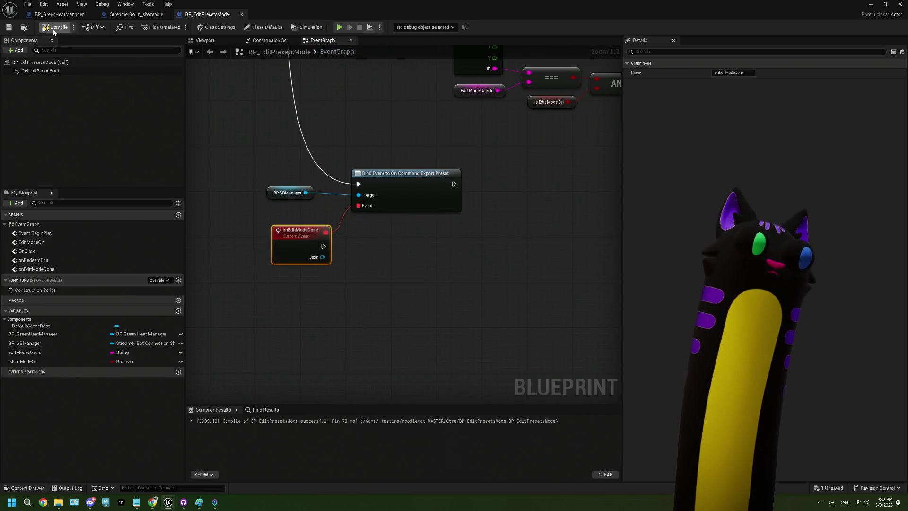
- Compile and save BP_EditPresetsMode, then bring up the StreamerBot connection's switch node
click(8, 27)
click(135, 14)
scroll(314, 287, down, 2)
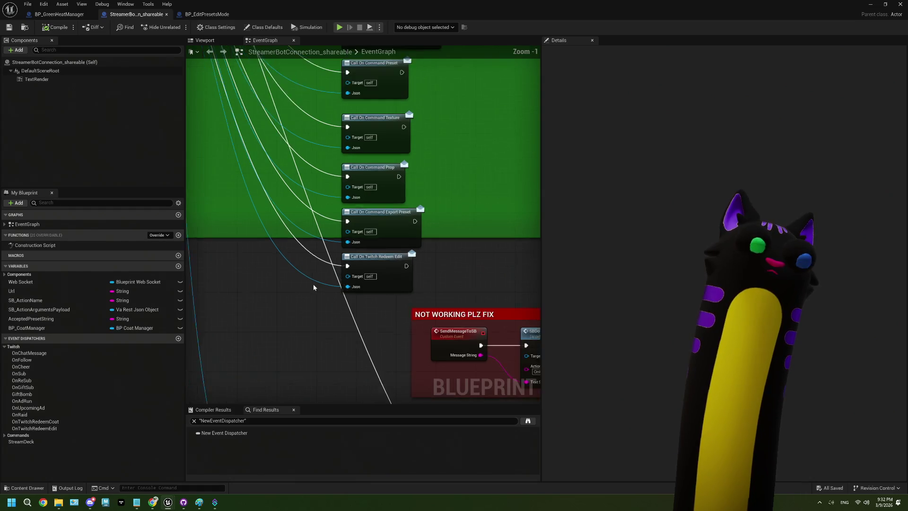
mouse_move(318, 285)
mouse_down()
mouse_move(284, 151)
mouse_move(315, 218)
mouse_move(281, 199)
mouse_up()
- Add a twentieth case to the Switch on String and name it CommandDone
click(282, 201)
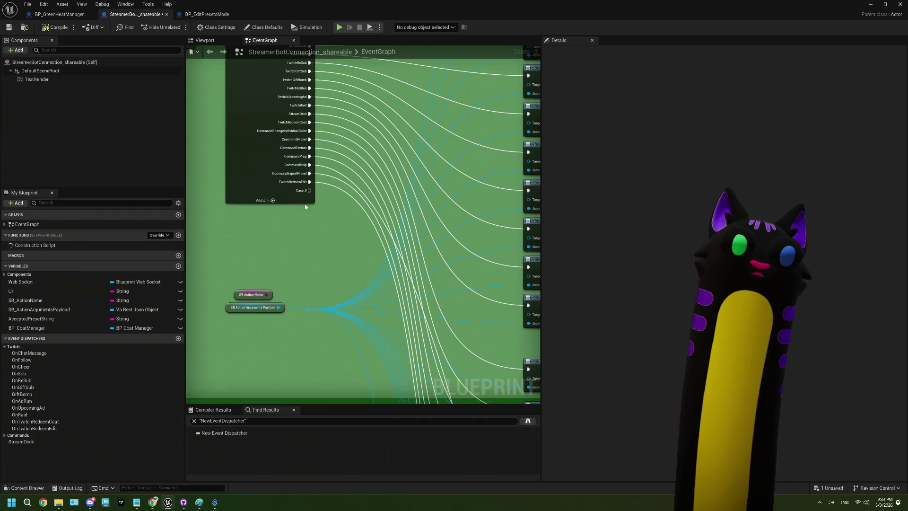
click(663, 278)
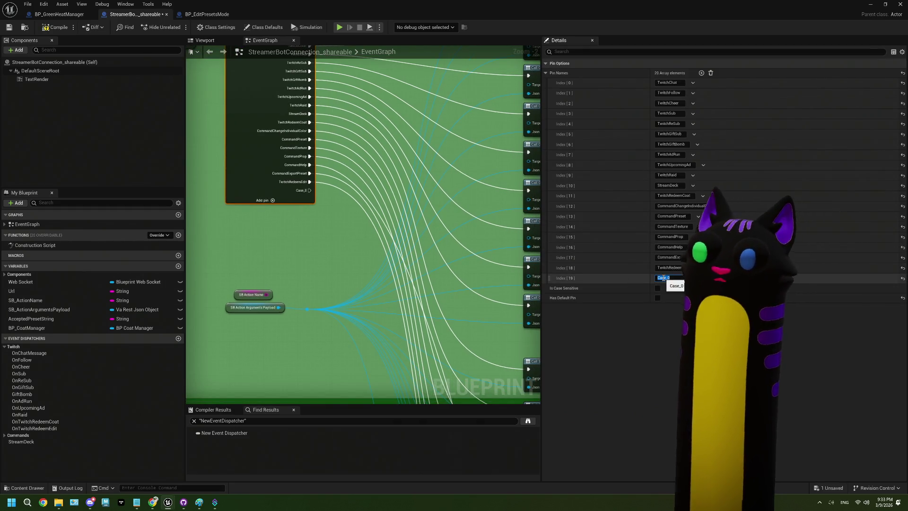
text(TwitchC)
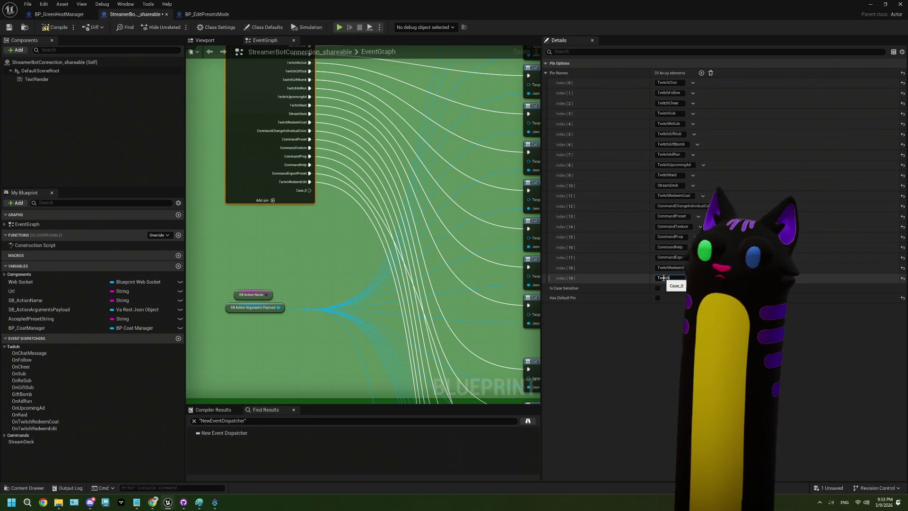
text(ommand)
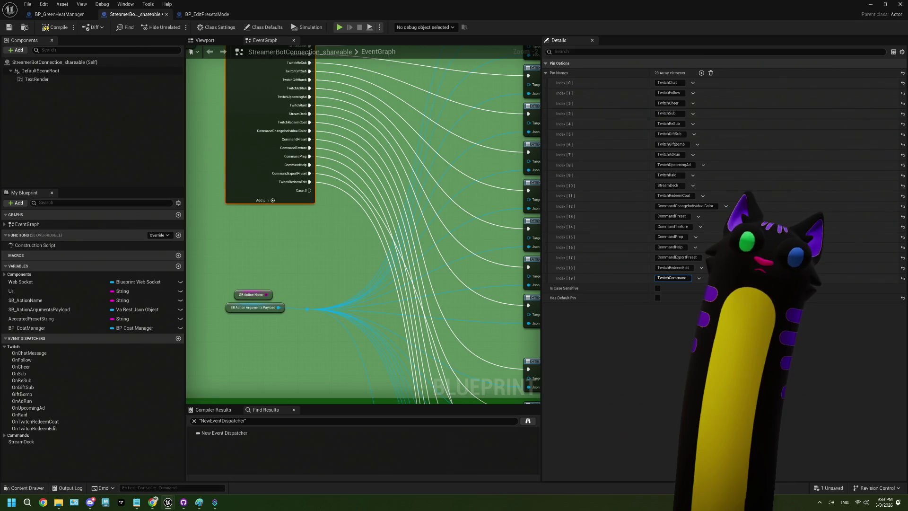
key(ctrl+a)
text(Co)
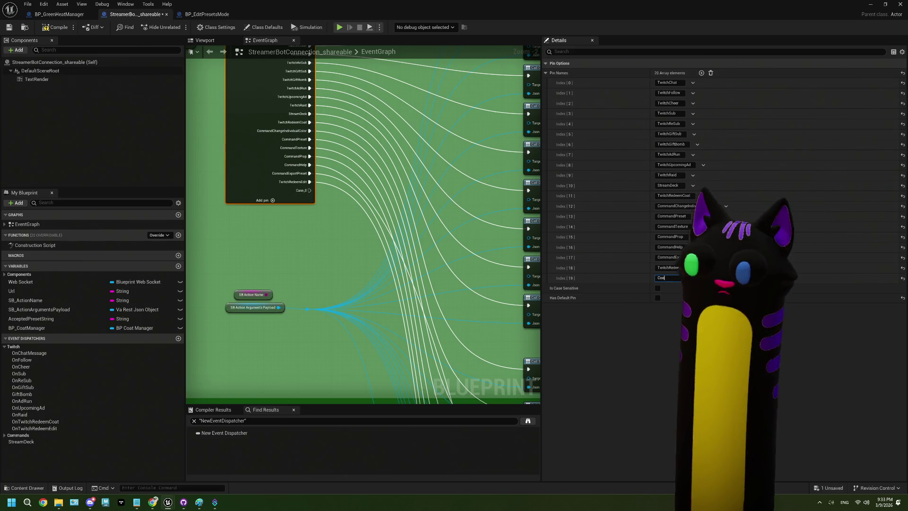
text(mmandDone)
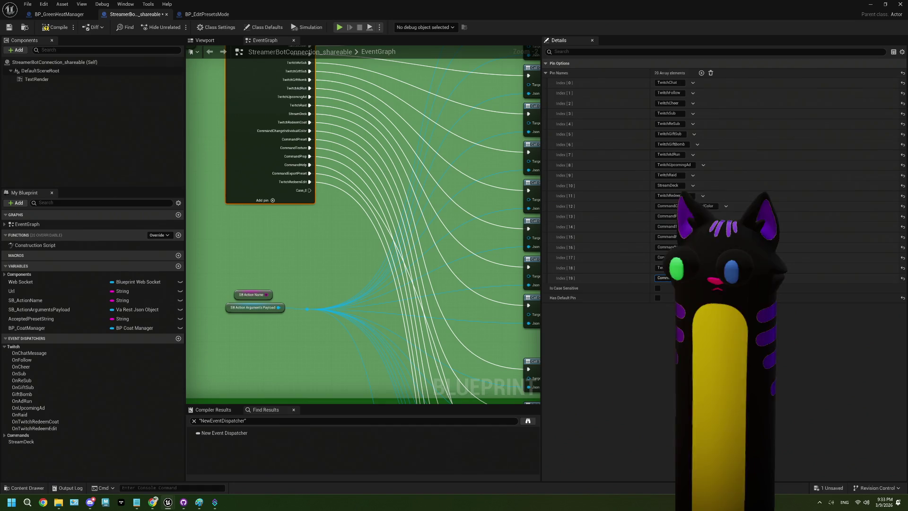
key(Return)
mouse_move(310, 190)
mouse_down()
mouse_move(546, 367)
mouse_move(515, 401)
mouse_move(458, 380)
mouse_move(495, 443)
mouse_move(484, 385)
mouse_move(381, 305)
mouse_move(382, 271)
mouse_move(353, 346)
mouse_up()
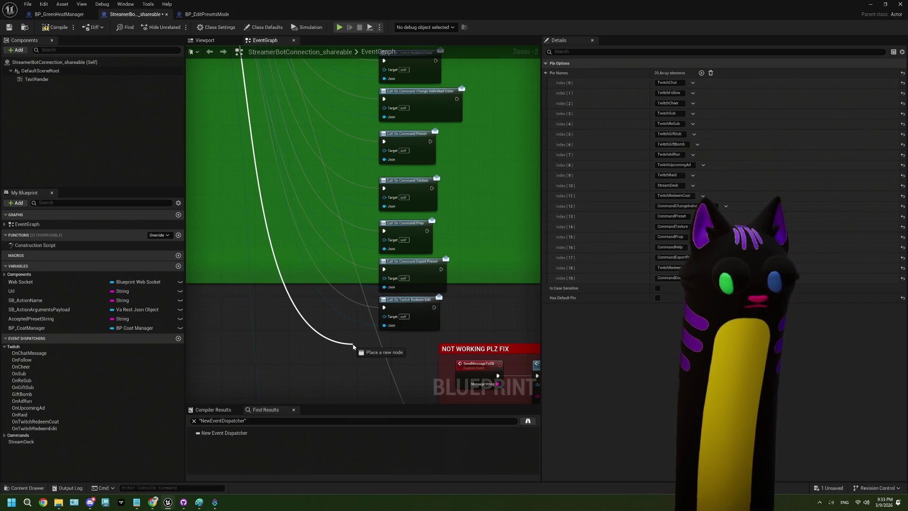
- Create a new event dispatcher in My Blueprint and name it OnCommand_Done
drag(353, 346, 370, 355)
click(179, 338)
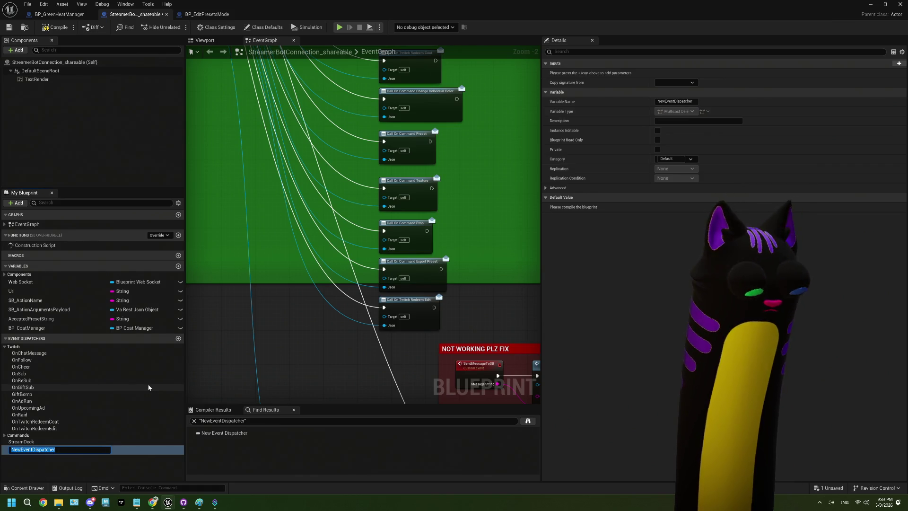
text(on)
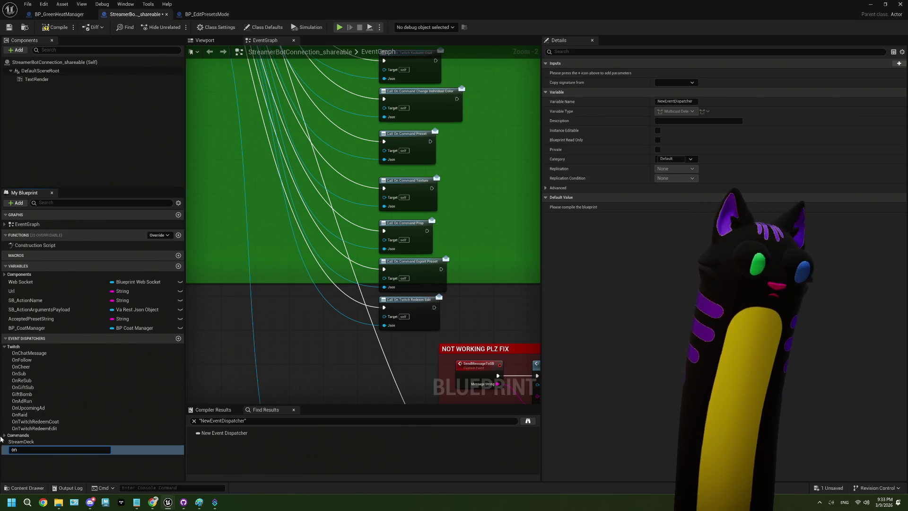
click(49, 435)
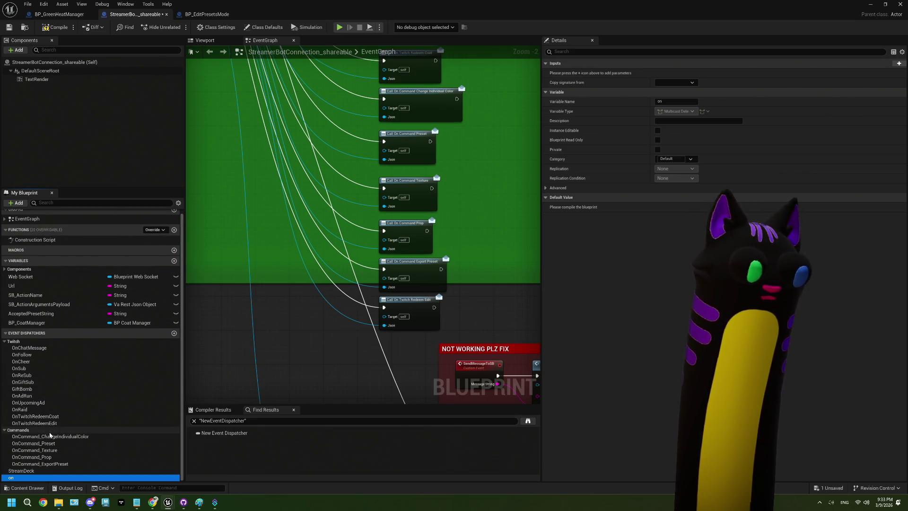
click(28, 478)
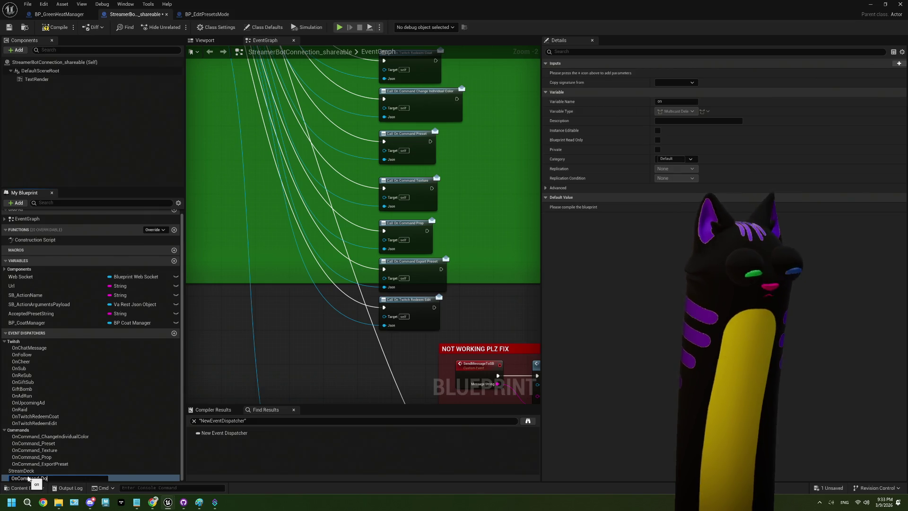
text(ne)
key(Return)
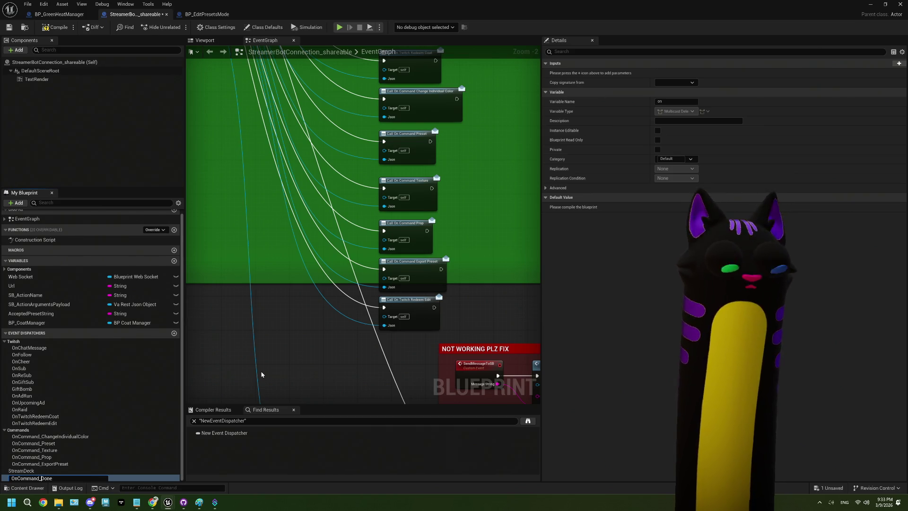
- File OnCommand_Done under the Commands category and give it a Json input parameter
drag(33, 478, 337, 367)
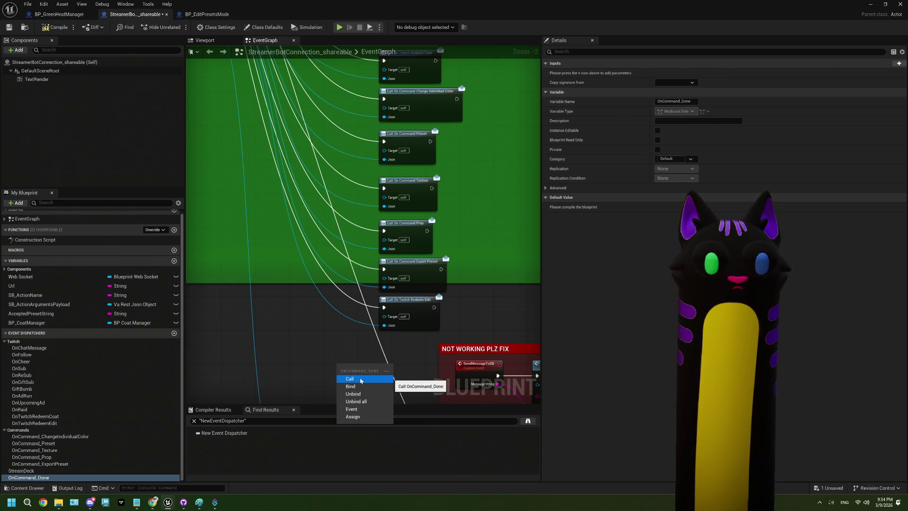
click(361, 381)
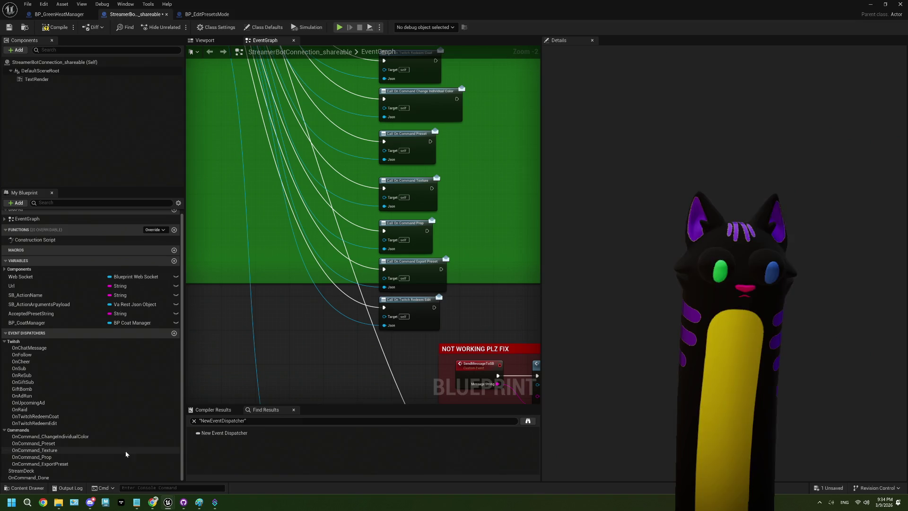
click(42, 478)
drag(42, 477, 28, 432)
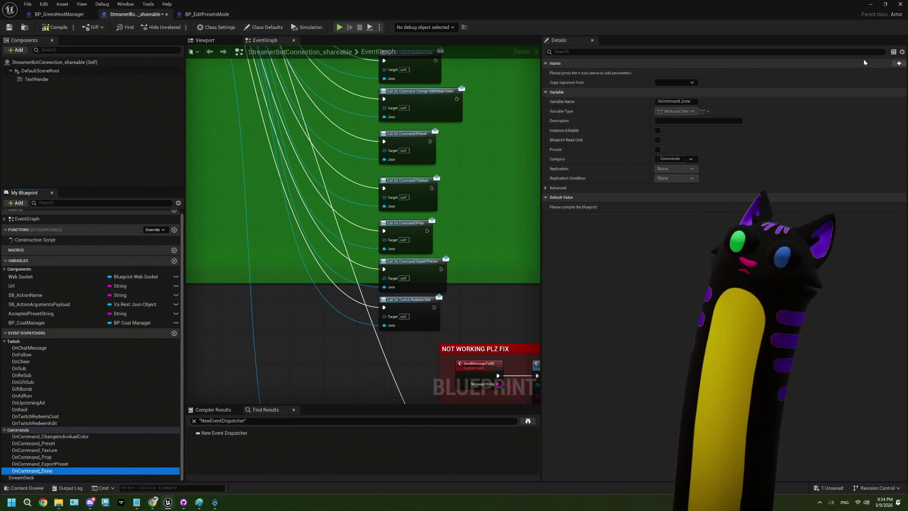
click(899, 63)
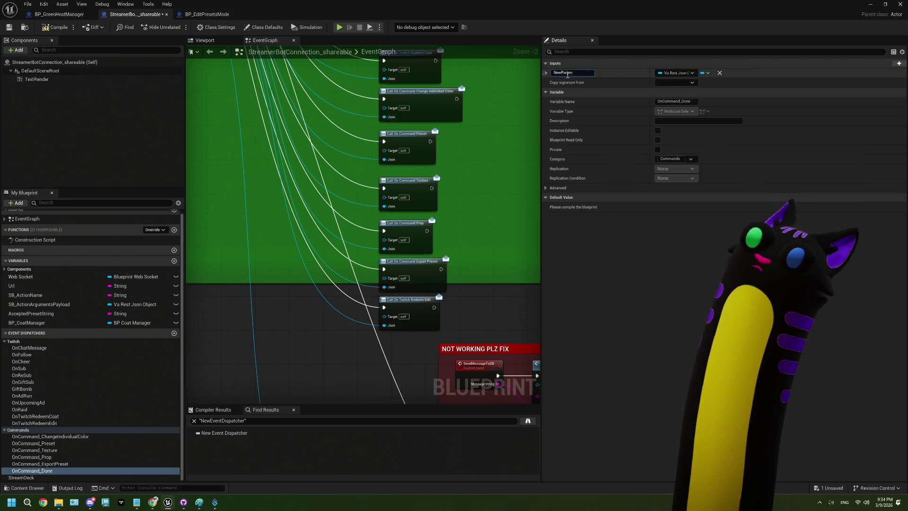
click(568, 73)
text(Json)
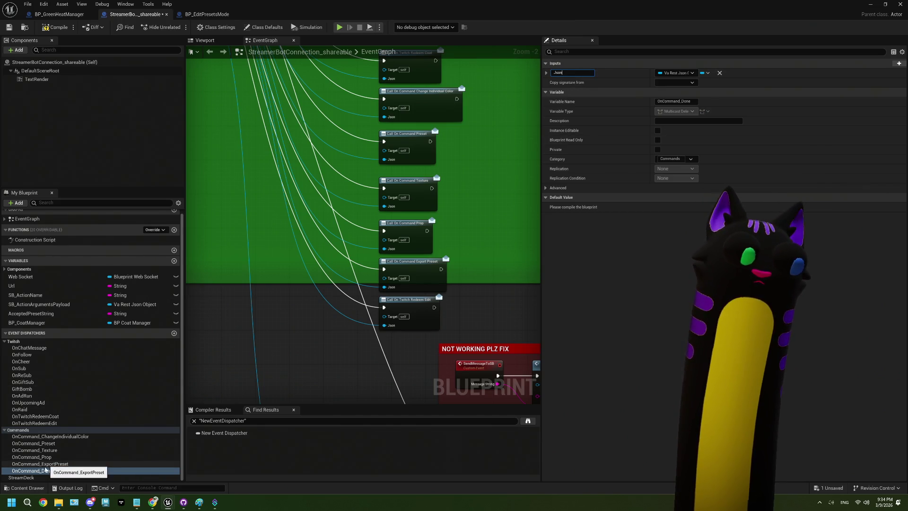
- Call On Command Done from the CommandDone case with the payload as Json, then compile and save
mouse_move(32, 471)
mouse_down()
mouse_move(250, 414)
mouse_move(298, 369)
mouse_move(396, 349)
mouse_up()
click(307, 377)
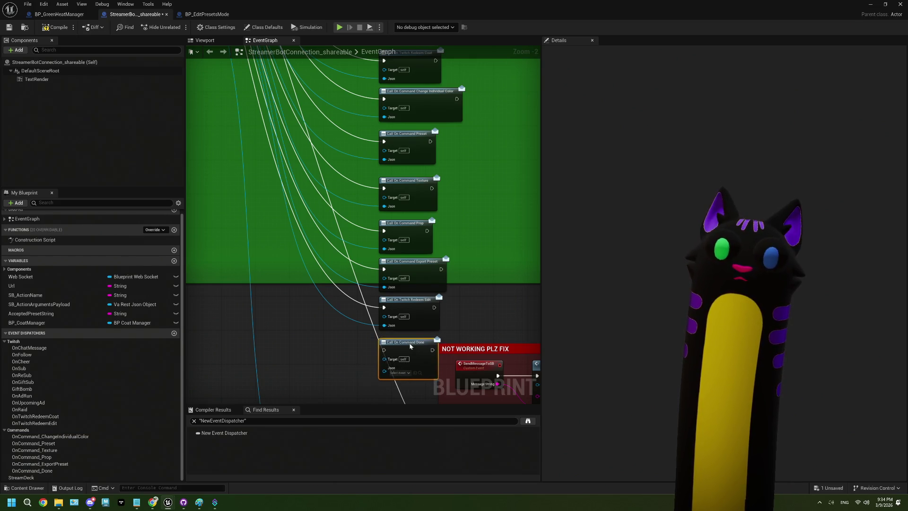
scroll(321, 219, down, 2)
drag(322, 219, 333, 229)
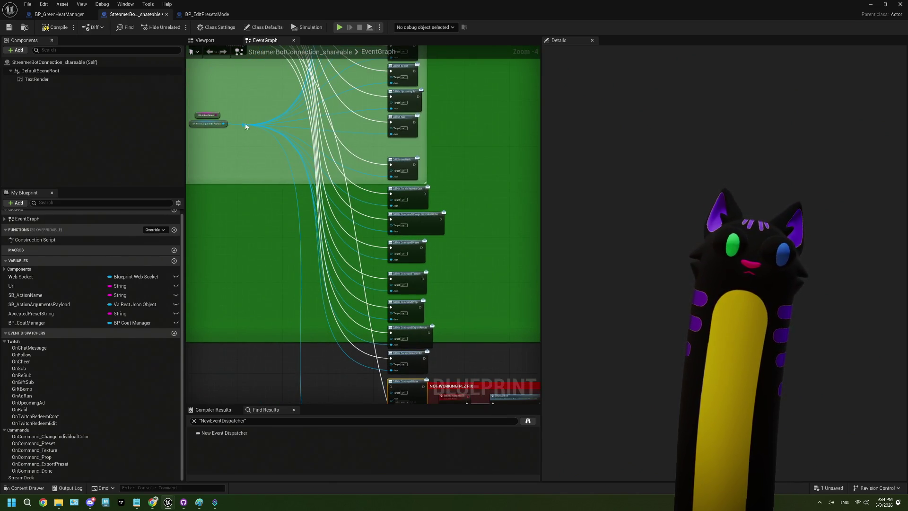
mouse_move(245, 126)
mouse_down()
mouse_move(356, 404)
mouse_move(393, 325)
mouse_up()
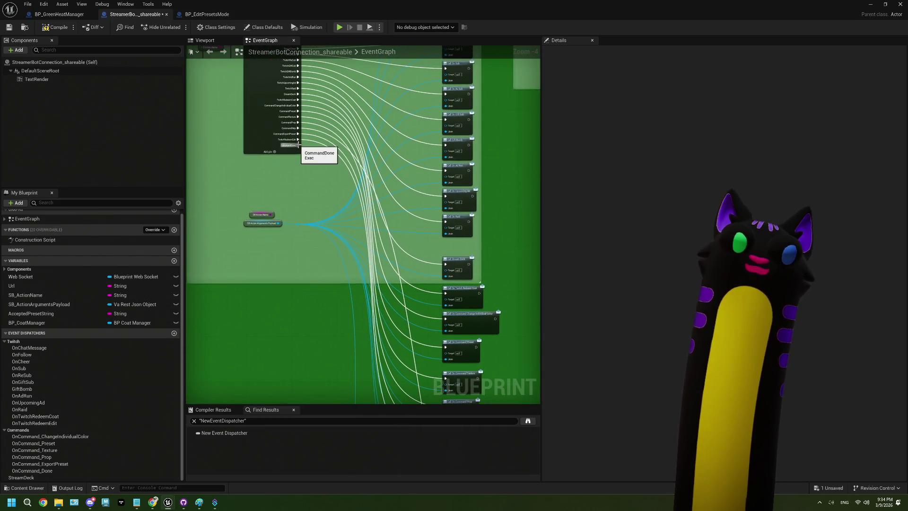
mouse_move(299, 144)
mouse_down()
mouse_move(424, 418)
mouse_move(563, 398)
mouse_move(454, 402)
mouse_move(397, 355)
mouse_up()
scroll(473, 398, up, 2)
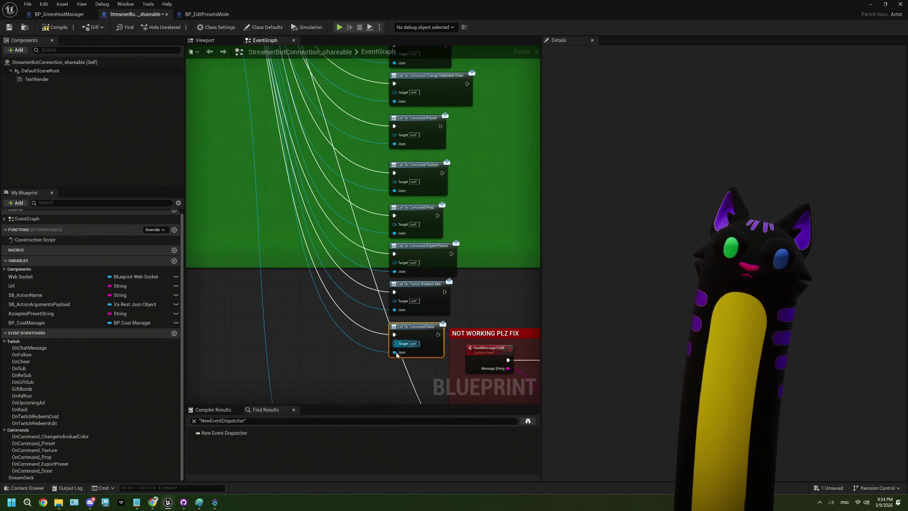
click(54, 27)
click(9, 27)
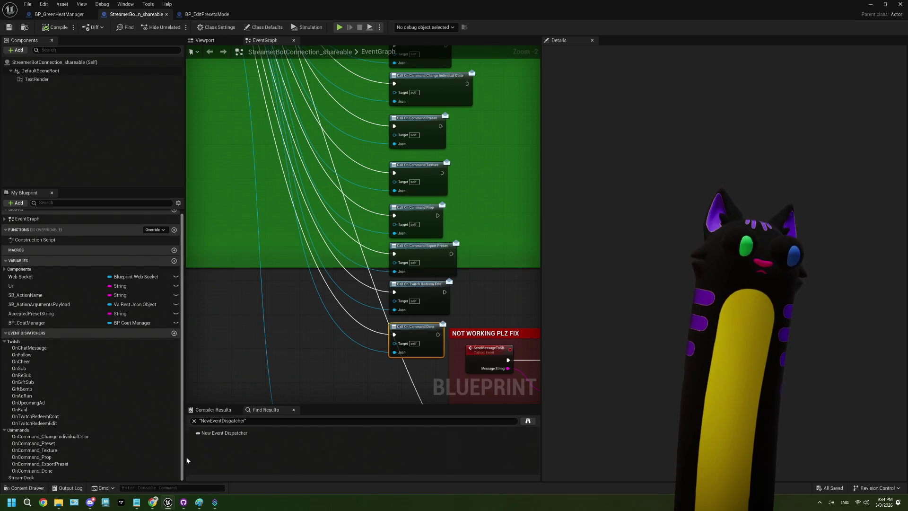
- Bring Streamer.bot forward and expand the Debug Coat command group
click(214, 503)
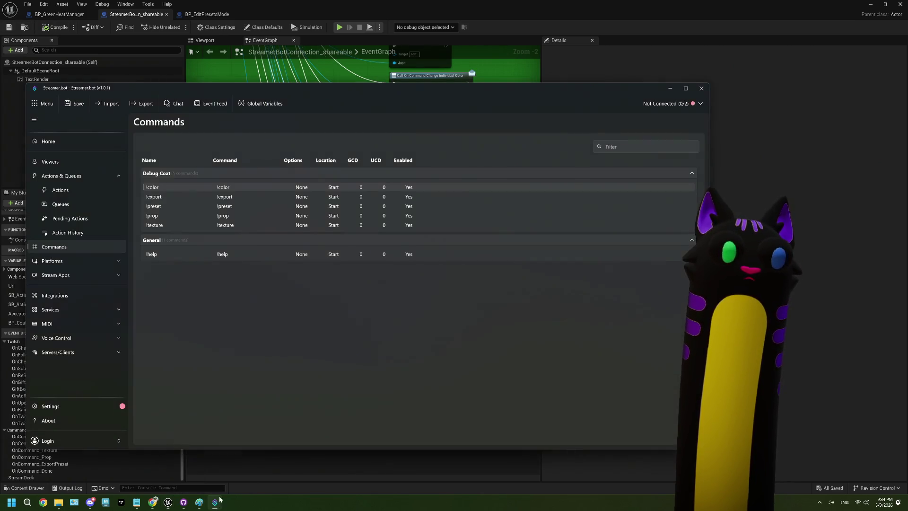
right_click(250, 354)
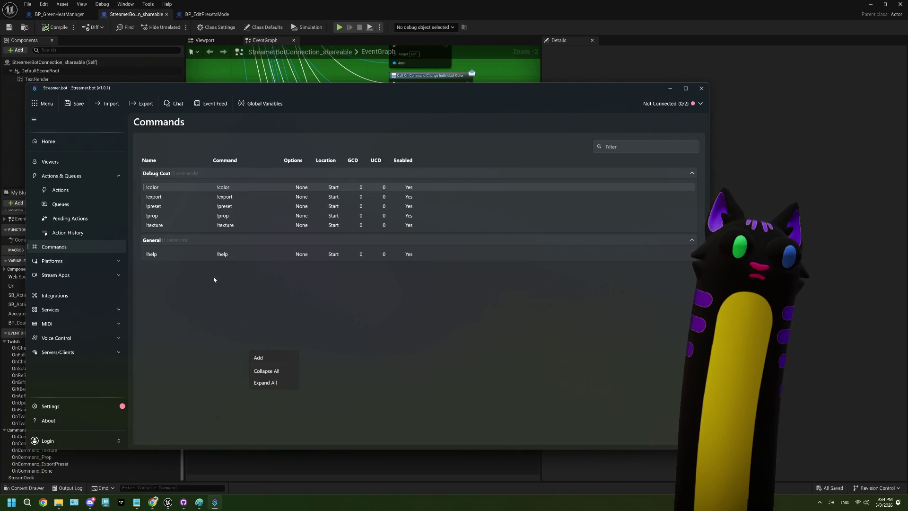
click(182, 175)
click(183, 175)
- Add an enabled !done command to the Debug Coat group and select it
right_click(183, 175)
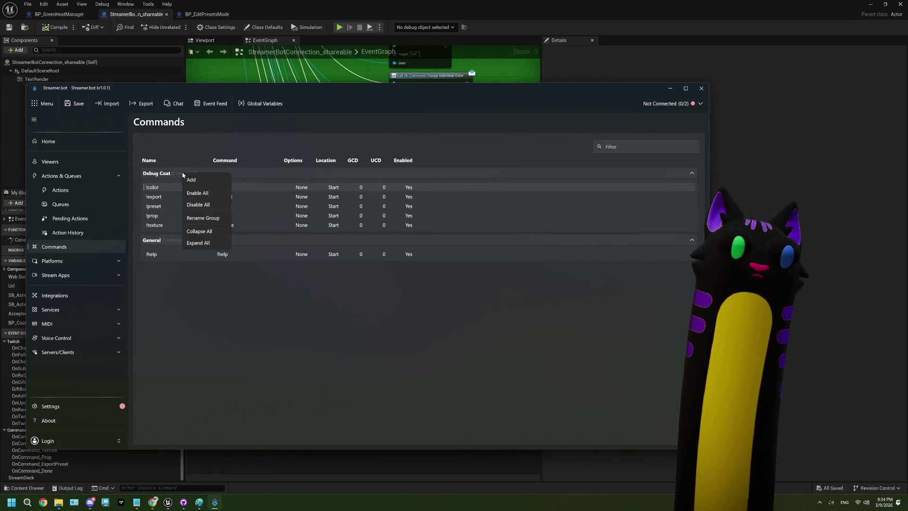
click(190, 180)
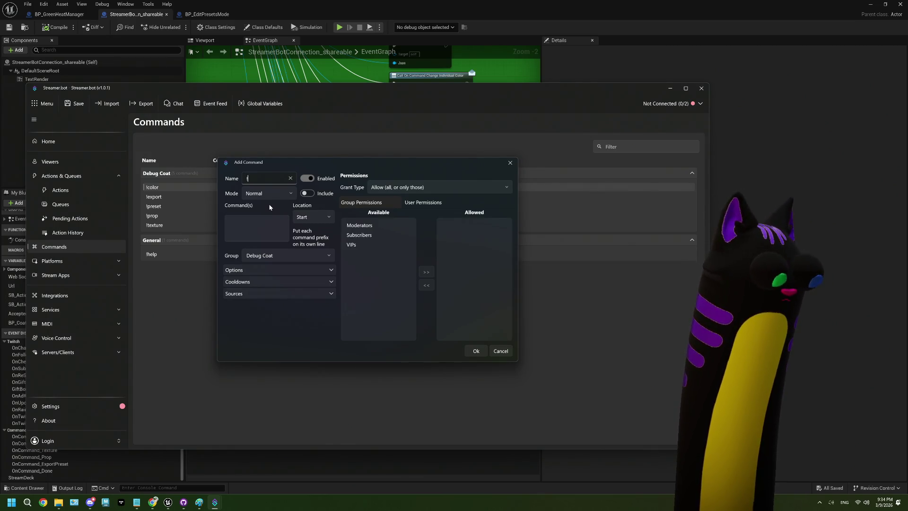
text(!done)
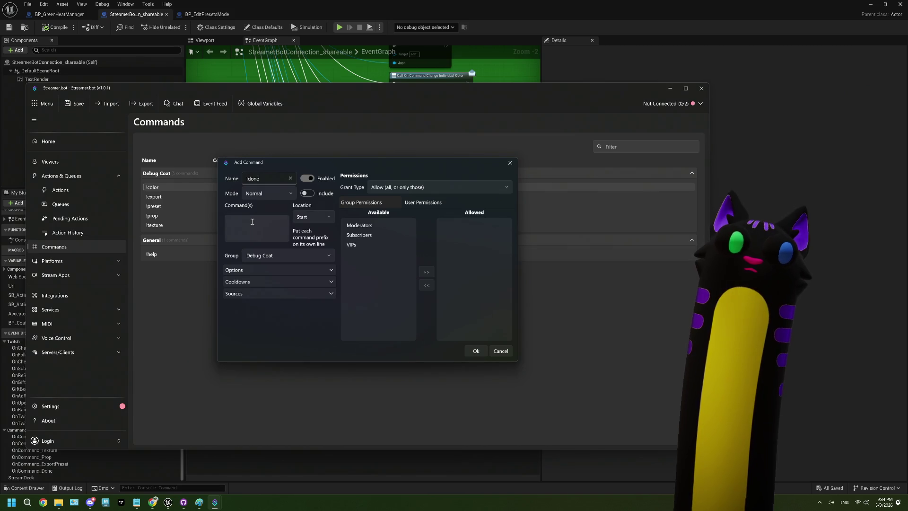
click(285, 219)
text(ne)
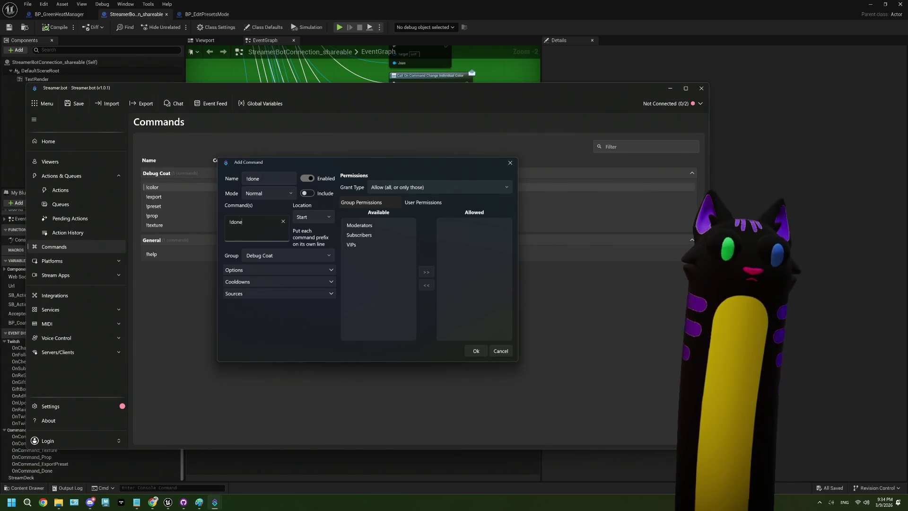
click(293, 273)
click(292, 272)
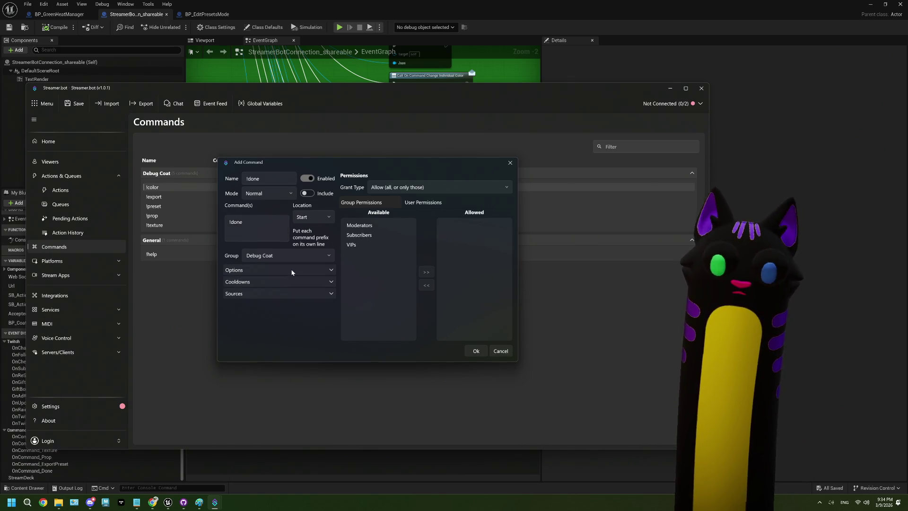
click(476, 351)
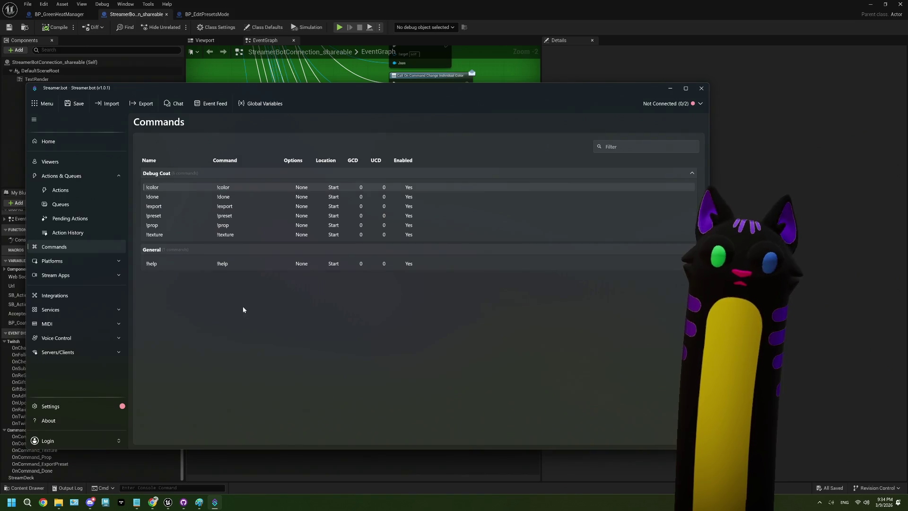
click(172, 198)
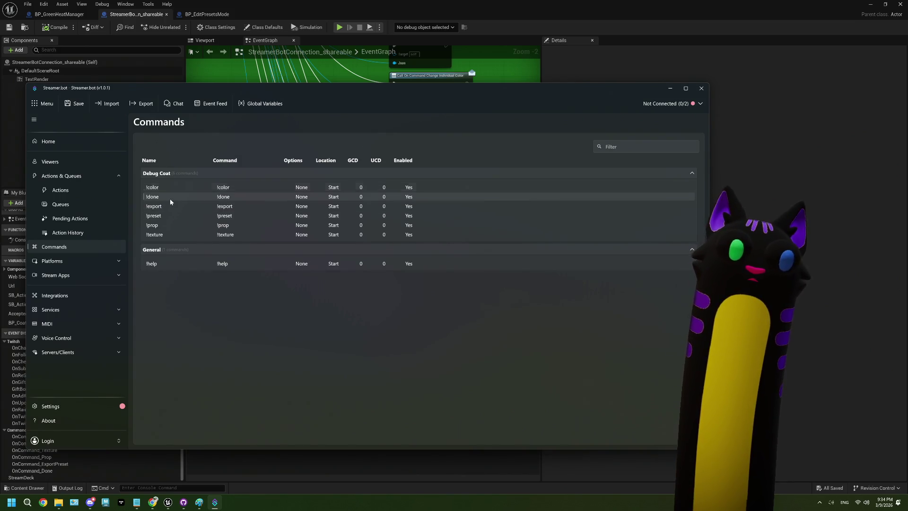
- On the Actions page, expand the Commands group and inspect its existing actions
click(59, 191)
click(161, 199)
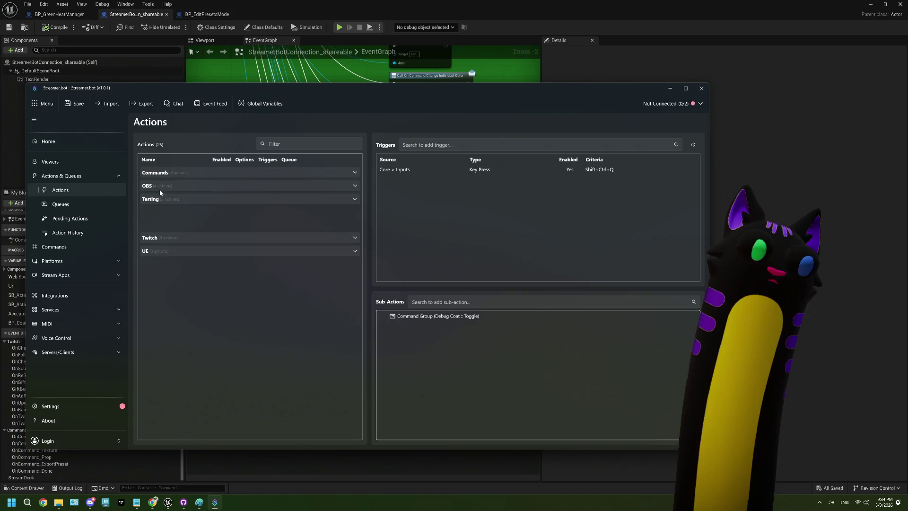
click(159, 174)
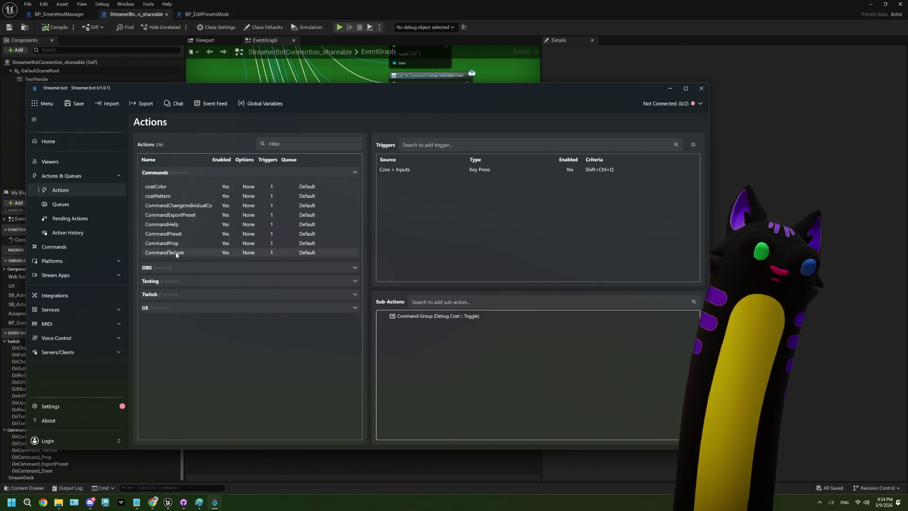
click(186, 254)
right_click(185, 254)
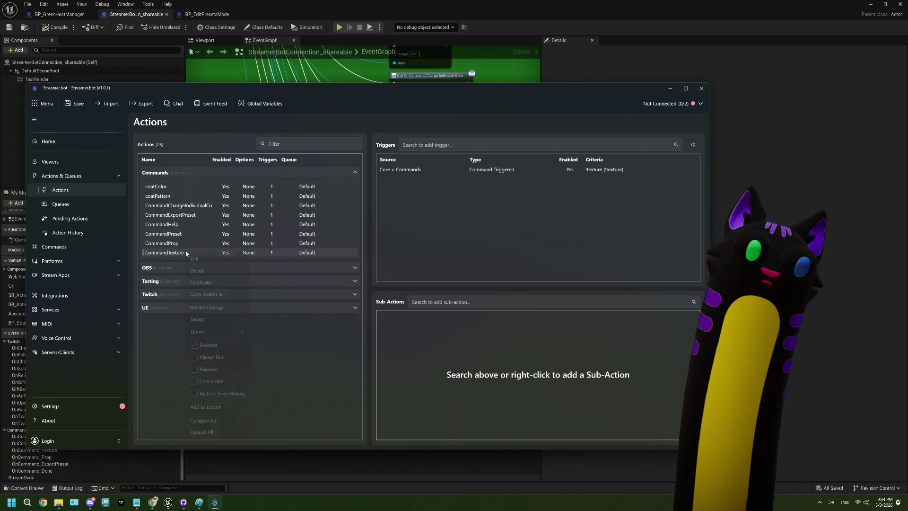
key(Escape)
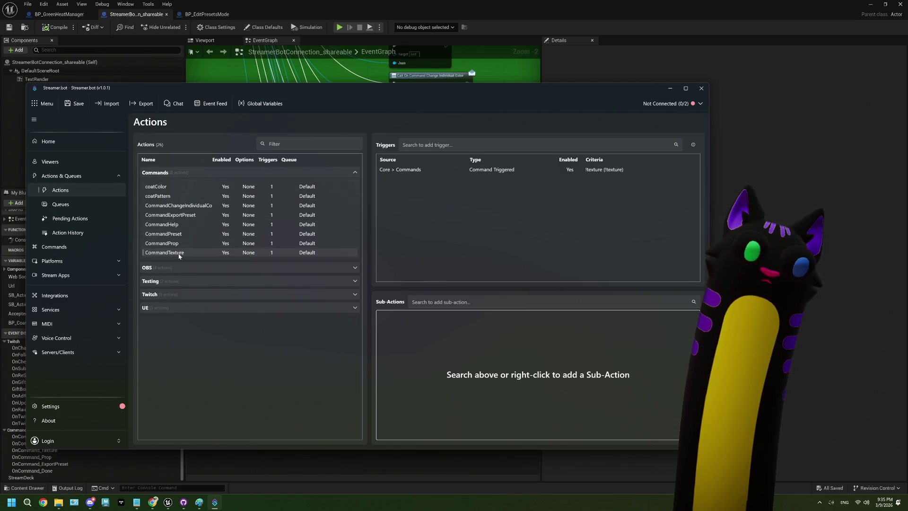
click(176, 216)
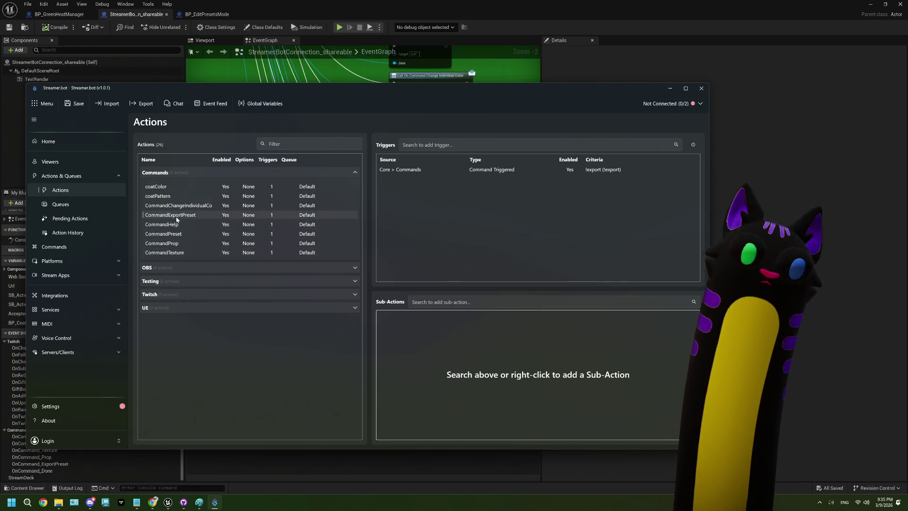
- Add a new action named CommandDone to the Commands group and select it
right_click(176, 219)
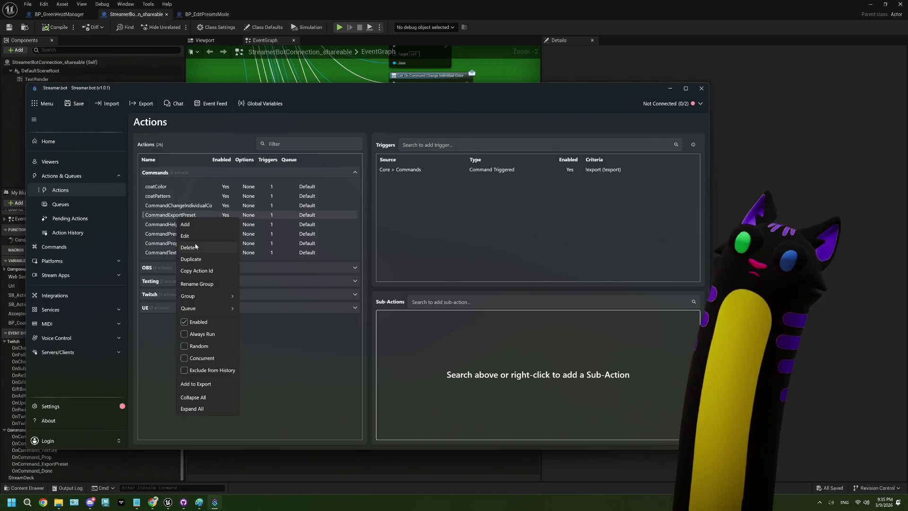
click(186, 225)
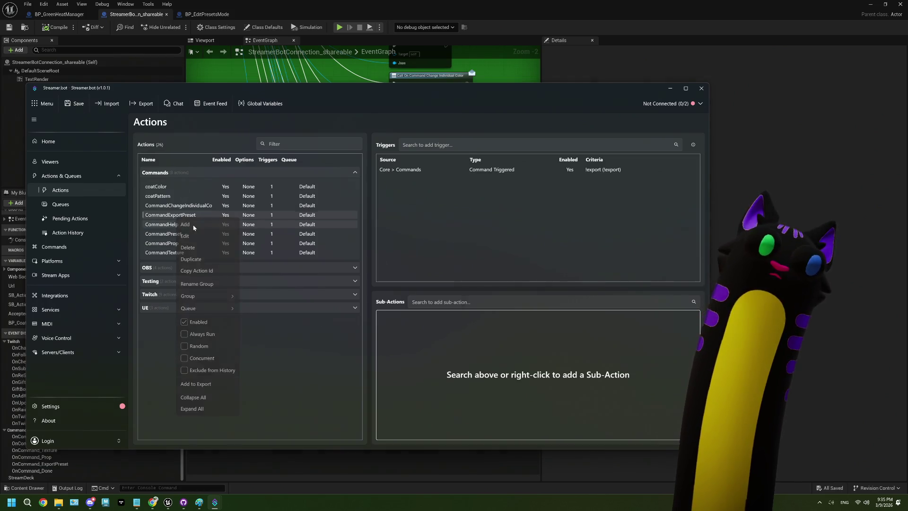
text(Co)
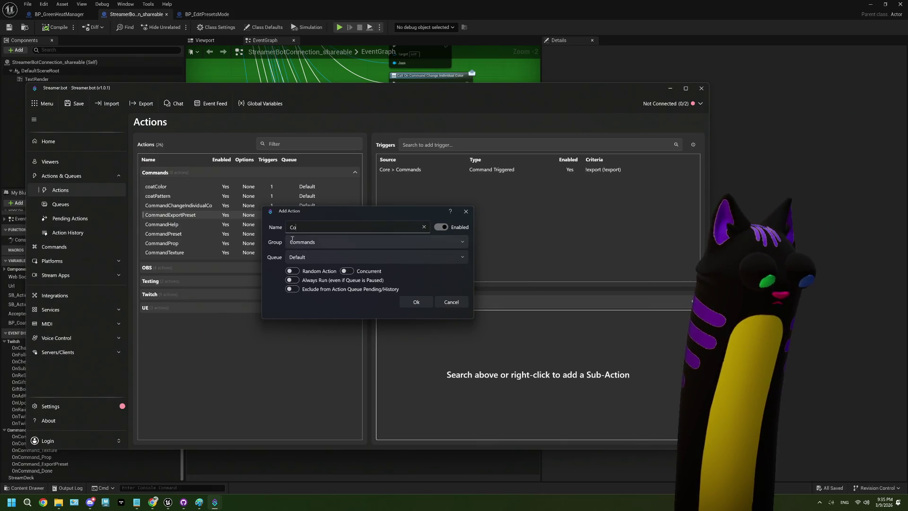
text(mmandDone)
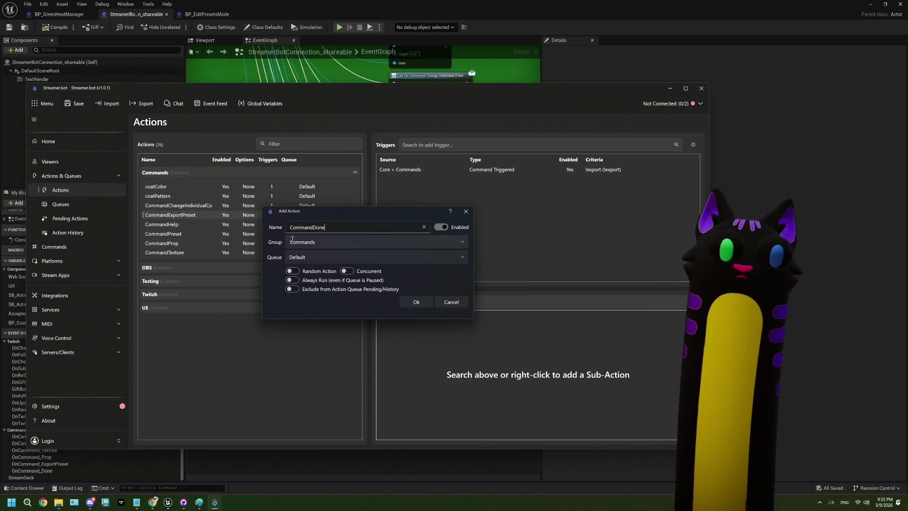
click(415, 302)
click(192, 207)
click(193, 214)
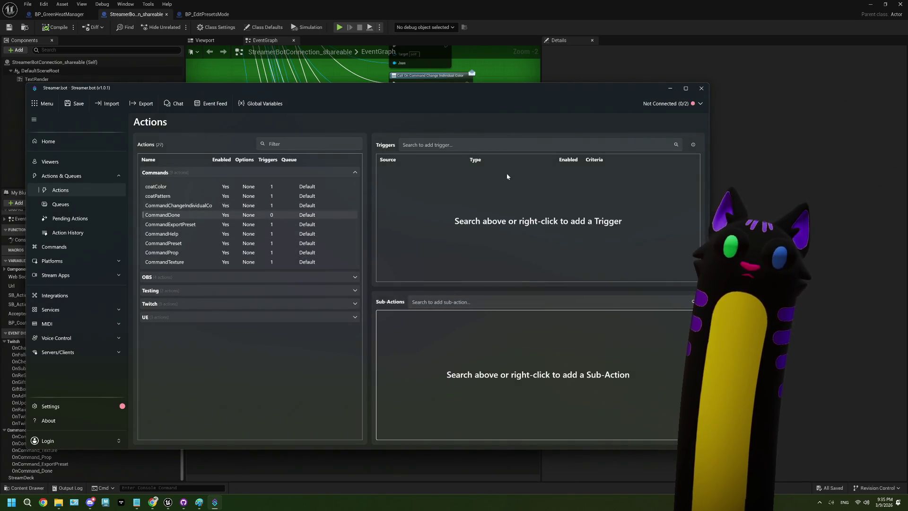
- Review CommandDone's settings and trigger menu without changes, then reselect CommandDone
double_click(206, 215)
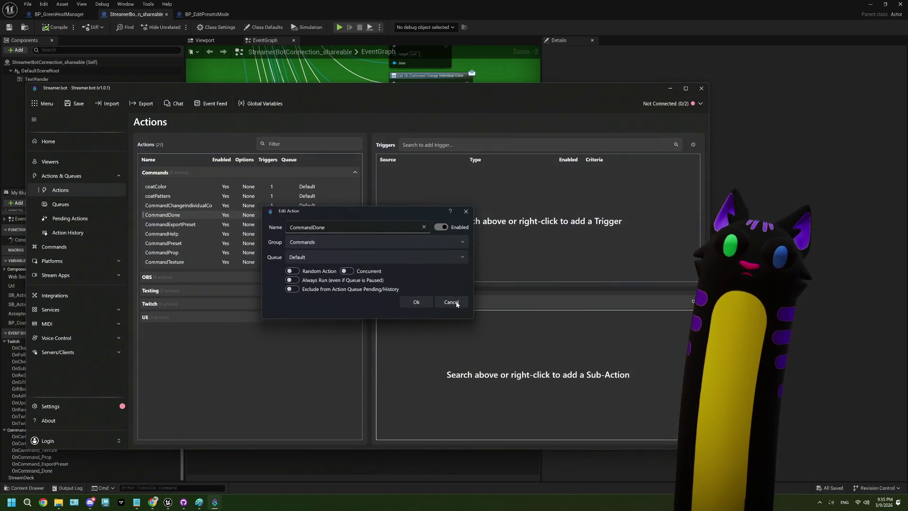
click(451, 302)
right_click(420, 226)
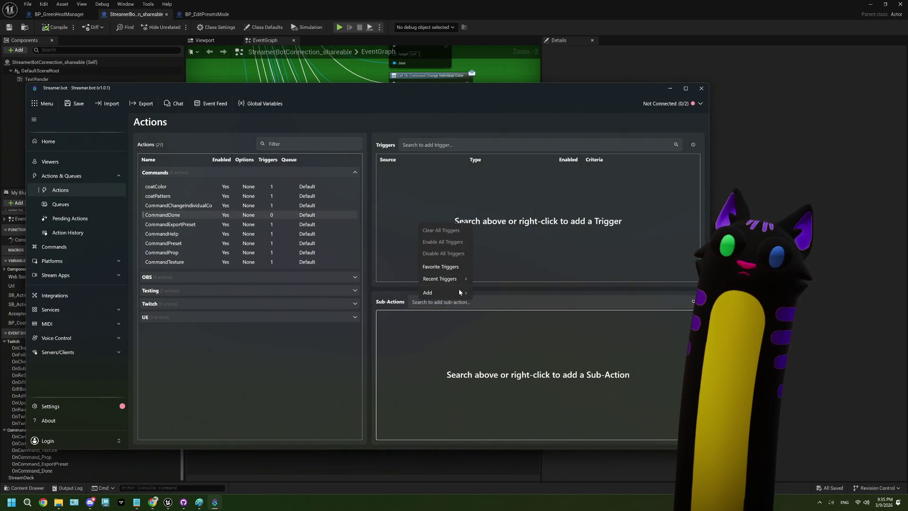
mouse_move(447, 295)
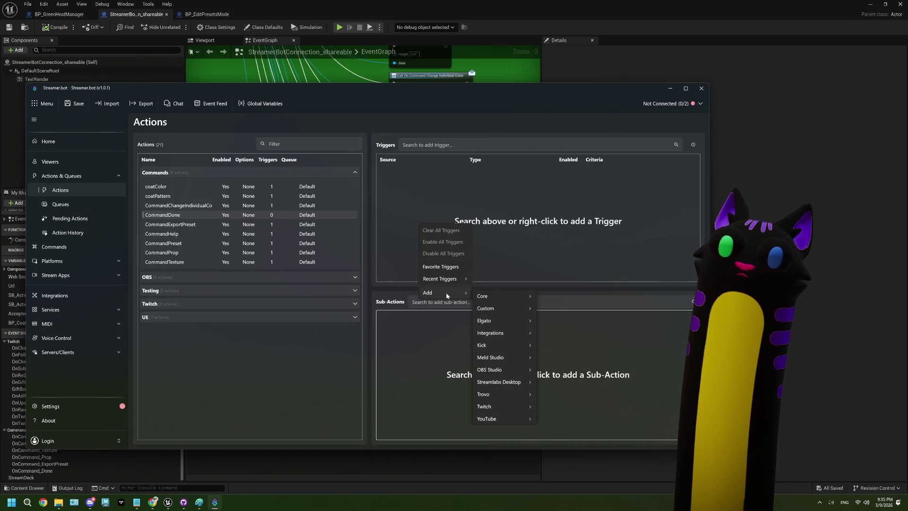
mouse_move(509, 408)
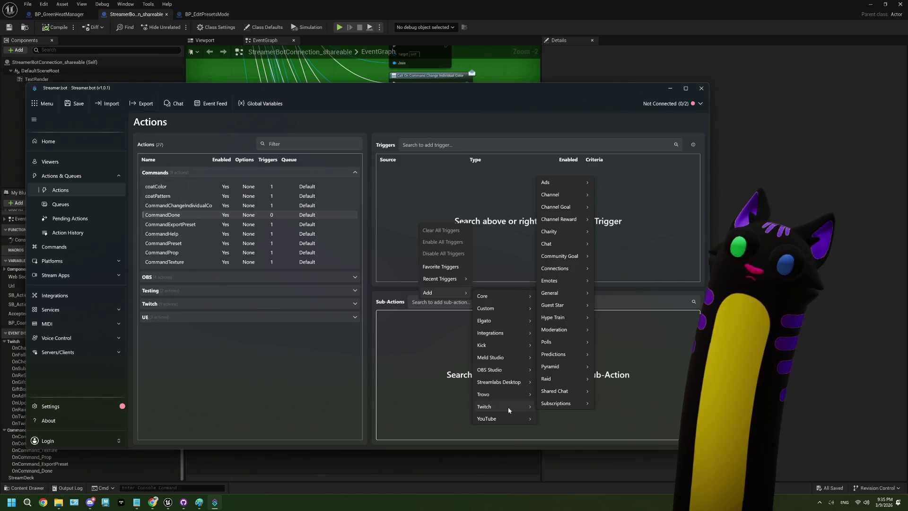
click(171, 209)
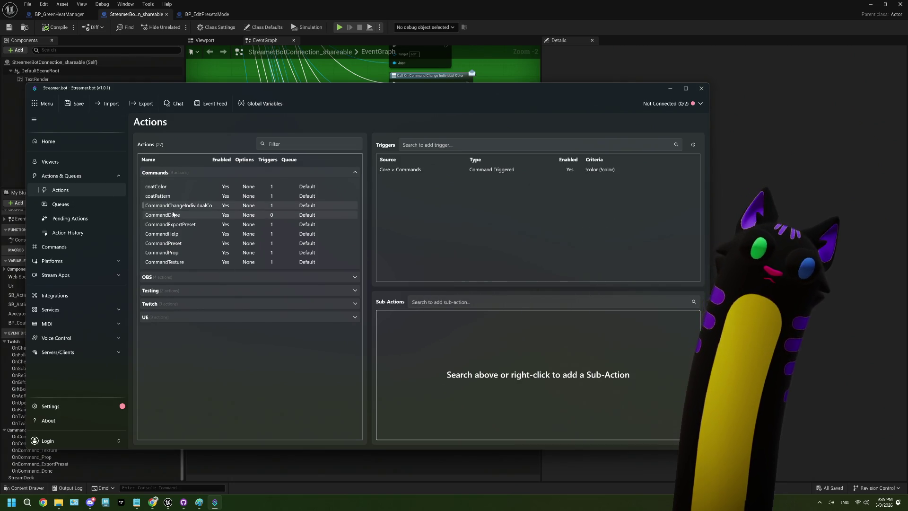
click(174, 222)
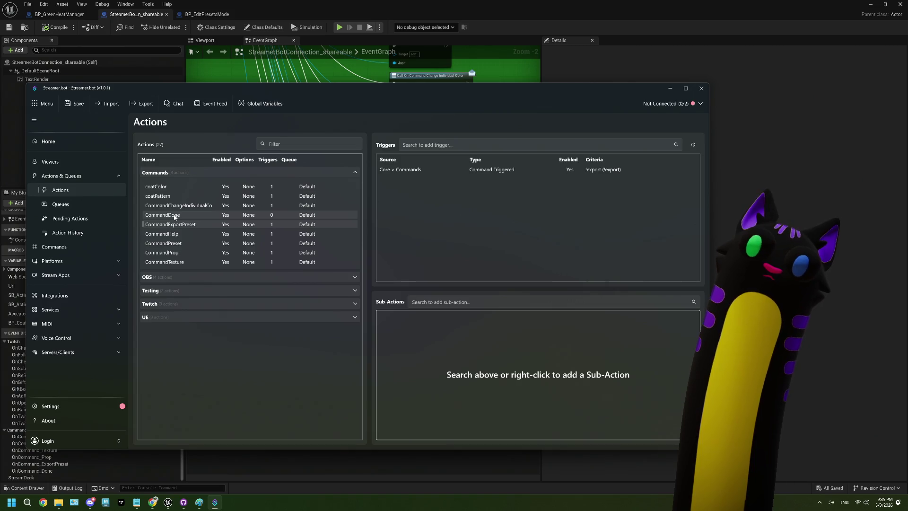
click(175, 216)
- Give CommandDone a Core > Commands > Command Triggered trigger for !done
right_click(175, 216)
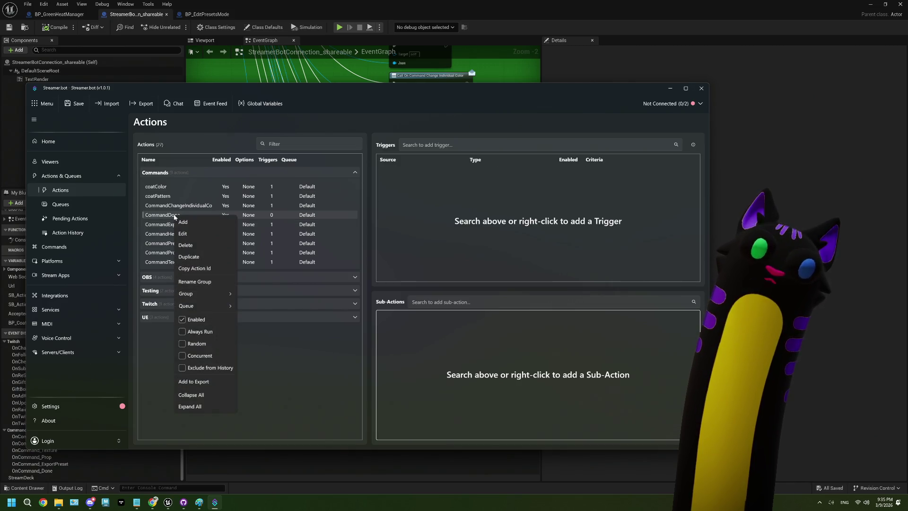
right_click(497, 191)
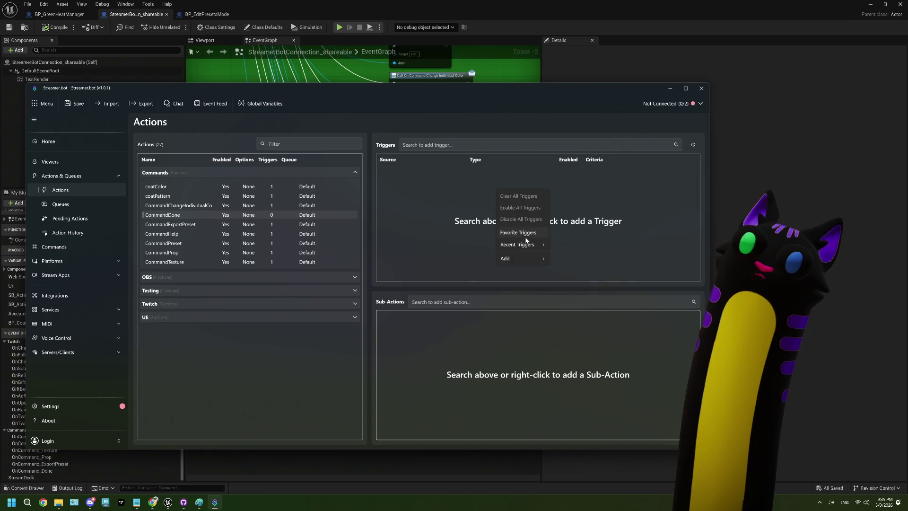
mouse_move(527, 259)
mouse_move(577, 263)
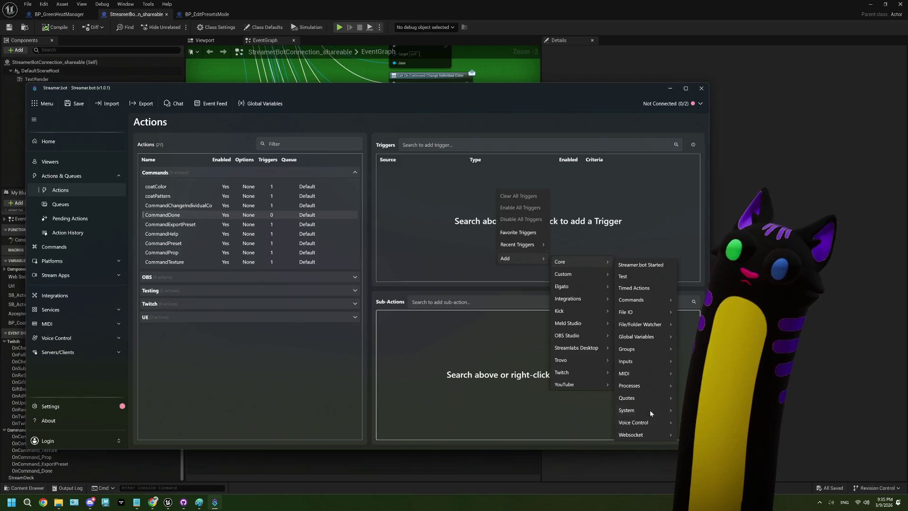
mouse_move(659, 298)
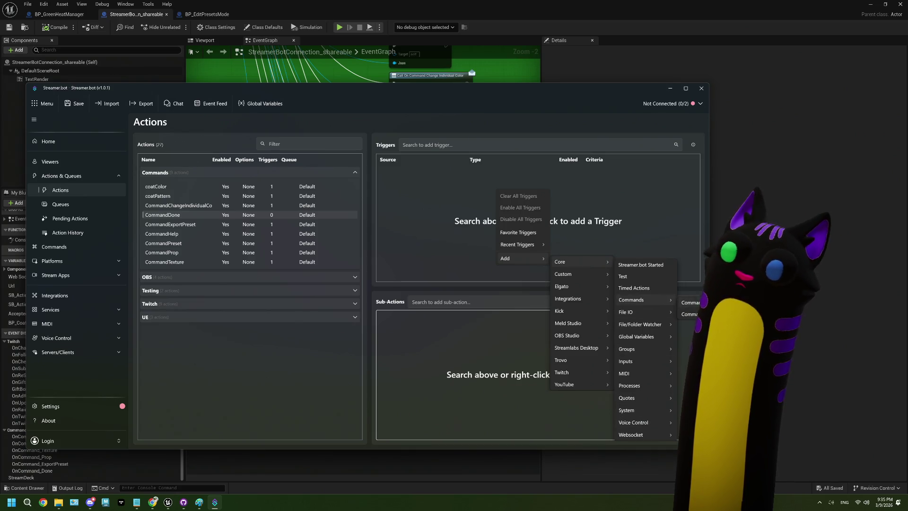
click(691, 302)
click(332, 258)
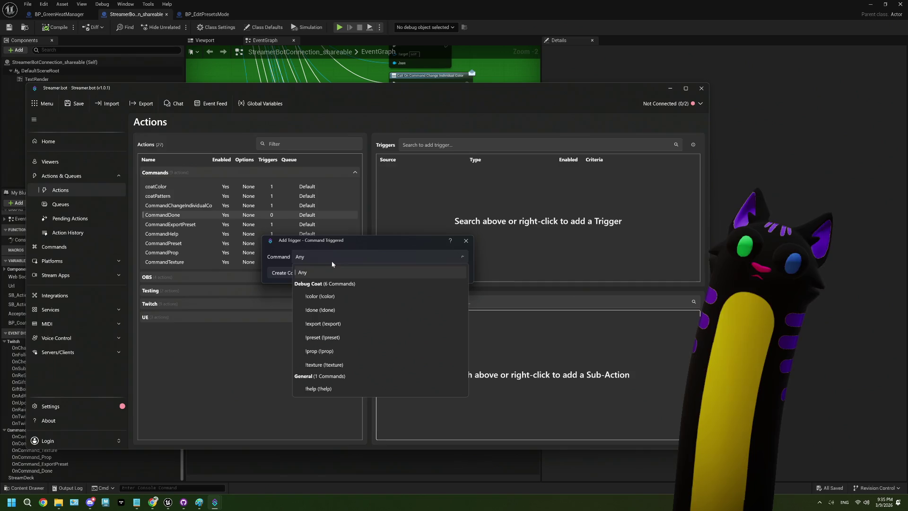
click(320, 311)
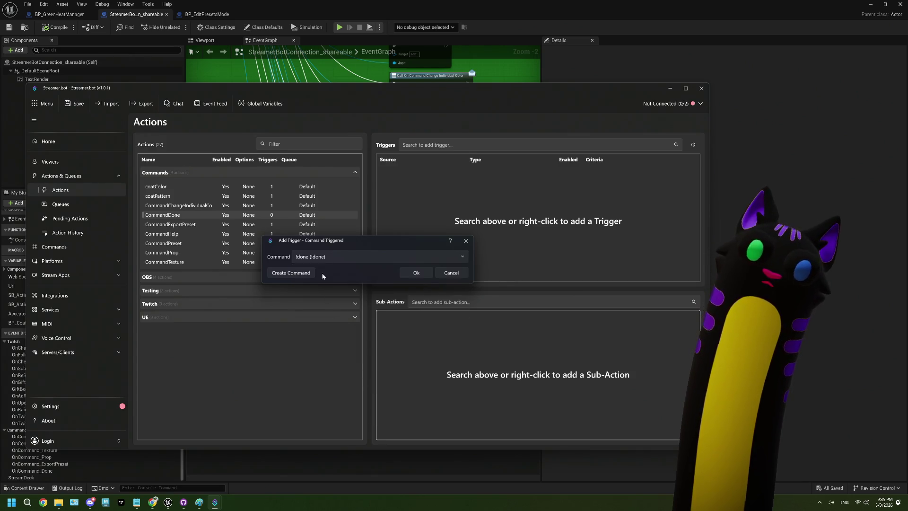
click(416, 273)
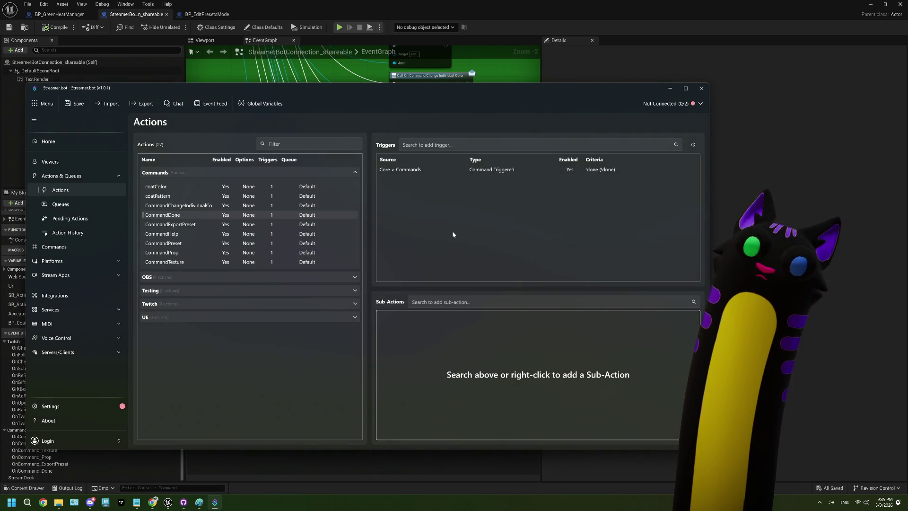
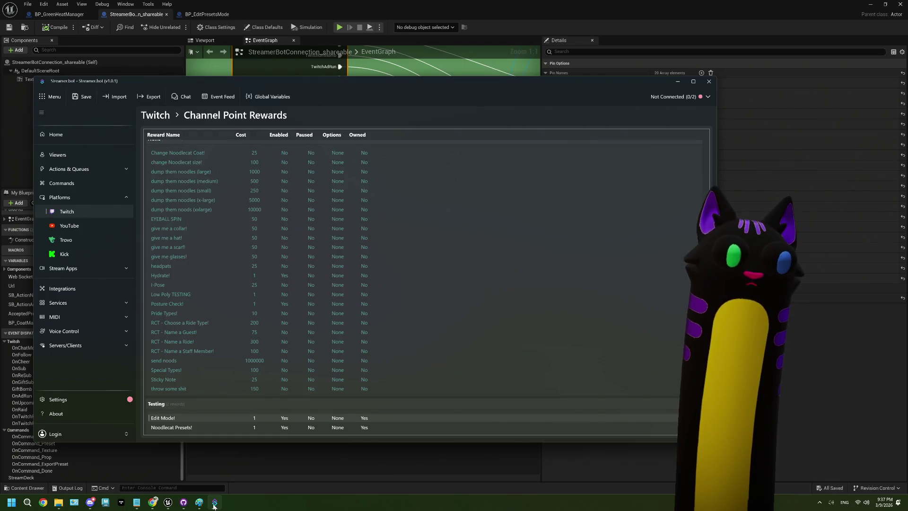
- Show the Streamer.bot Actions list and browse the Commands, Twitch, Testing and UE groups
click(83, 169)
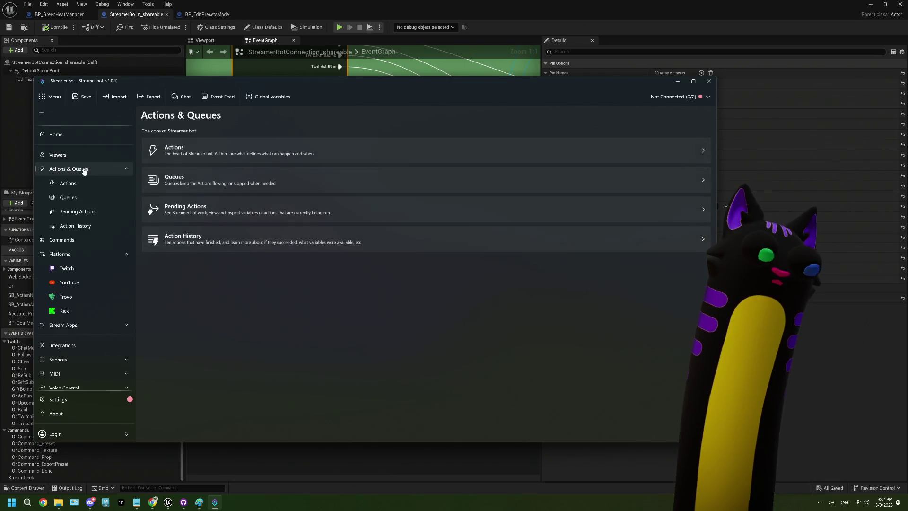
click(68, 183)
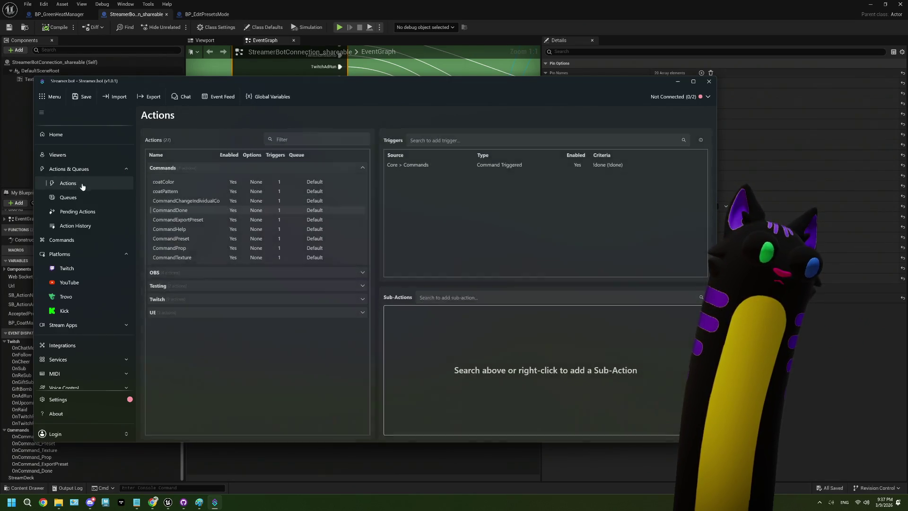
click(170, 166)
click(170, 205)
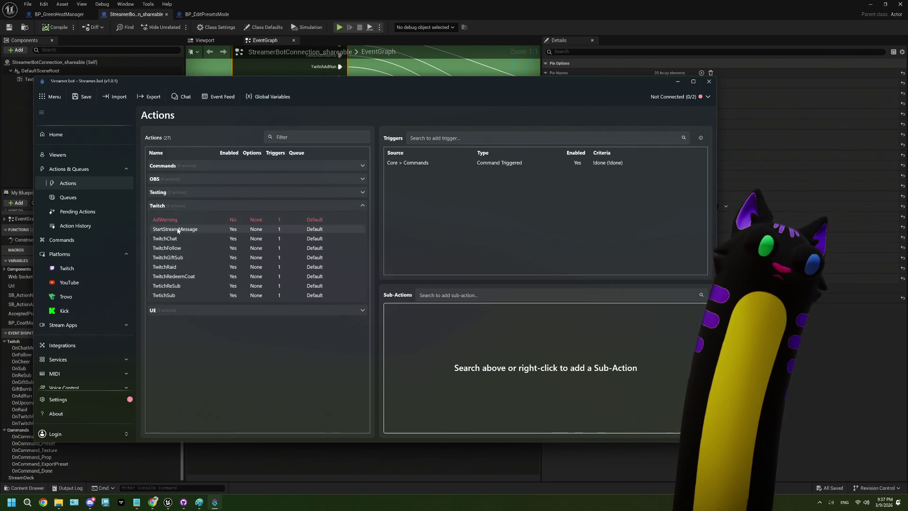
click(173, 194)
click(176, 193)
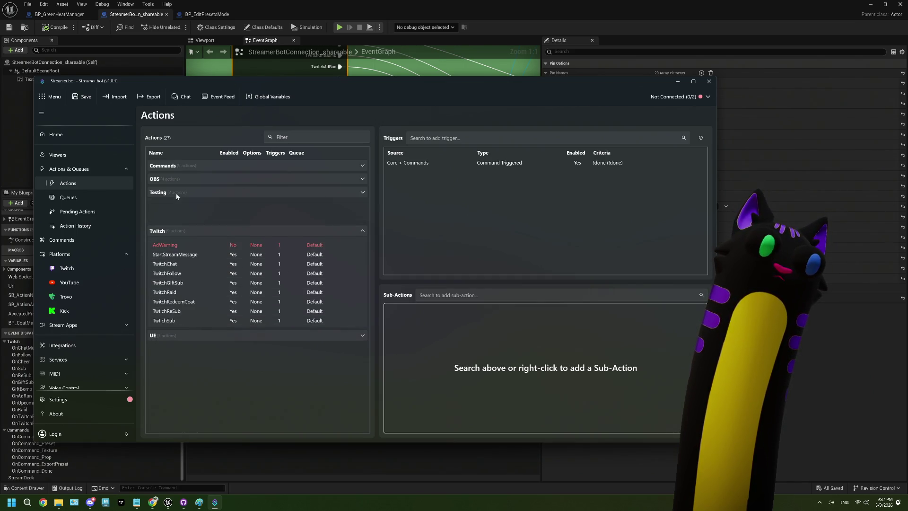
click(174, 208)
click(175, 220)
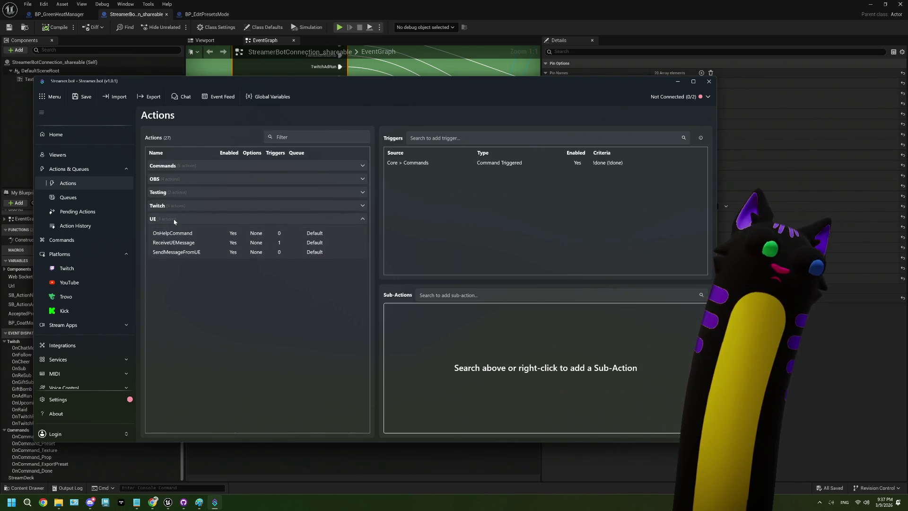
click(172, 218)
click(169, 206)
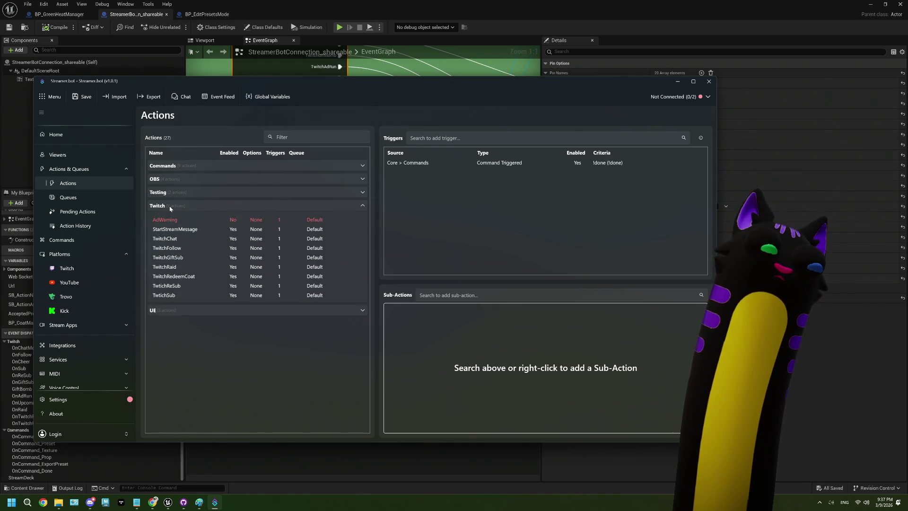
click(170, 207)
click(165, 166)
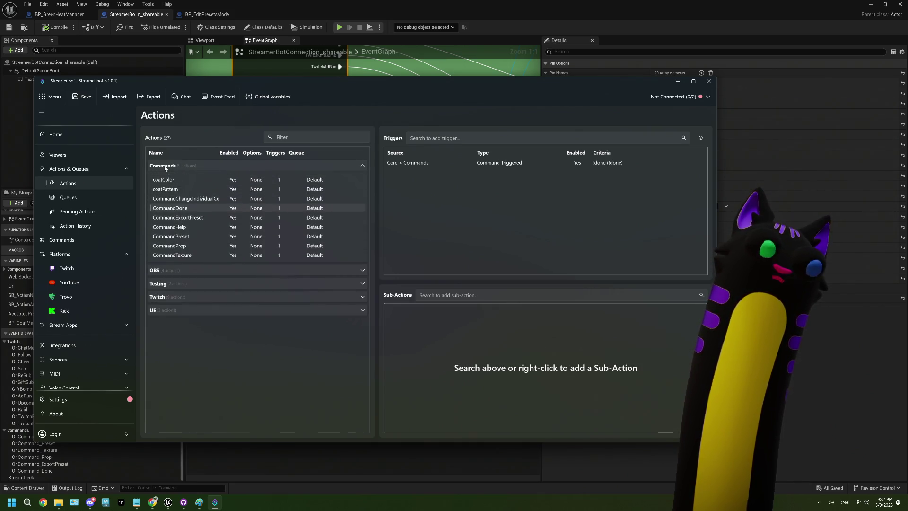
- Inspect the triggers of CommandPreset, the colour command, coatColor, CommandDone, CommandHelp and CommandTexture
click(194, 238)
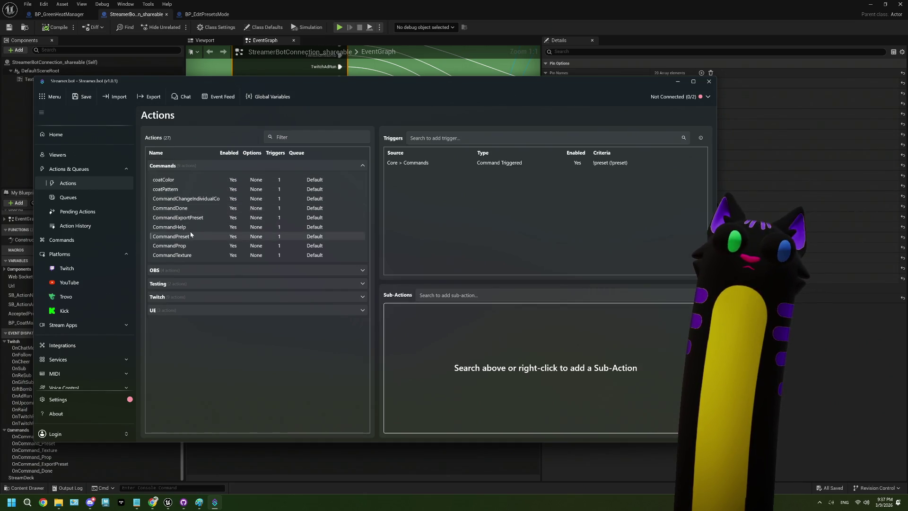
click(188, 199)
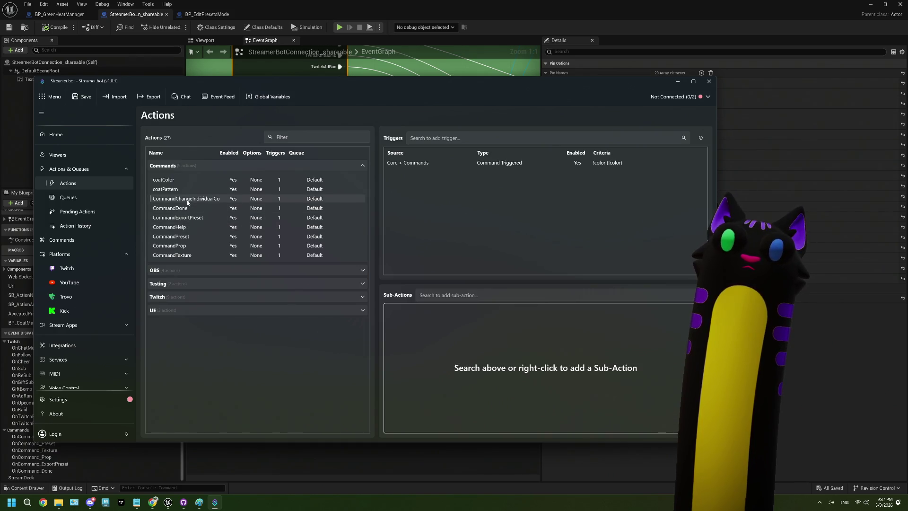
click(177, 182)
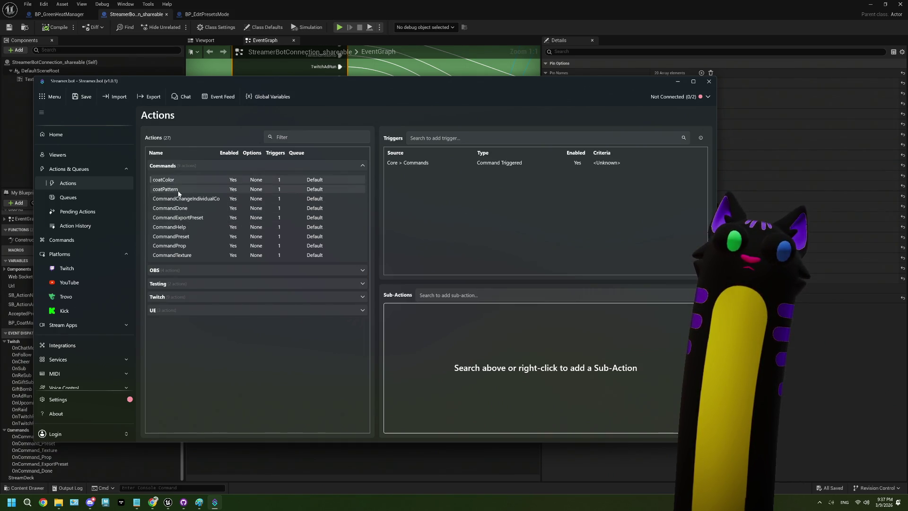
click(172, 208)
click(184, 229)
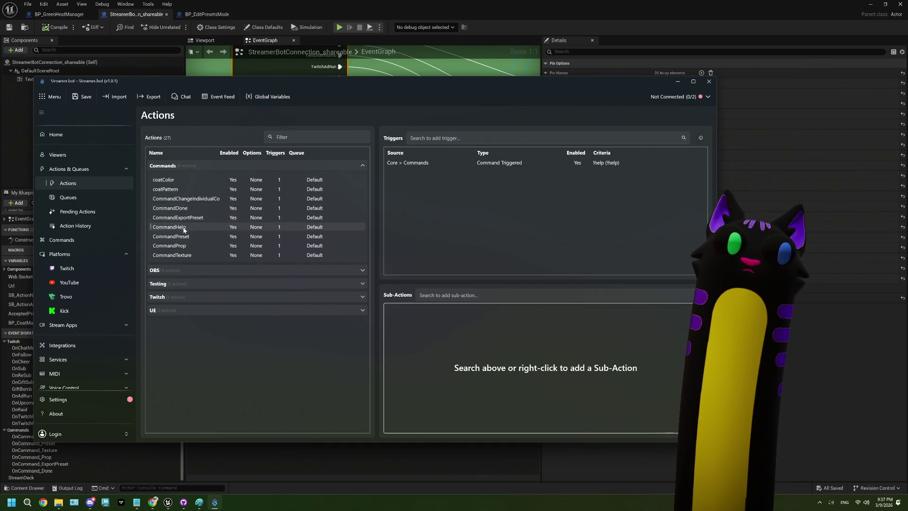
click(185, 237)
click(189, 255)
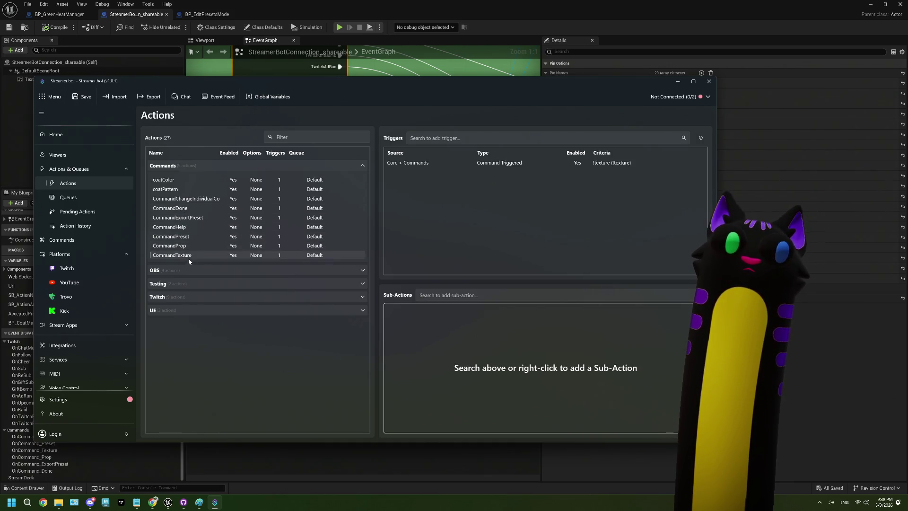
- Expand the Twitch group and inspect TwitchRedeemCoat's channel reward trigger
click(176, 284)
click(177, 285)
click(175, 296)
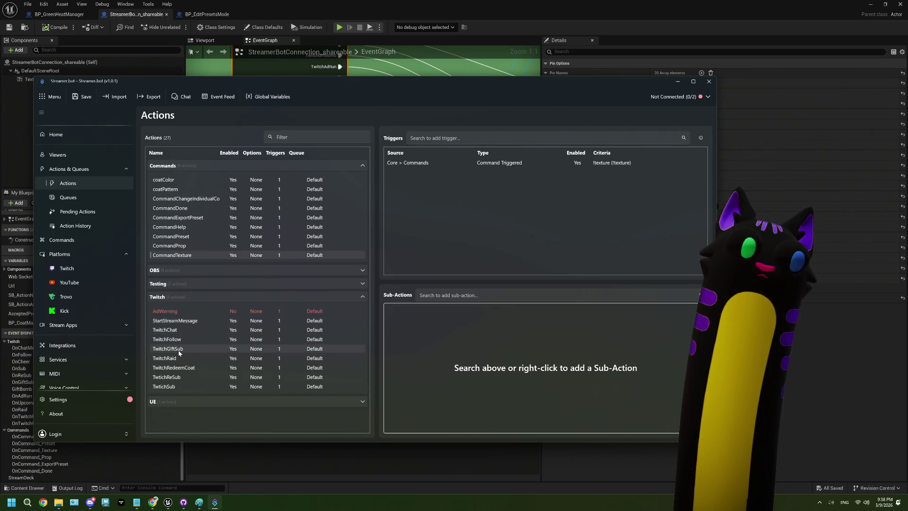
click(180, 368)
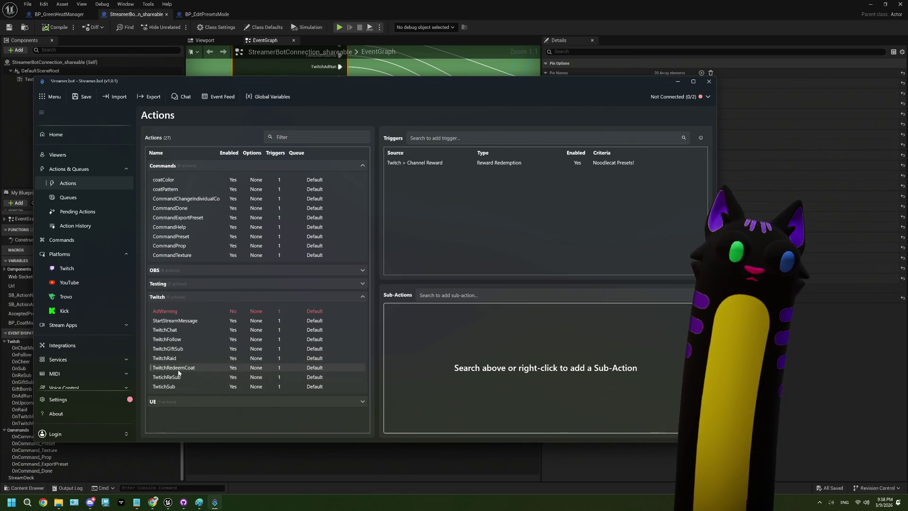
right_click(181, 372)
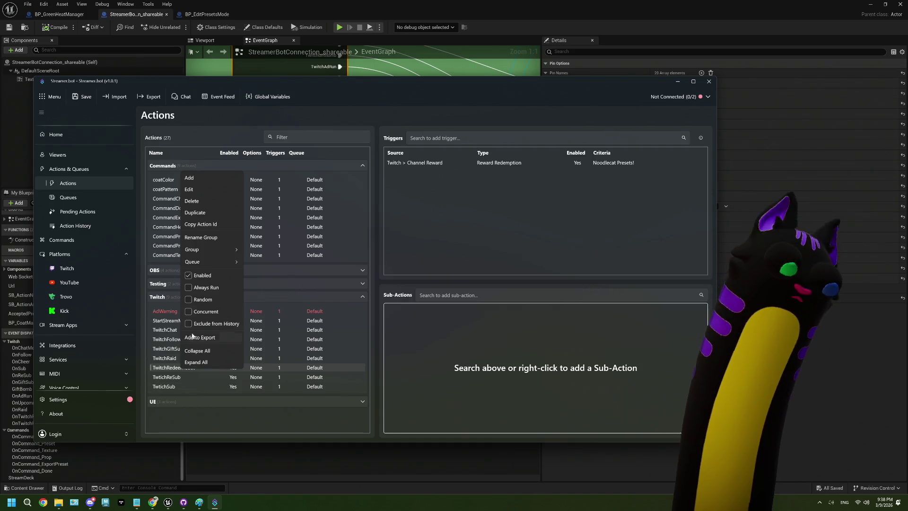
- Duplicate TwitchRedeemCoat and rename the copy to TwitchRedeemEdit
click(194, 212)
right_click(198, 377)
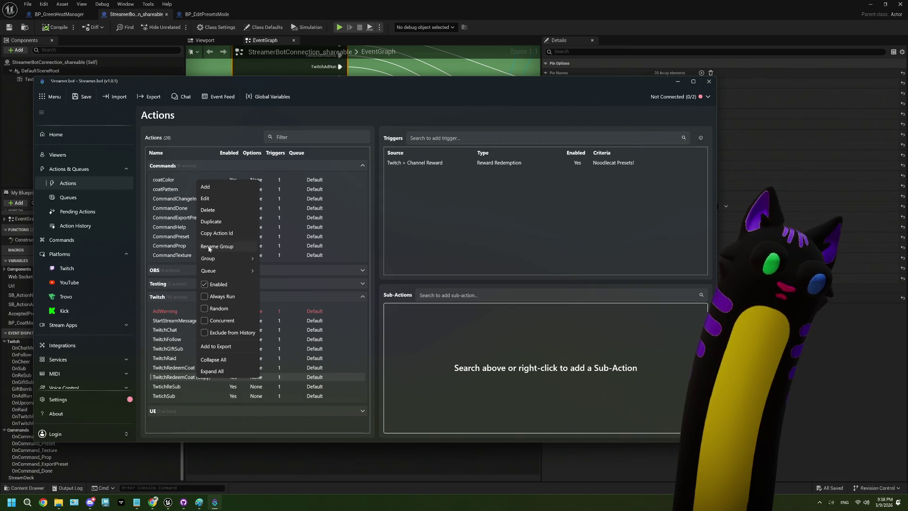
click(206, 198)
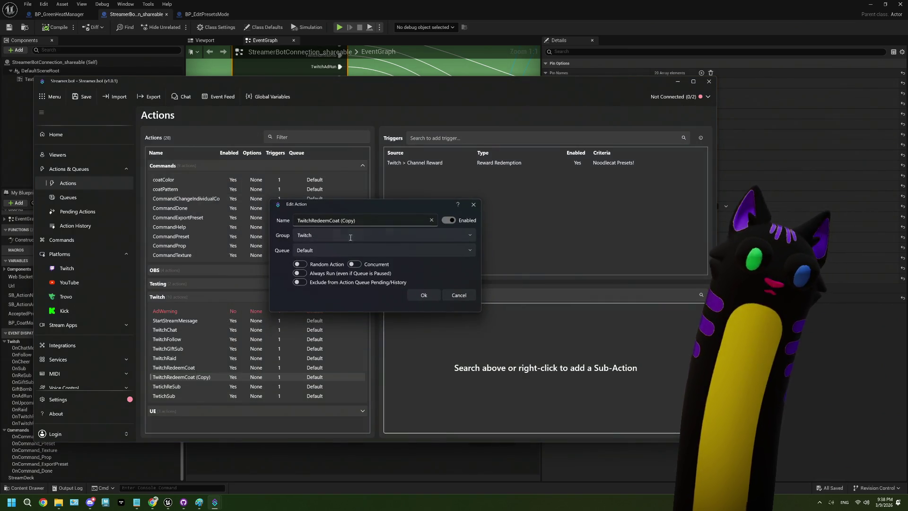
mouse_move(356, 220)
mouse_down()
mouse_move(318, 222)
mouse_move(329, 224)
mouse_up()
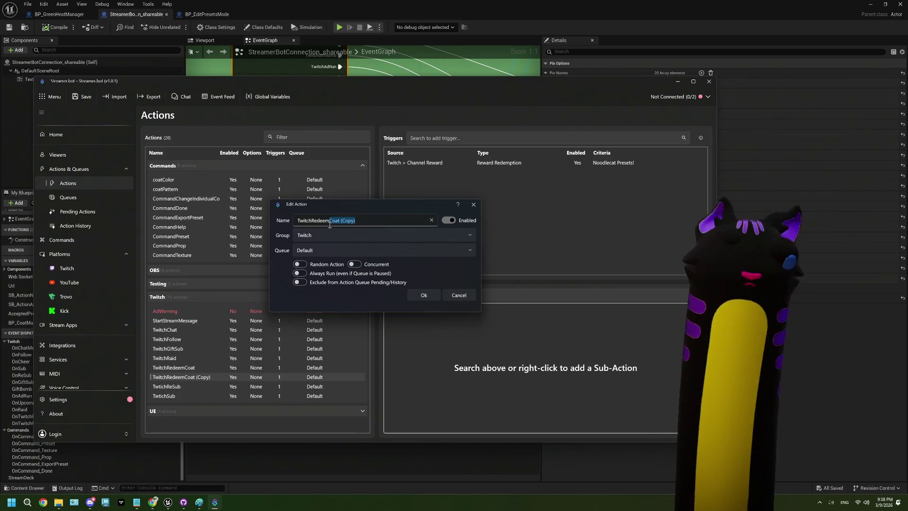
text(Edit)
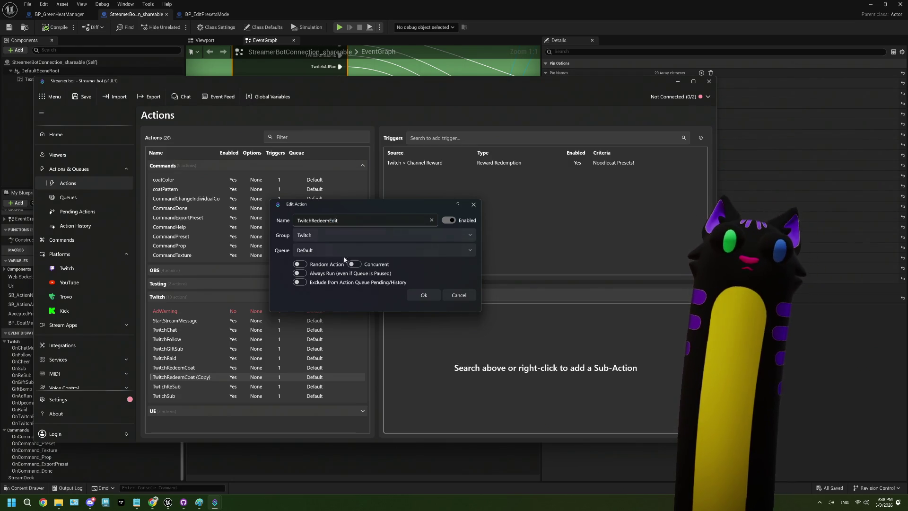
click(421, 298)
mouse_move(348, 85)
mouse_down()
mouse_move(367, 172)
mouse_move(342, 251)
mouse_move(320, 270)
mouse_move(321, 82)
mouse_up()
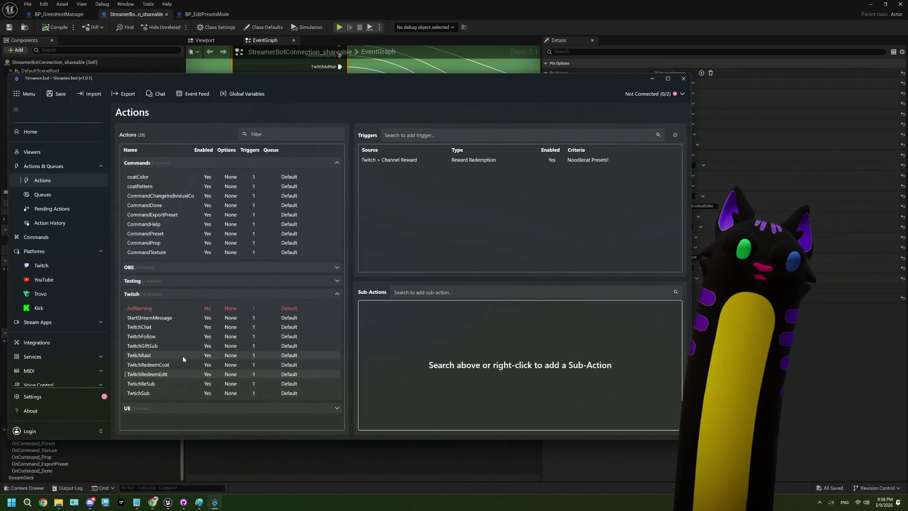
- Set TwitchRedeemEdit's trigger to the Edit Mode! channel reward and save the configuration
double_click(589, 161)
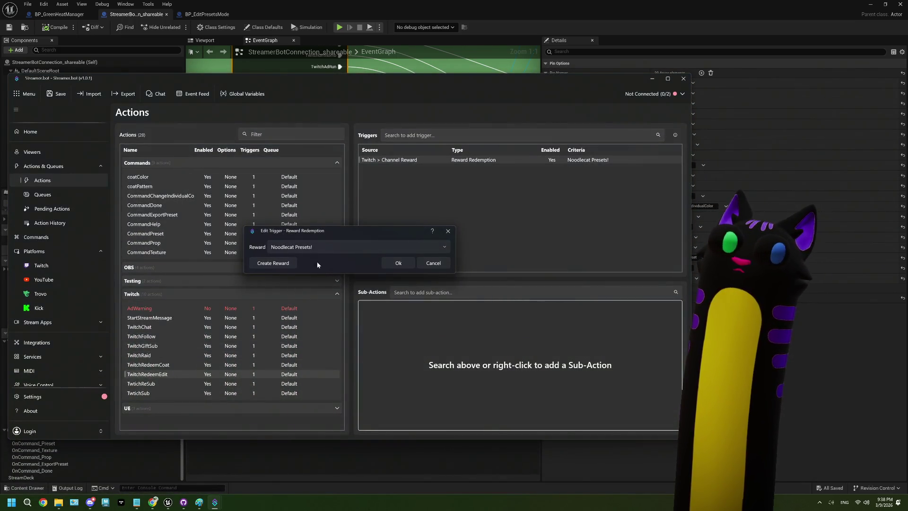
click(312, 248)
scroll(308, 286, up, 10)
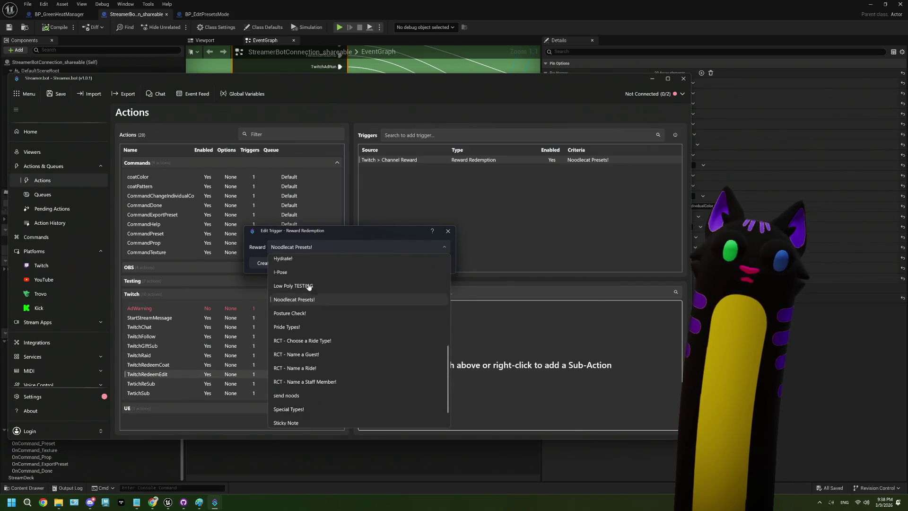
scroll(308, 285, down, 2)
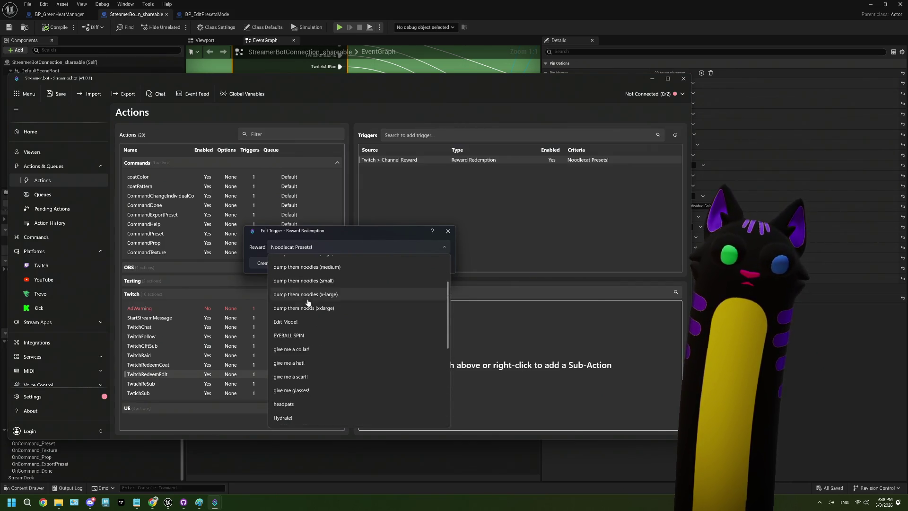
click(310, 318)
click(390, 265)
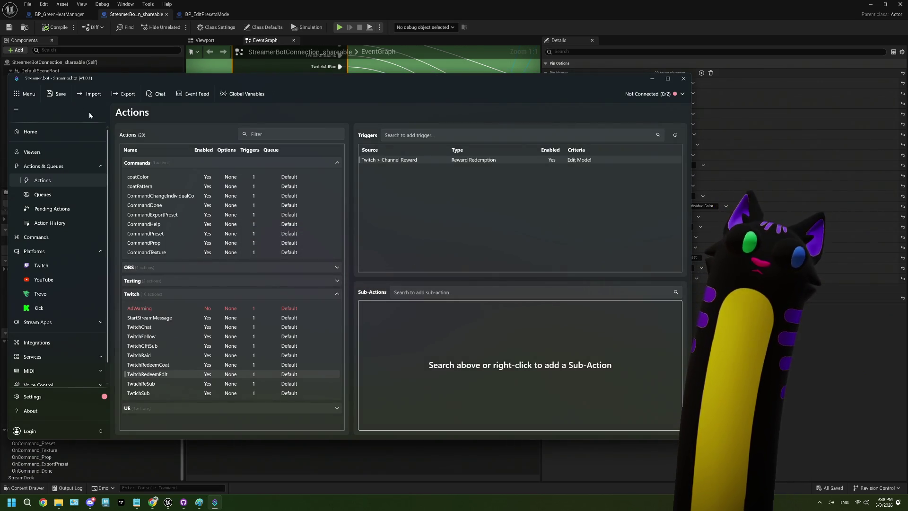
click(57, 93)
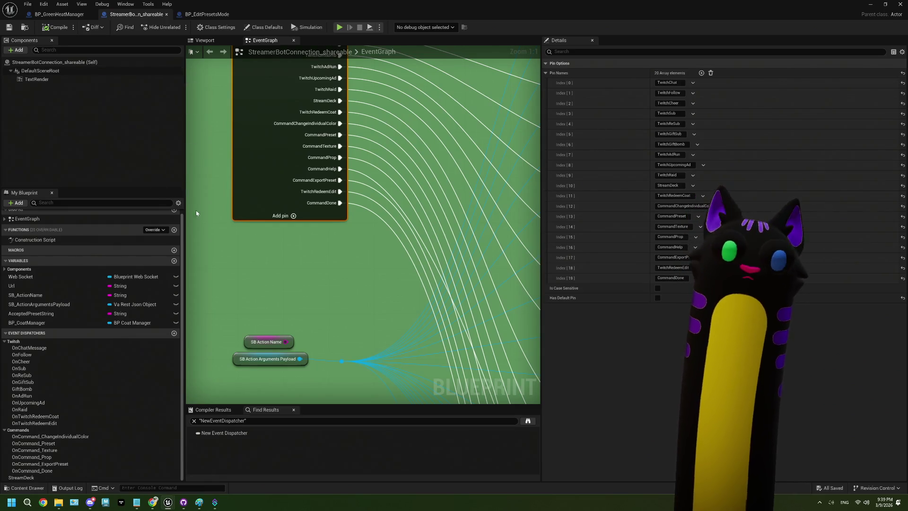
- Scroll through the StreamerBotConnection_shareable event graph to review its string switch cases
scroll(372, 284, down, 4)
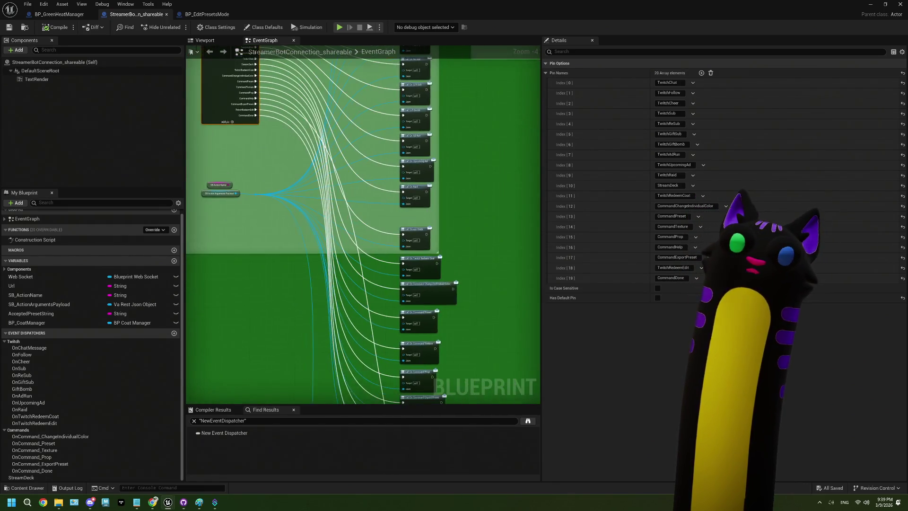
scroll(393, 243, up, 1)
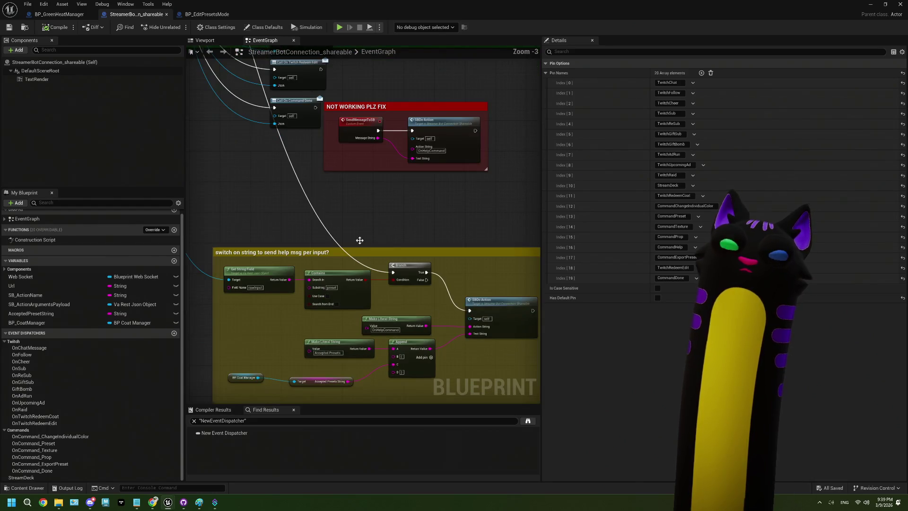
- Review BP_EditPresetsMode's export-preset binding nodes, then restore the editor window to reveal the level
click(207, 14)
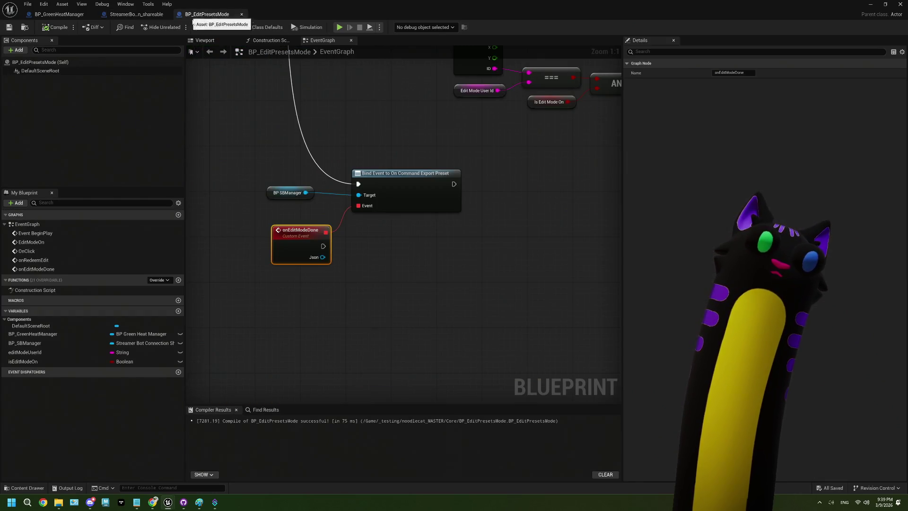
mouse_move(335, 276)
mouse_down()
mouse_move(337, 298)
mouse_move(315, 312)
mouse_move(305, 231)
mouse_up()
drag(254, 186, 383, 256)
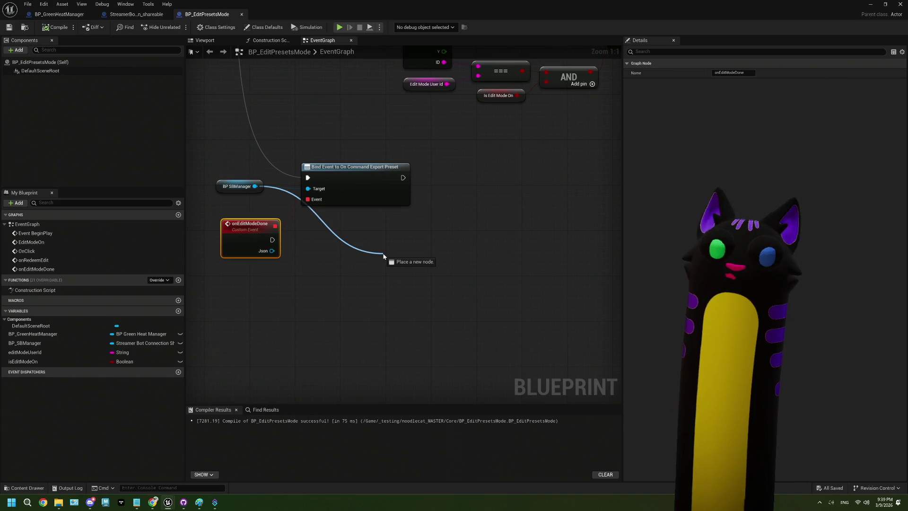
drag(384, 256, 384, 256)
click(329, 288)
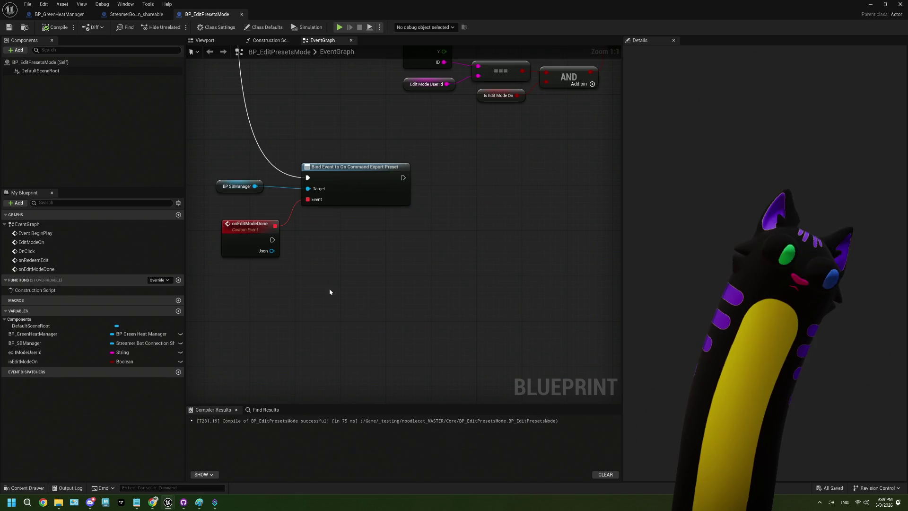
mouse_move(266, 303)
mouse_down()
mouse_move(297, 285)
mouse_move(286, 277)
mouse_move(310, 273)
mouse_up()
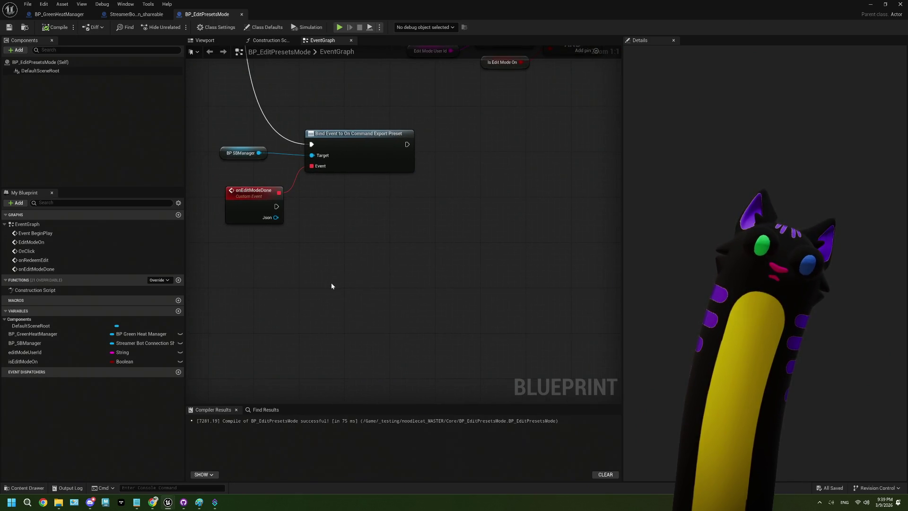
key(Home)
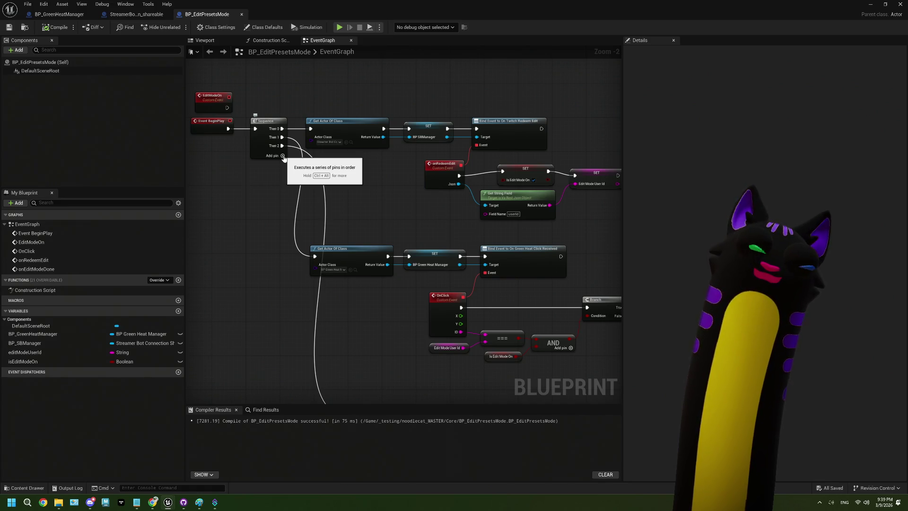
mouse_move(229, 21)
mouse_down()
mouse_move(473, 468)
mouse_move(395, 447)
mouse_up()
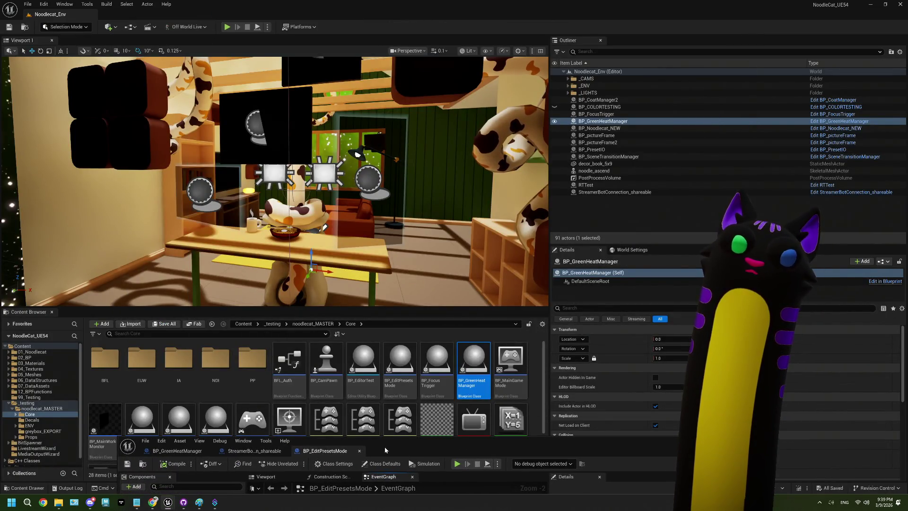
- Open BP_CoatManager from the noodlecat_MASTER folder in a maximised editor
click(318, 324)
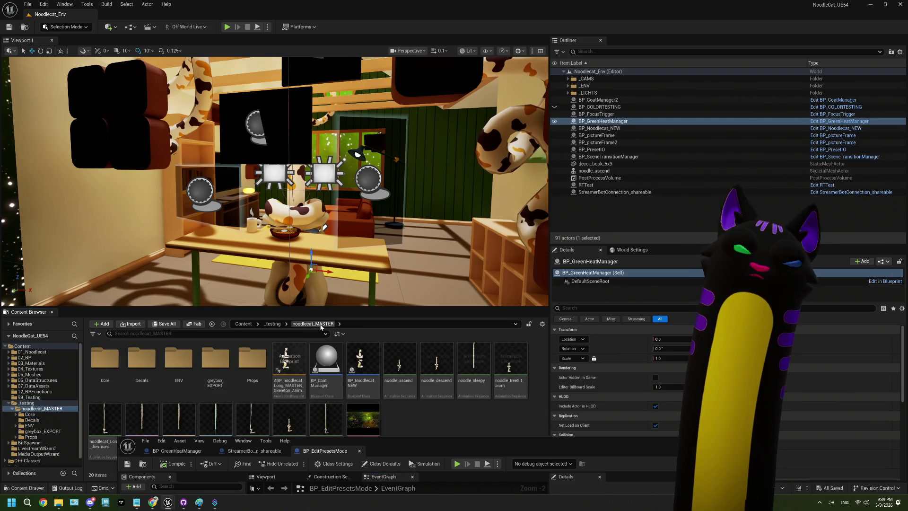
double_click(326, 364)
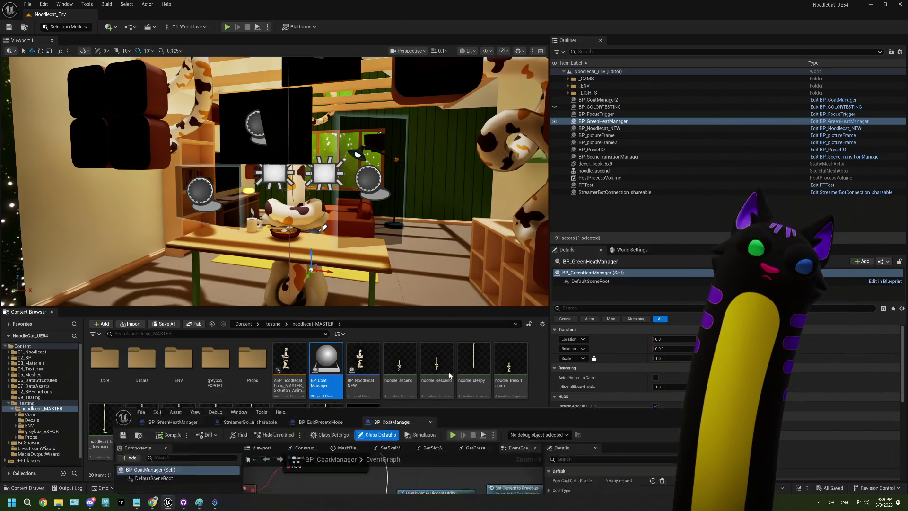
double_click(457, 443)
scroll(407, 222, down, 3)
scroll(377, 243, up, 3)
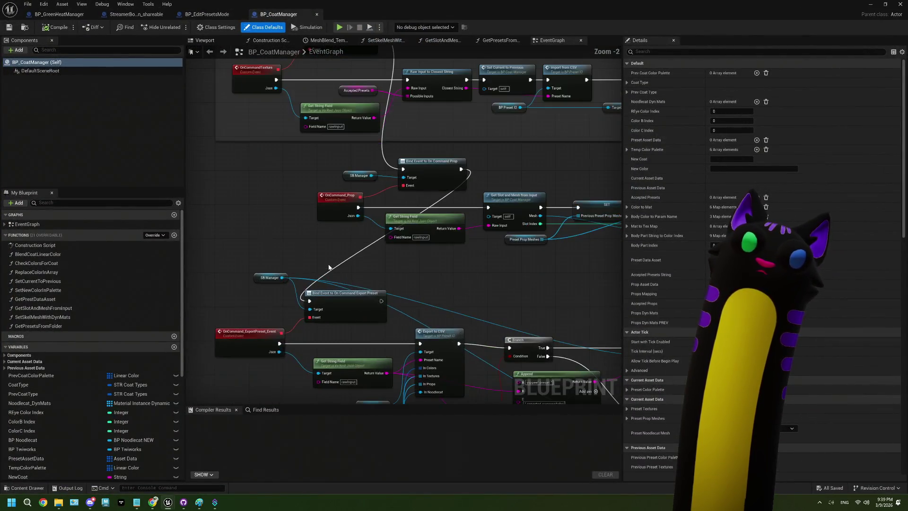
drag(317, 247, 268, 219)
- Review BP_CoatManager's OnCommand_ExportPreset_Event logic and its two Send Message to SB nodes
scroll(339, 270, up, 1)
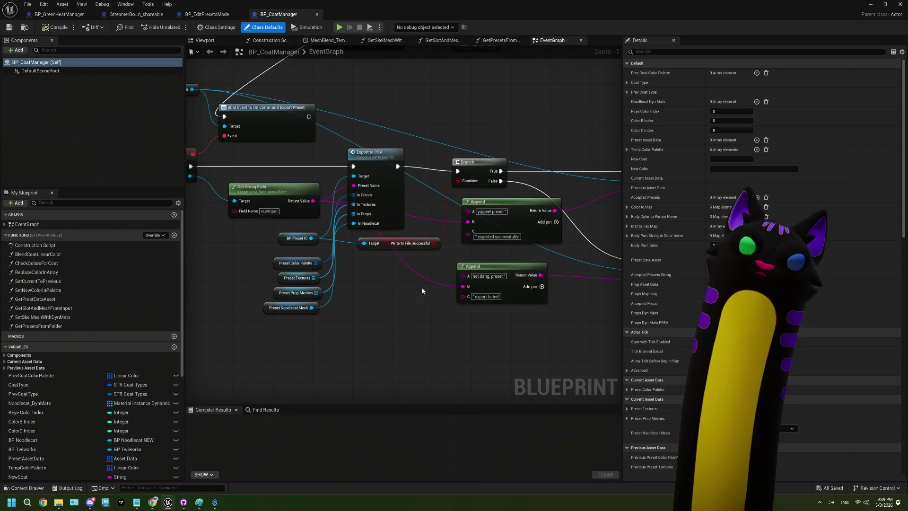
drag(459, 297, 405, 293)
drag(477, 311, 495, 310)
click(306, 203)
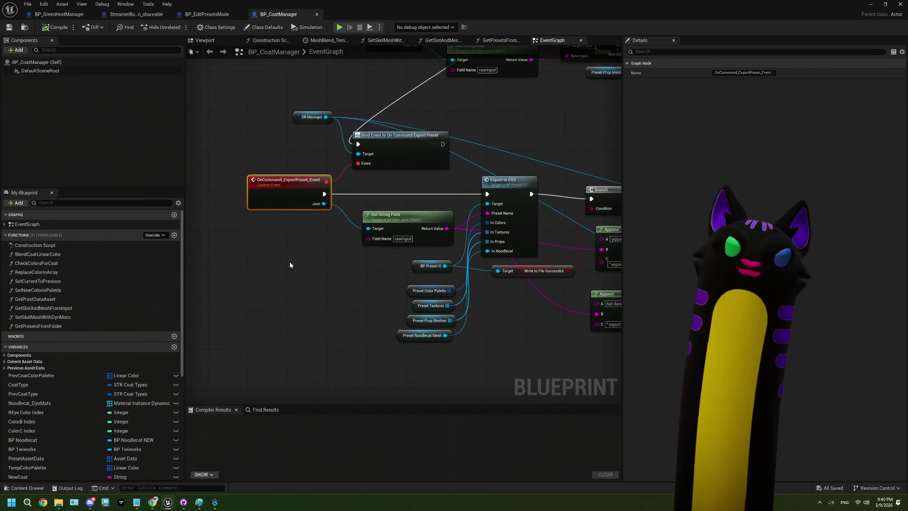
mouse_move(290, 262)
mouse_down()
mouse_move(341, 312)
mouse_move(423, 328)
mouse_up()
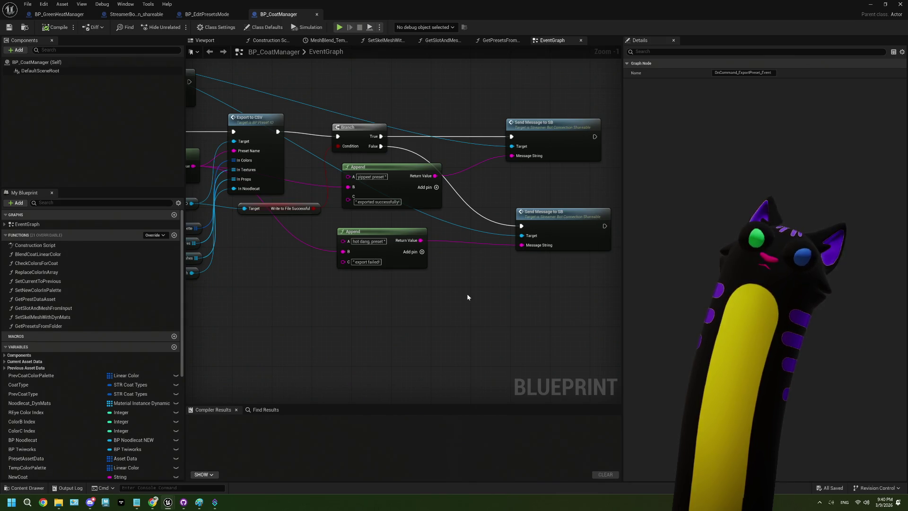
mouse_move(480, 83)
mouse_down()
mouse_move(529, 180)
mouse_move(563, 282)
mouse_move(513, 181)
mouse_move(547, 285)
mouse_up()
mouse_move(348, 298)
mouse_down()
mouse_move(383, 299)
mouse_move(336, 307)
mouse_up()
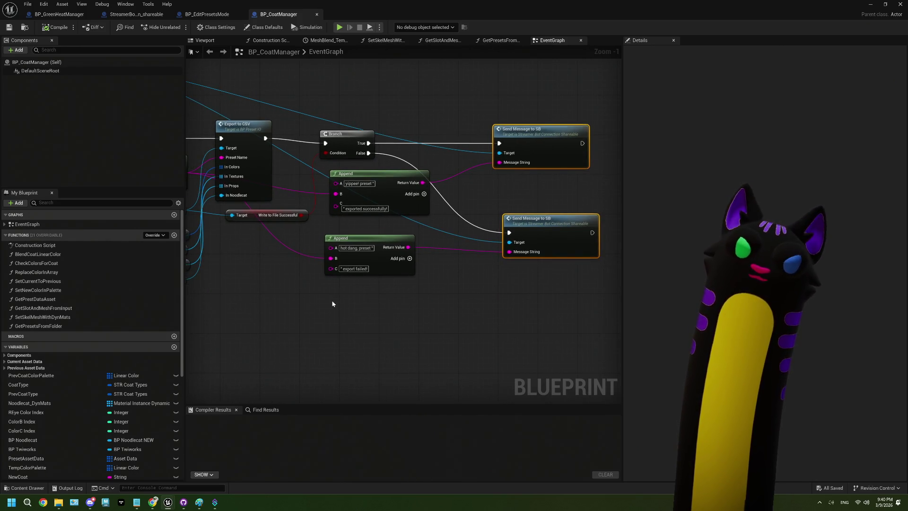
mouse_move(311, 299)
mouse_down()
mouse_move(477, 300)
mouse_move(594, 334)
mouse_up()
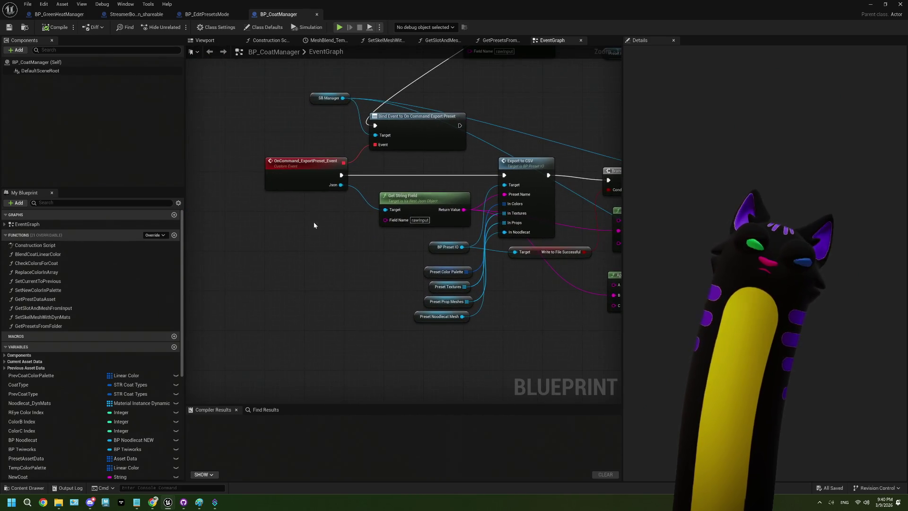
click(289, 182)
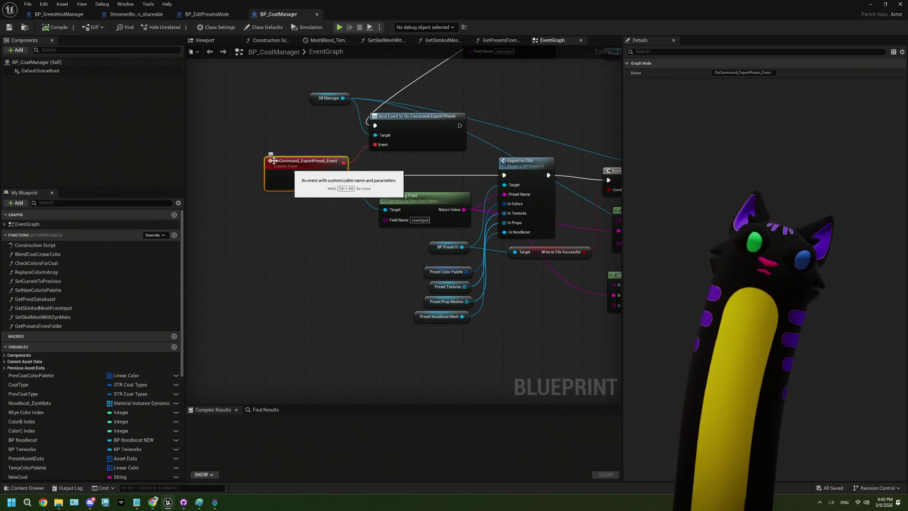
- Return to BP_EditPresetsMode and zoom in on the export-preset binding nodes
click(189, 16)
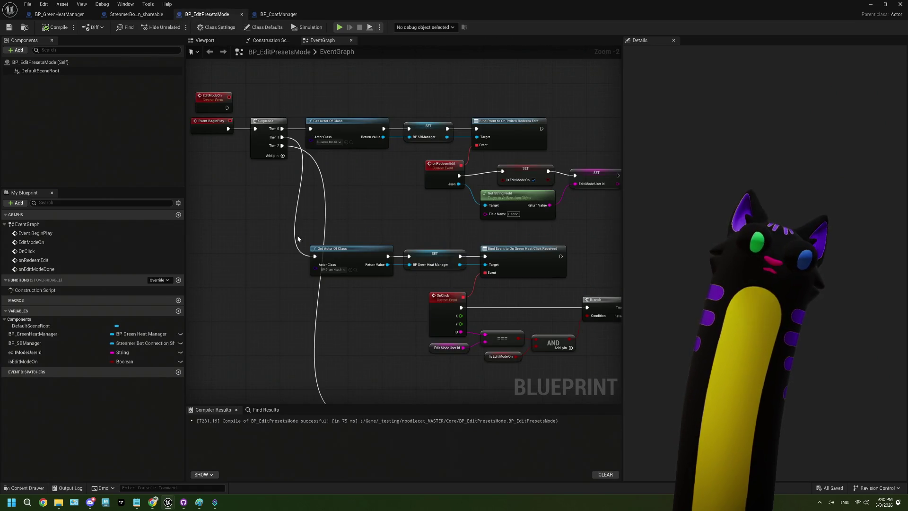
scroll(298, 239, up, 1)
scroll(345, 260, down, 1)
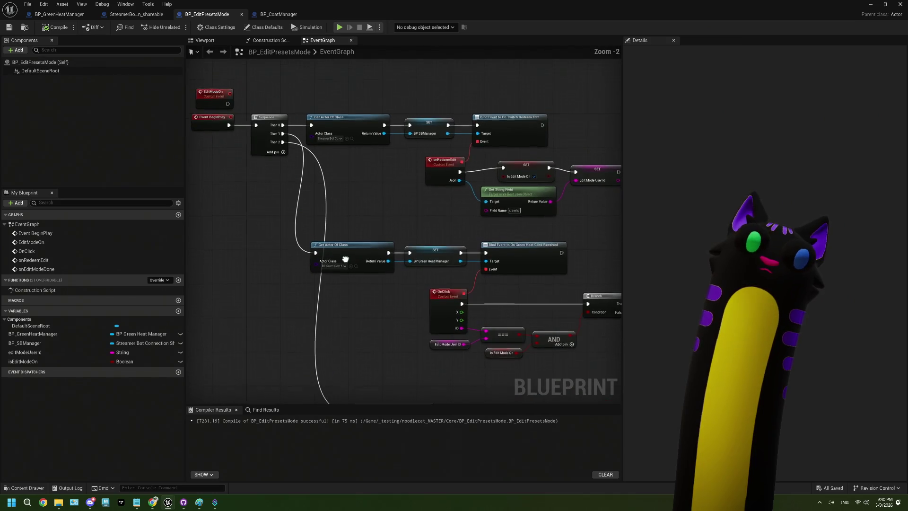
drag(345, 259, 310, 108)
scroll(358, 279, up, 2)
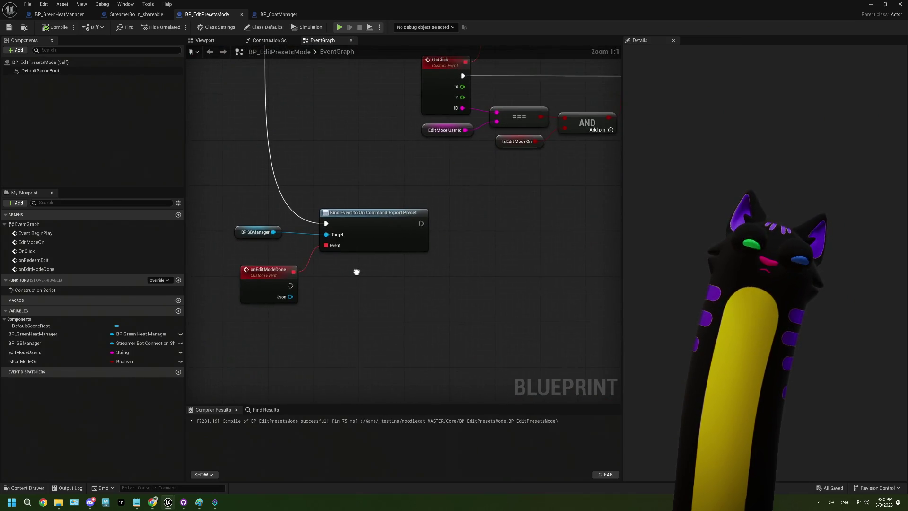
- Break onEditModeDone's link to the export-preset Bind Event and move it below
mouse_move(308, 298)
mouse_down()
mouse_move(294, 239)
mouse_move(349, 238)
mouse_up()
right_click(268, 217)
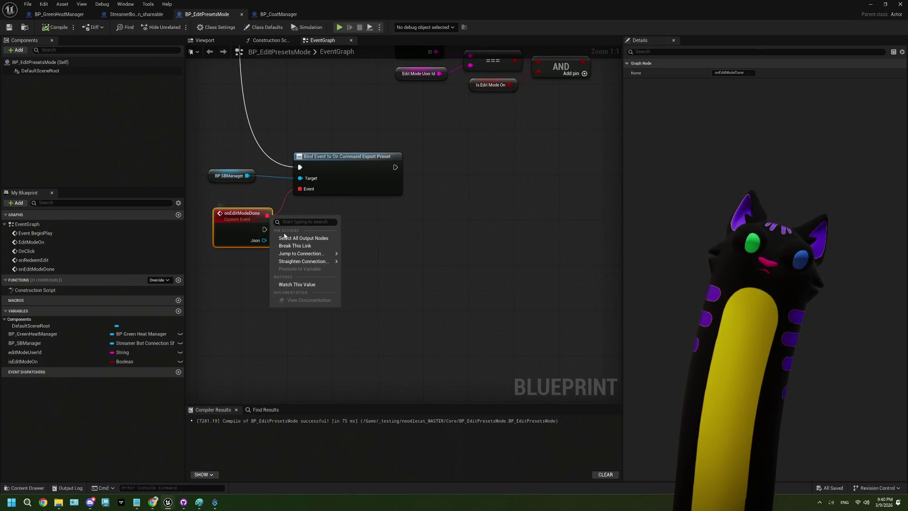
click(298, 248)
mouse_move(277, 257)
mouse_down()
mouse_move(320, 220)
mouse_move(314, 388)
mouse_move(308, 380)
mouse_up()
- Add a custom event named OnEditModeExport wired to the Bind Event's Event pin
drag(397, 179, 372, 234)
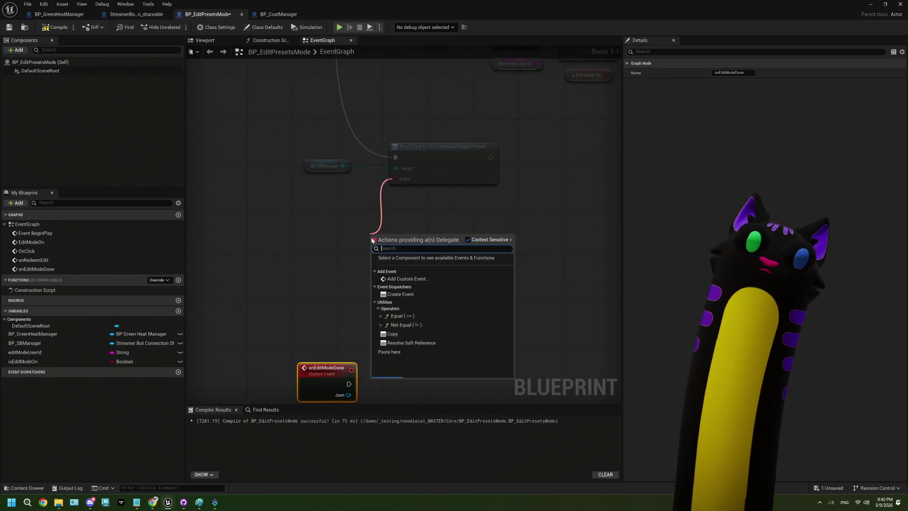
click(400, 301)
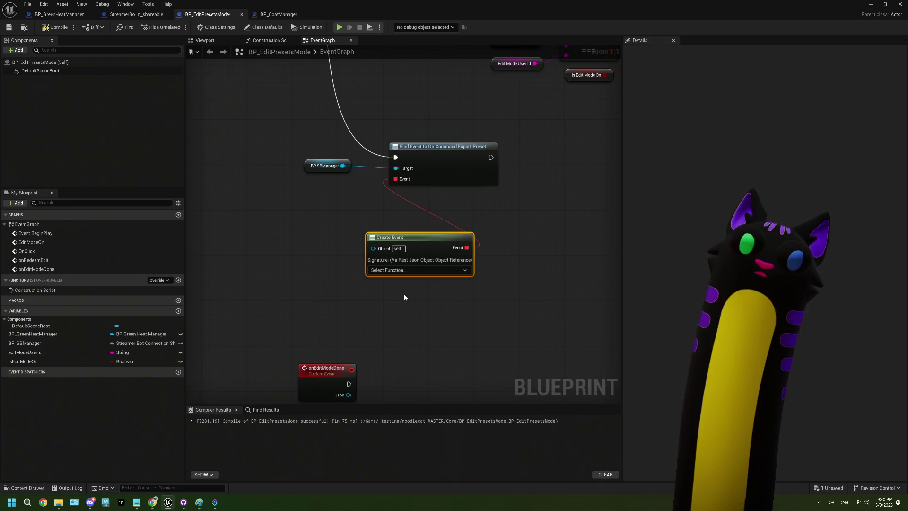
key(Delete)
drag(396, 179, 340, 229)
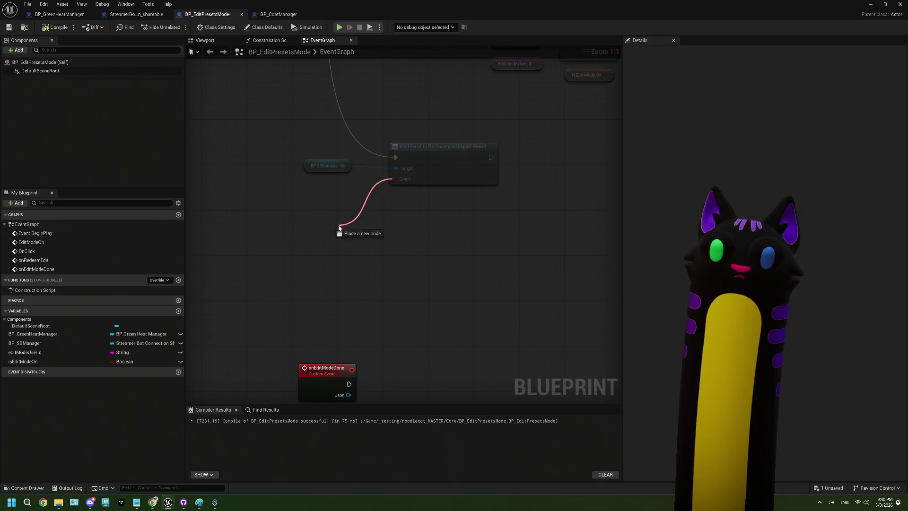
click(379, 282)
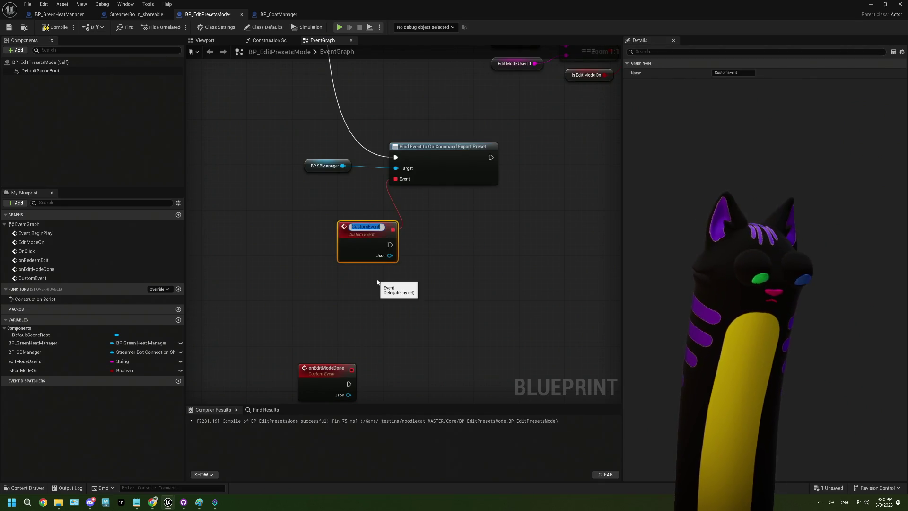
text(OnEd)
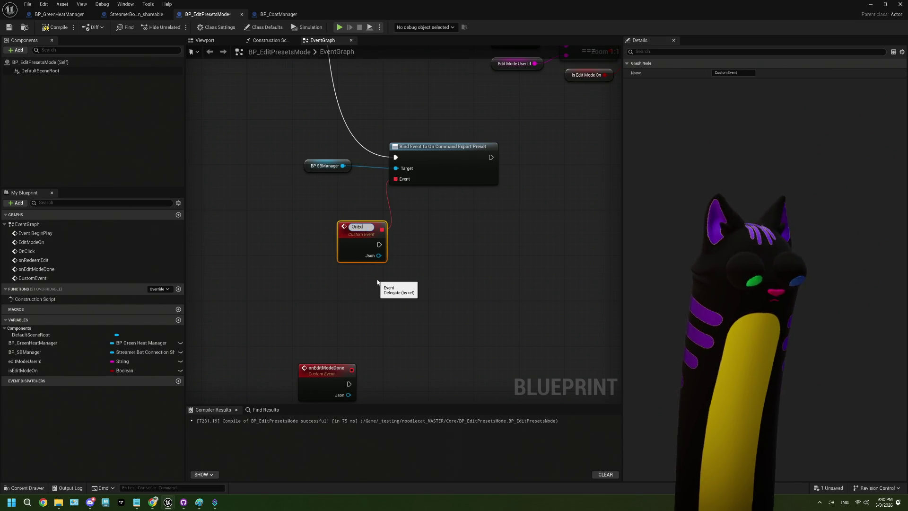
text(itMode)
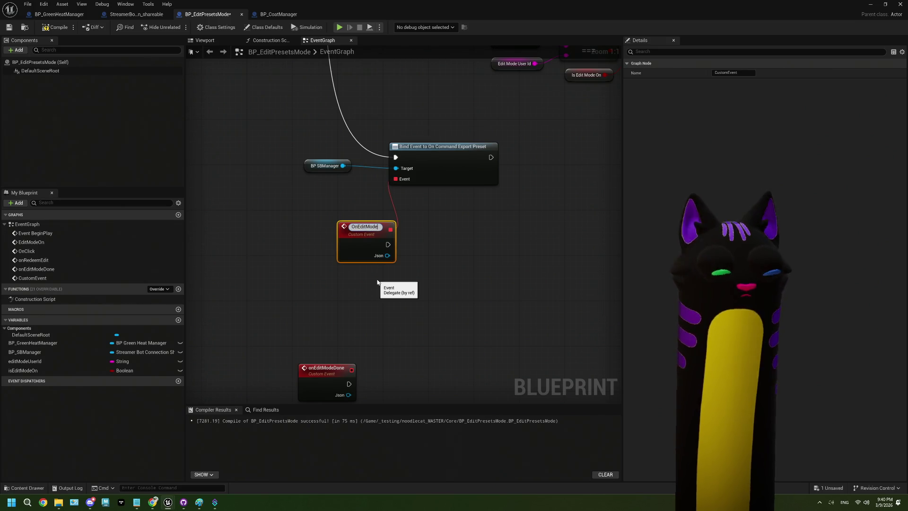
text(Export)
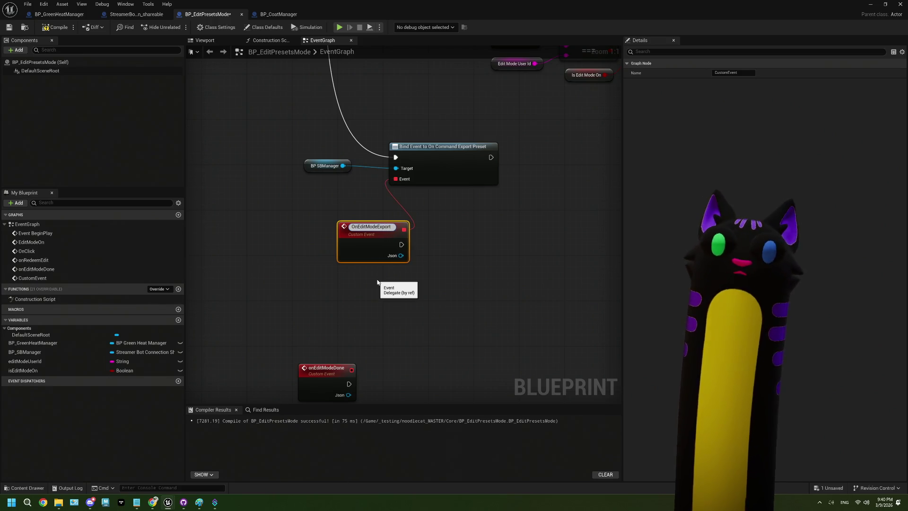
key(Return)
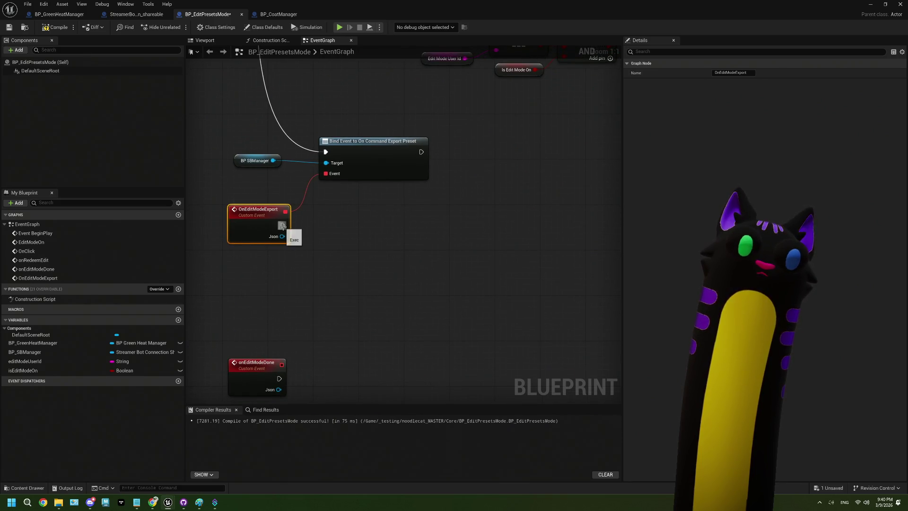
- Add a Get Actor Of Class node after OnEditModeExport, set to BP Coat Manager
drag(283, 225, 301, 228)
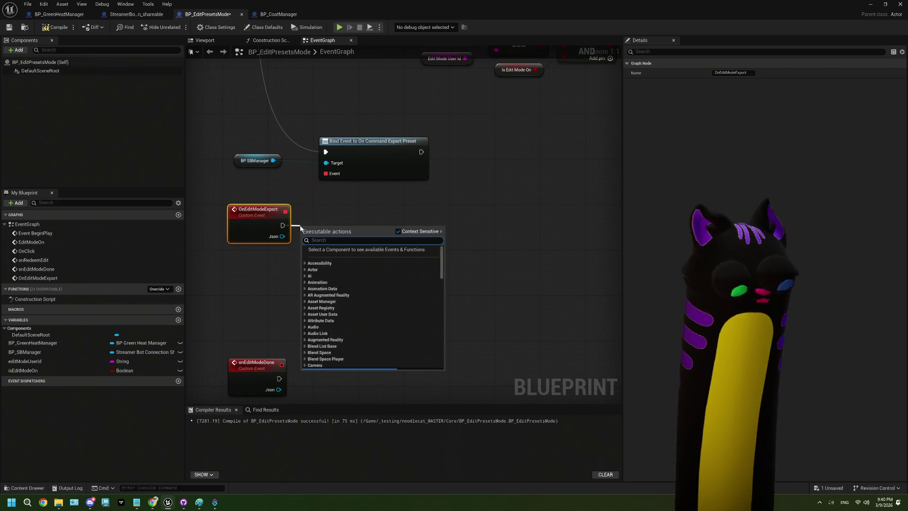
text(get)
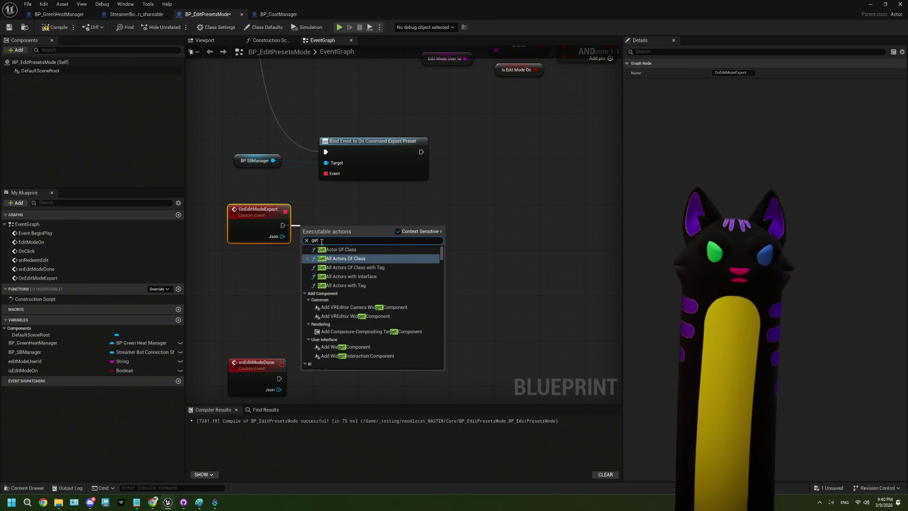
click(341, 259)
key(ctrl+z)
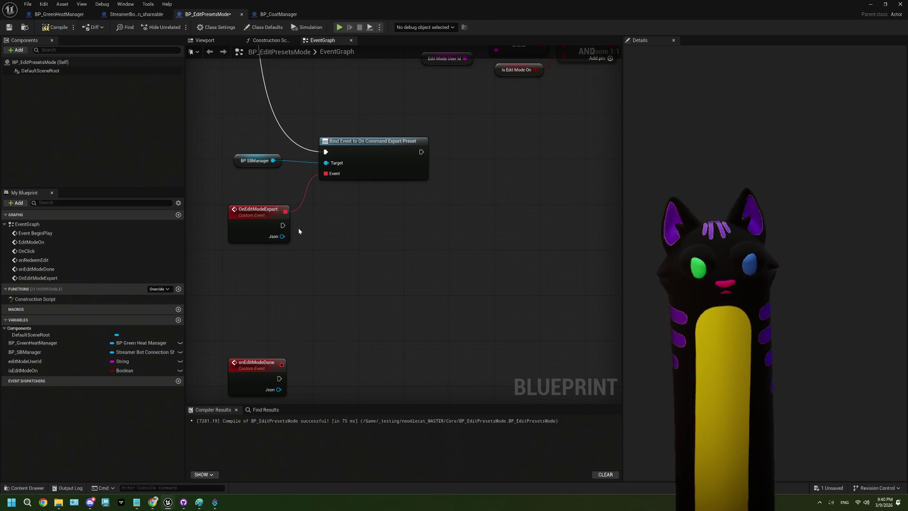
drag(282, 225, 315, 230)
text(get a)
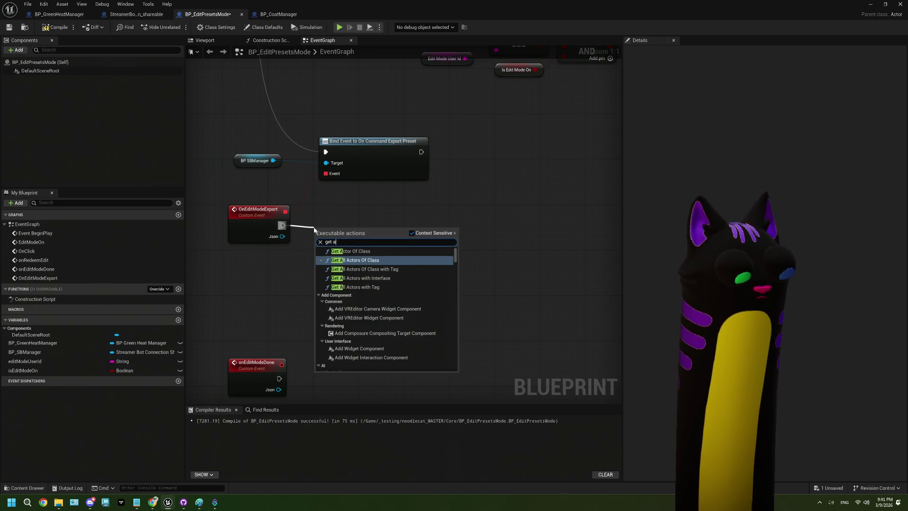
text(ct)
click(345, 251)
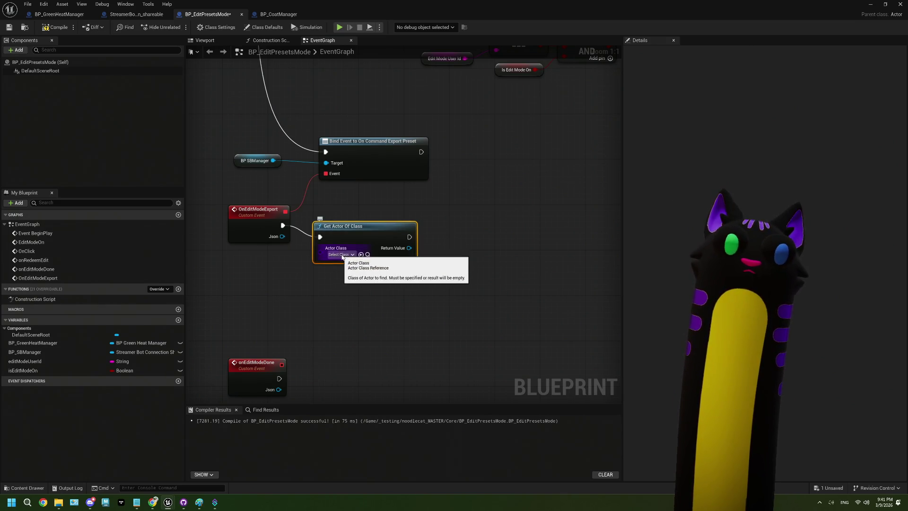
click(341, 254)
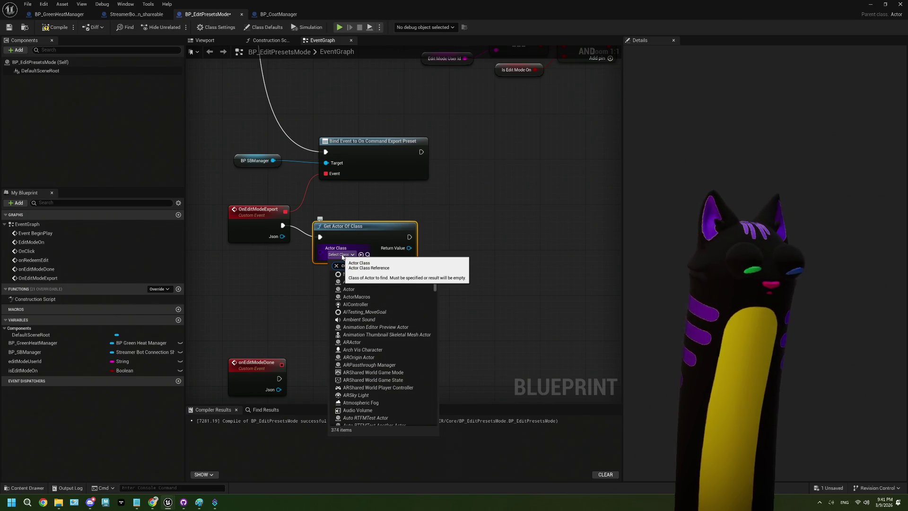
text(coat)
click(352, 282)
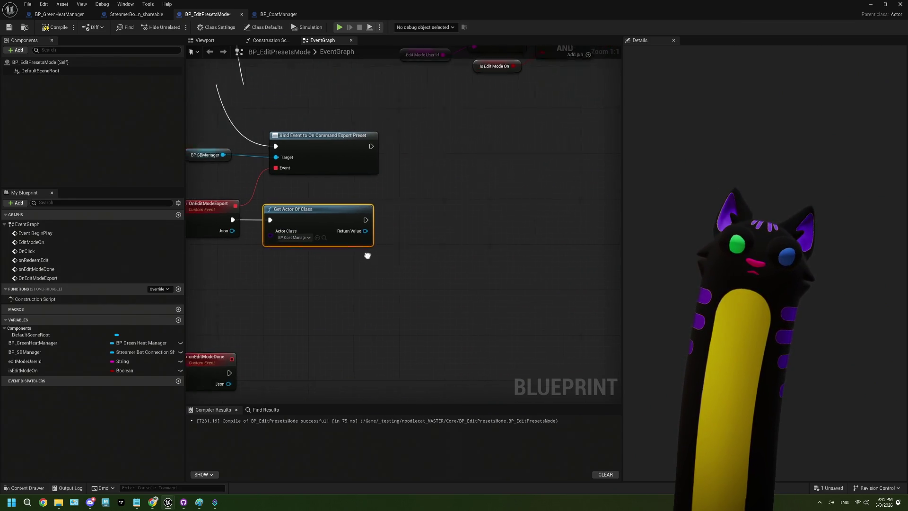
- Call the coat manager's On Command Export Preset Event, passing OnEditModeExport's Json
drag(344, 229, 374, 250)
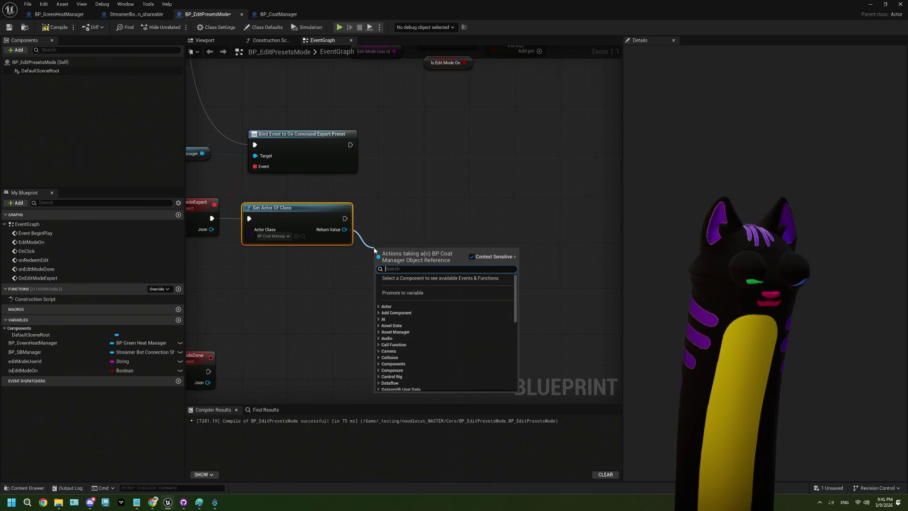
text(expo)
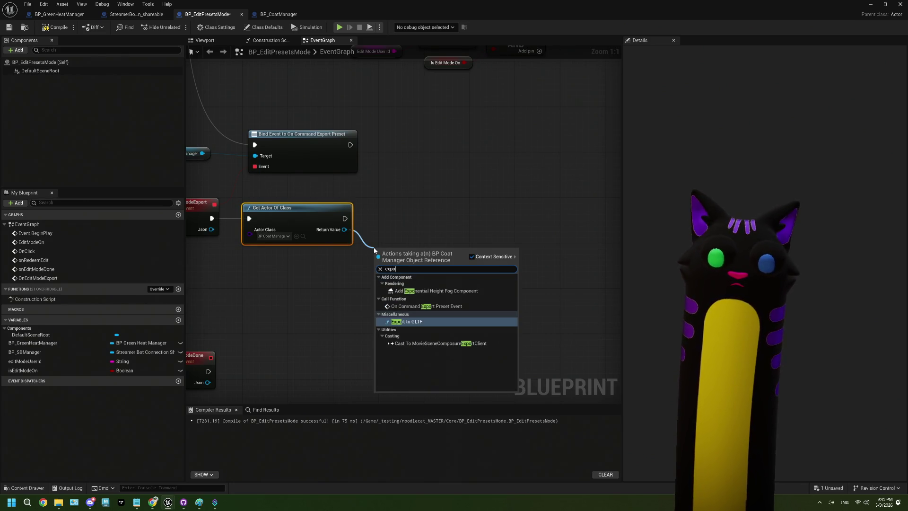
click(425, 306)
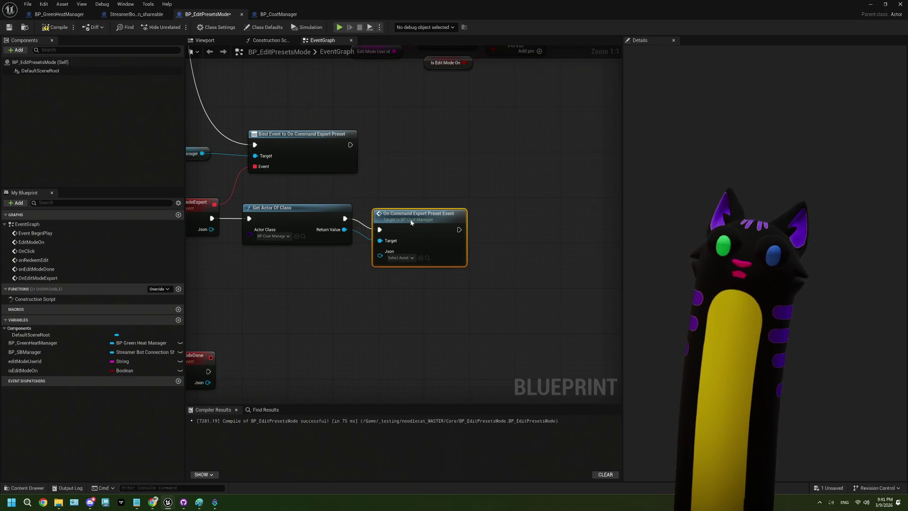
mouse_move(257, 225)
mouse_down()
mouse_move(371, 249)
mouse_move(425, 239)
mouse_up()
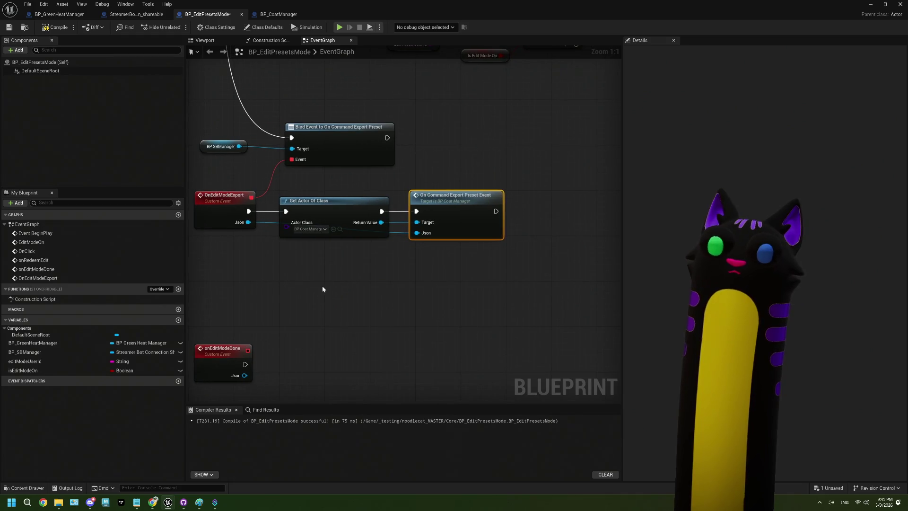
scroll(365, 237, down, 2)
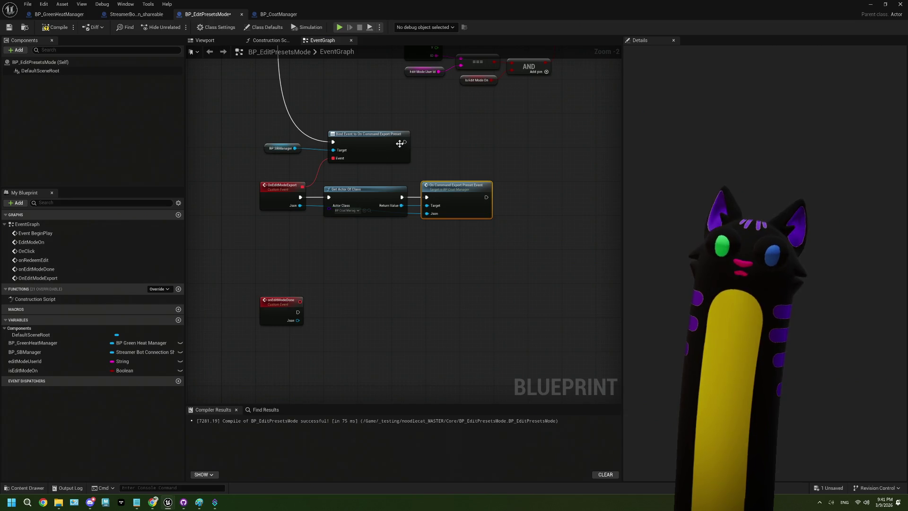
- Add a Bind Event to On Command Done from BP SBManager, chained after the export-preset binding
drag(295, 148, 310, 266)
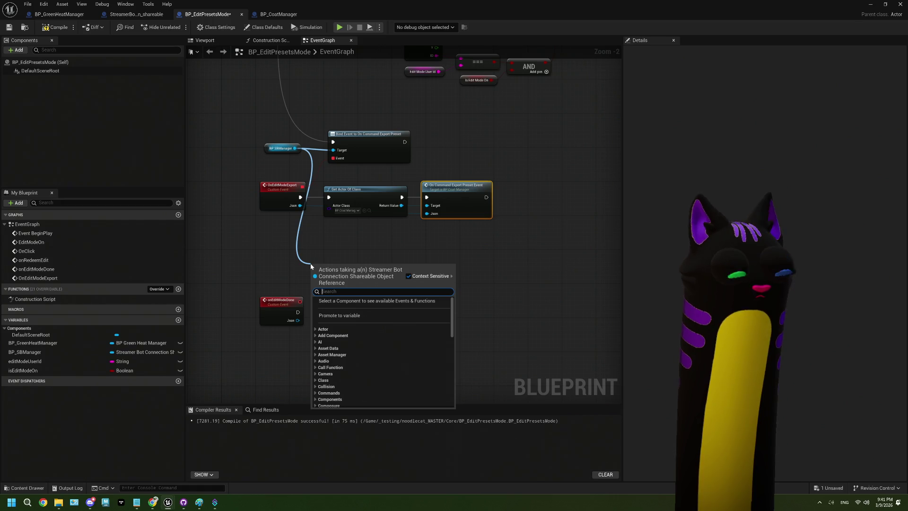
text(done)
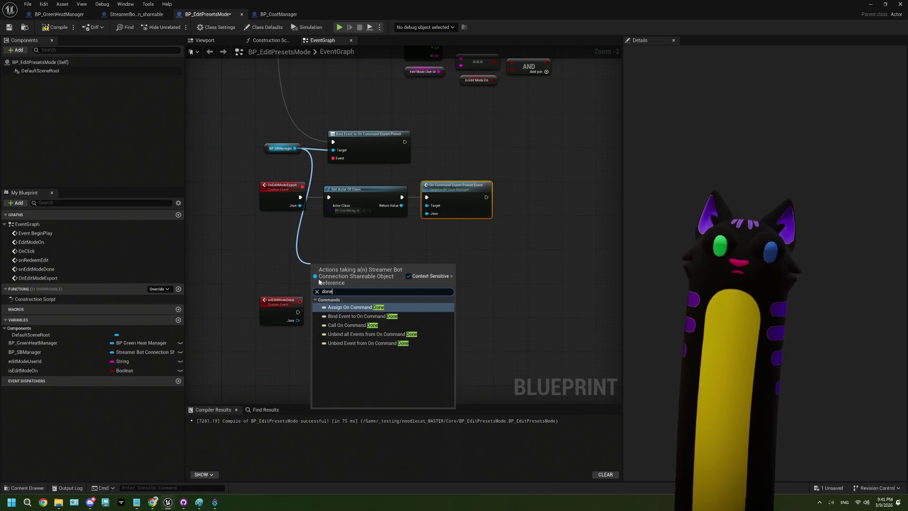
click(346, 317)
mouse_move(339, 265)
mouse_down()
mouse_move(352, 241)
mouse_move(368, 249)
mouse_up()
mouse_move(404, 143)
mouse_down()
mouse_move(342, 257)
mouse_move(307, 269)
mouse_move(328, 247)
mouse_move(335, 252)
mouse_move(303, 292)
mouse_move(304, 268)
mouse_up()
- Shift Get Actor Of Class and the export call rightward to tidy the graph
scroll(327, 291, up, 2)
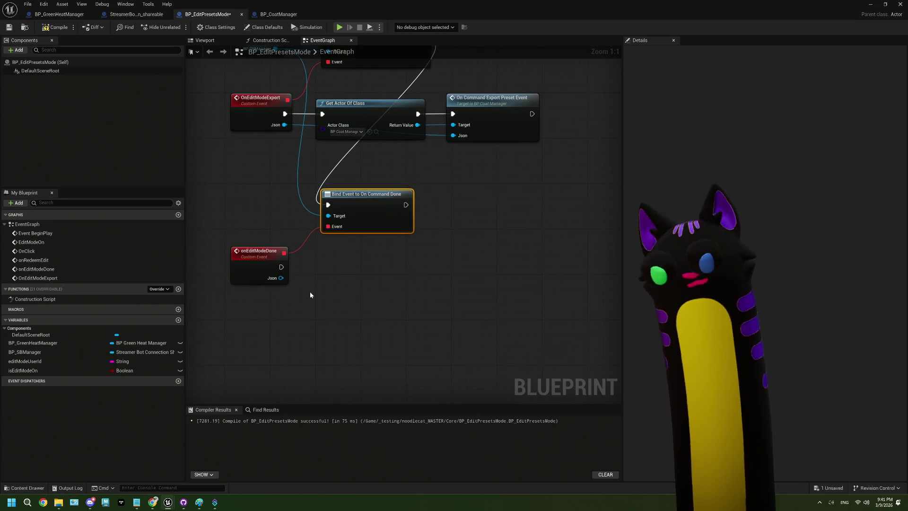
mouse_move(339, 209)
mouse_down()
mouse_move(298, 265)
mouse_move(426, 175)
mouse_up()
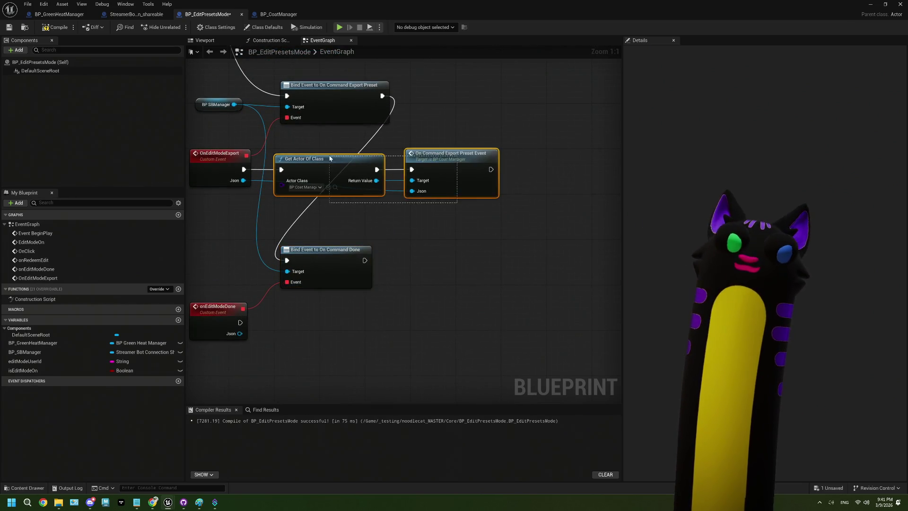
mouse_move(284, 160)
mouse_down()
mouse_move(454, 158)
mouse_move(449, 214)
mouse_up()
scroll(443, 142, down, 3)
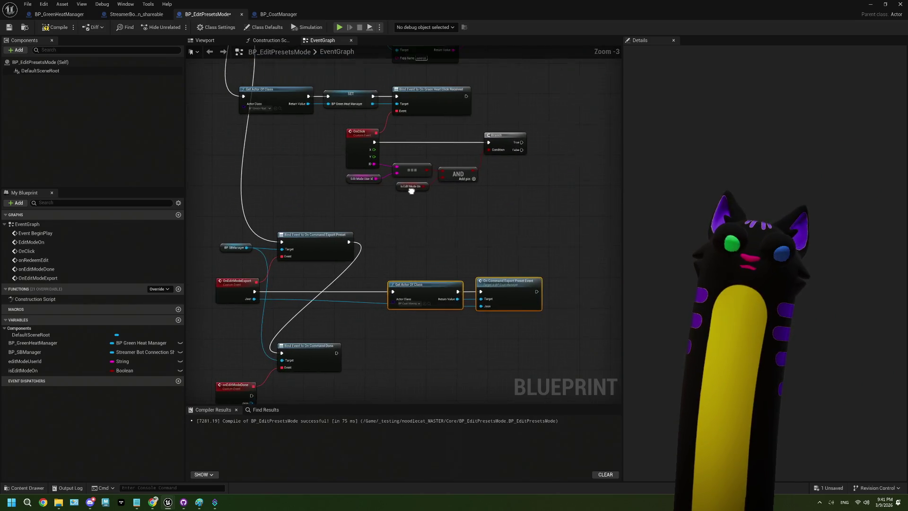
scroll(449, 213, up, 3)
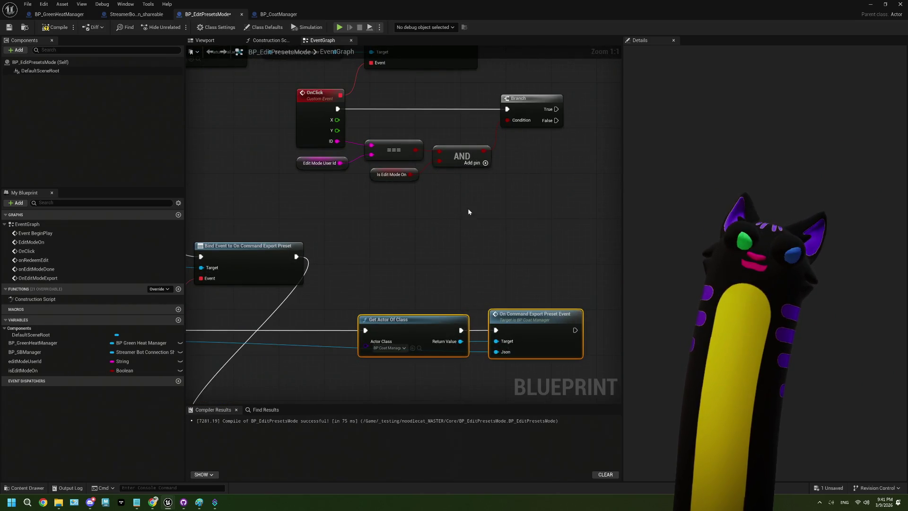
mouse_move(468, 208)
mouse_down()
mouse_move(399, 146)
mouse_move(409, 134)
mouse_up()
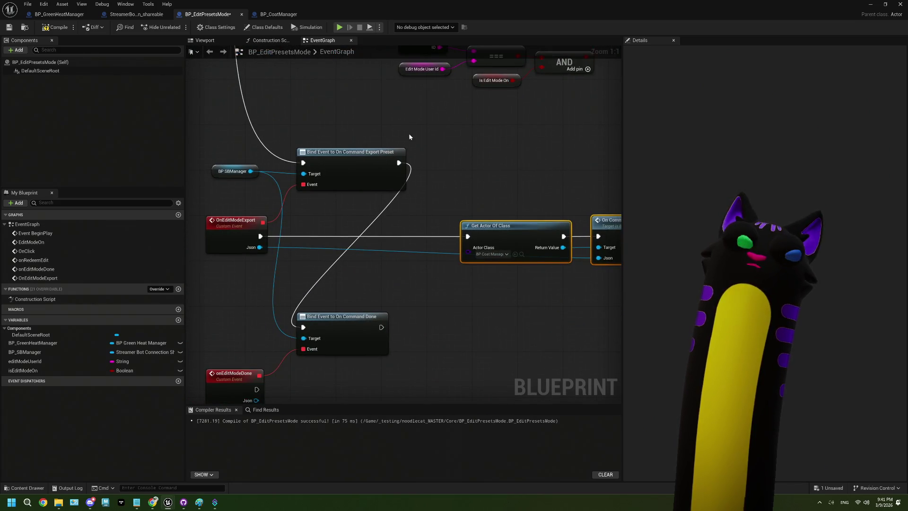
- Add a Get String Field node on OnEditModeExport's Json reading the field 'UserId'
drag(311, 263, 295, 254)
drag(244, 238, 278, 264)
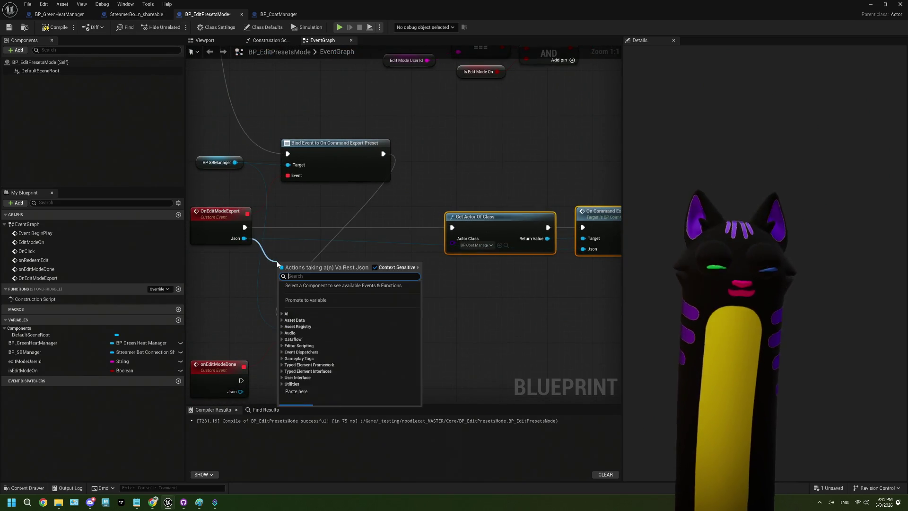
text(get st)
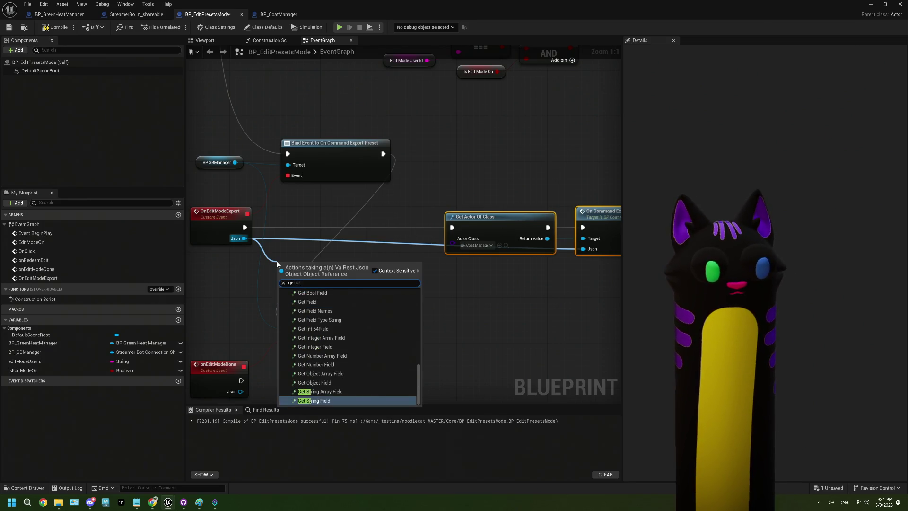
key(Return)
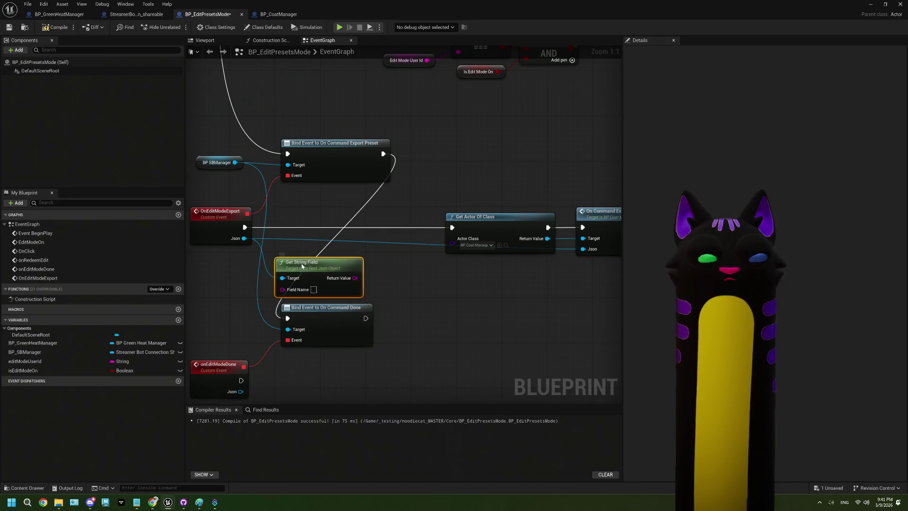
drag(300, 273, 295, 256)
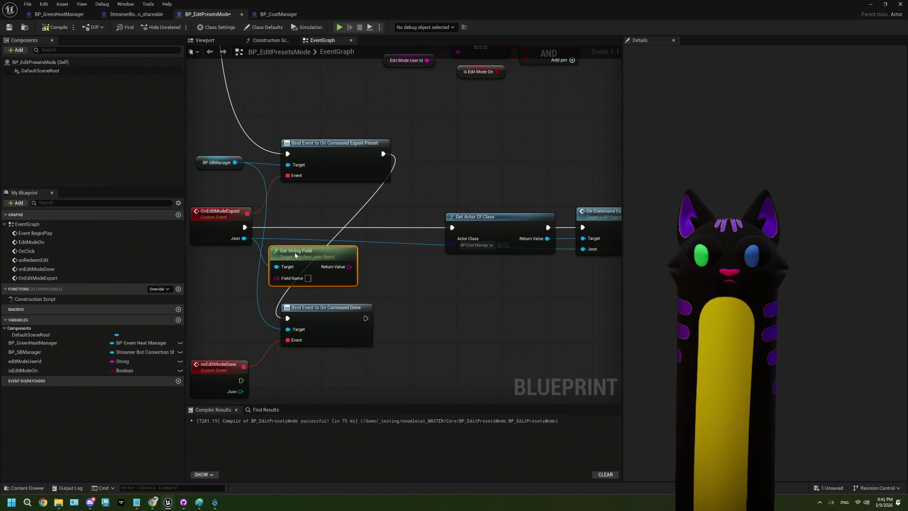
click(308, 278)
text(UserId)
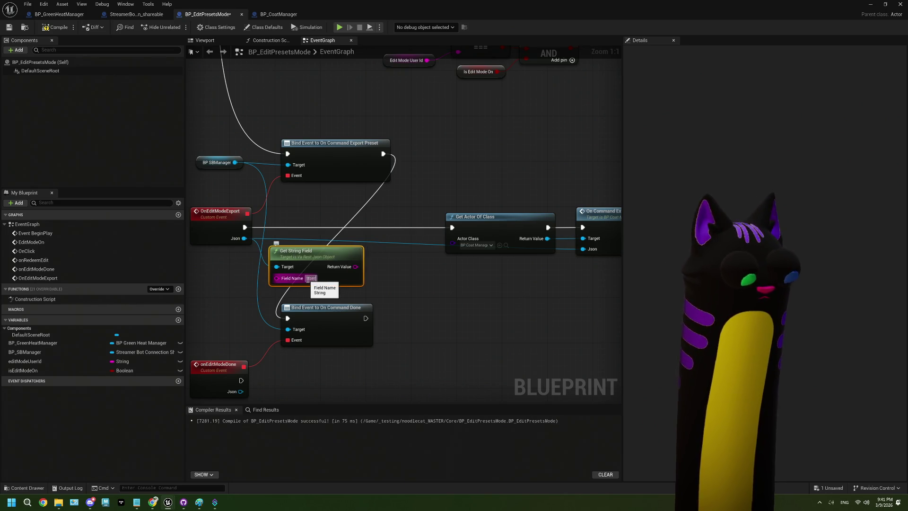
click(384, 285)
- Paste the user-id/edit-mode check nodes, compare userId, and route the export through a Branch
mouse_move(558, 119)
mouse_down()
mouse_move(551, 151)
mouse_move(511, 176)
mouse_move(375, 113)
mouse_up()
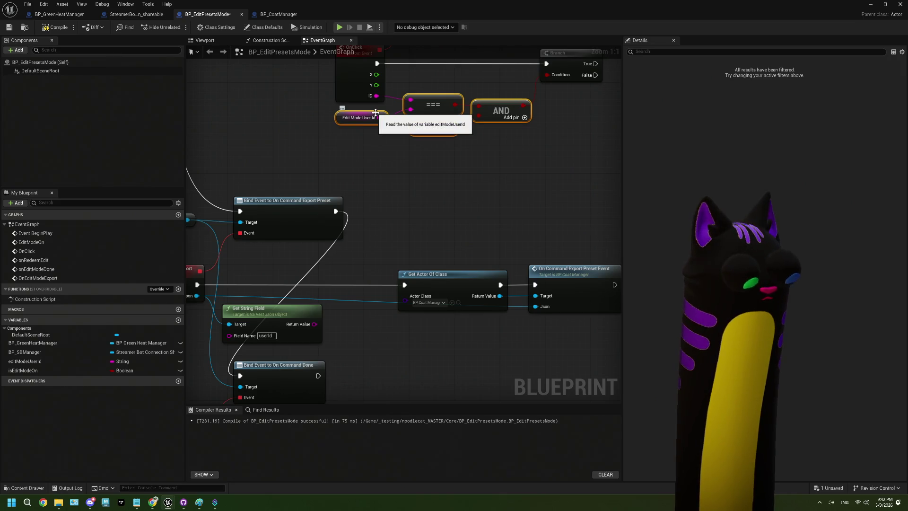
key(ctrl+c)
drag(369, 197, 372, 149)
key(ctrl+v)
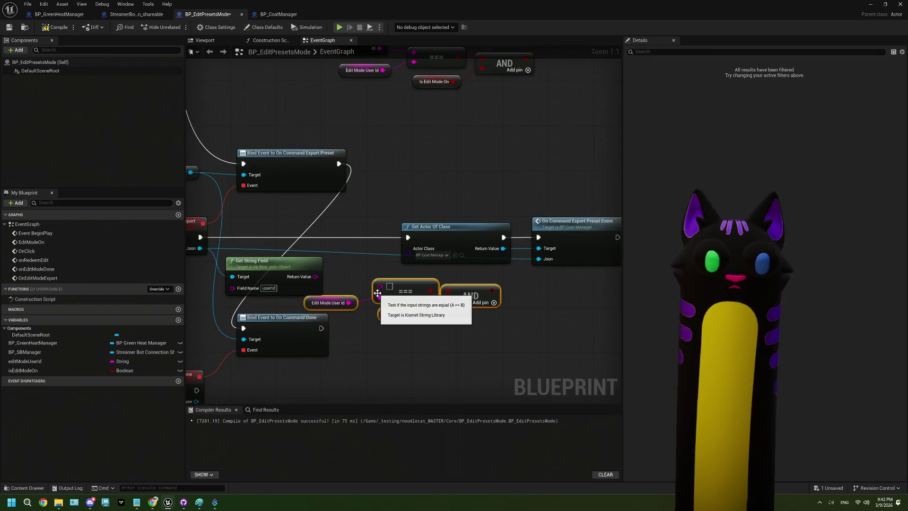
drag(315, 276, 380, 286)
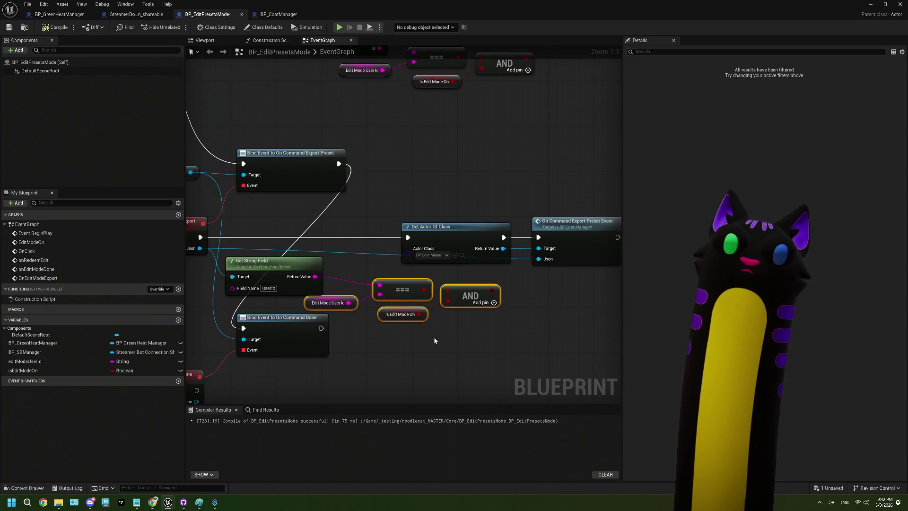
drag(399, 209, 524, 264)
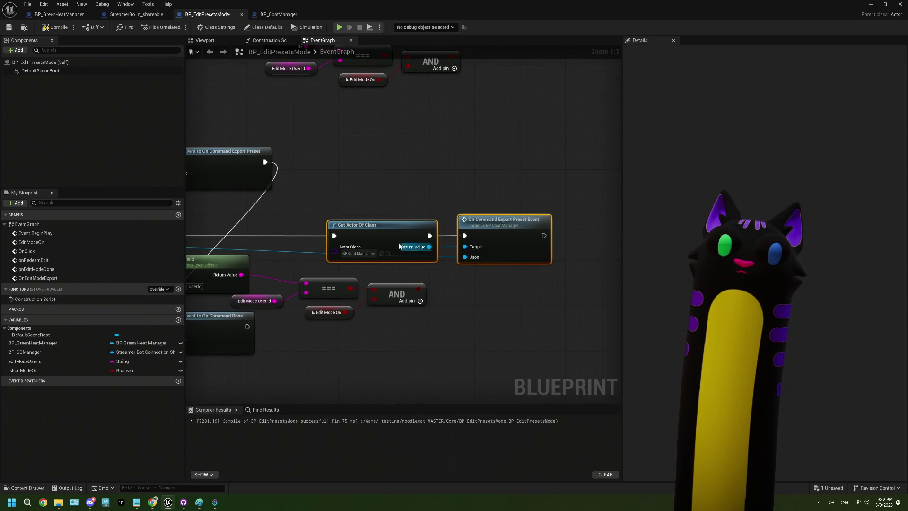
drag(391, 240, 572, 234)
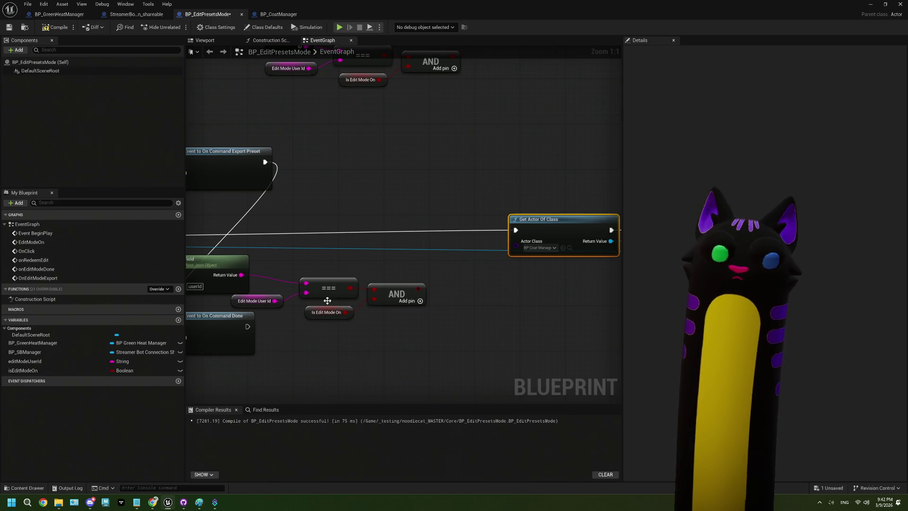
mouse_move(419, 288)
mouse_down()
mouse_move(421, 223)
mouse_move(452, 232)
mouse_up()
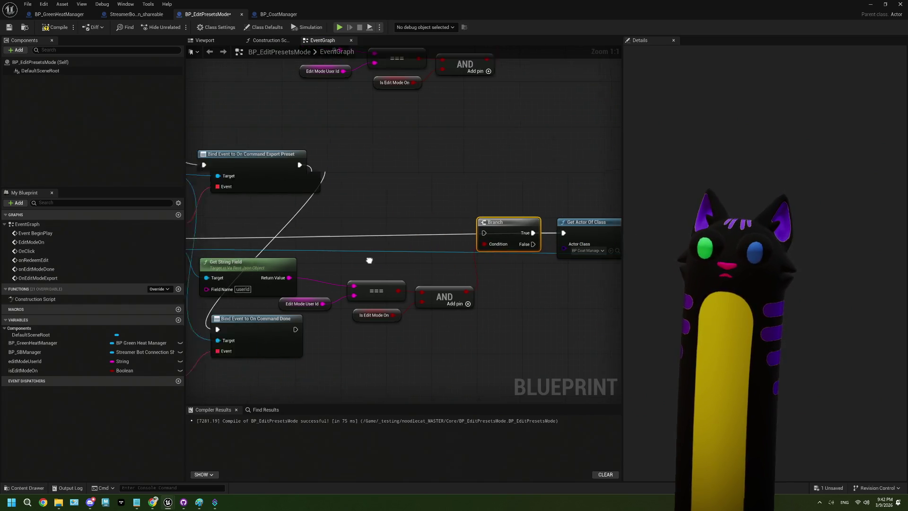
mouse_move(544, 232)
mouse_down()
mouse_move(468, 235)
mouse_move(544, 232)
mouse_up()
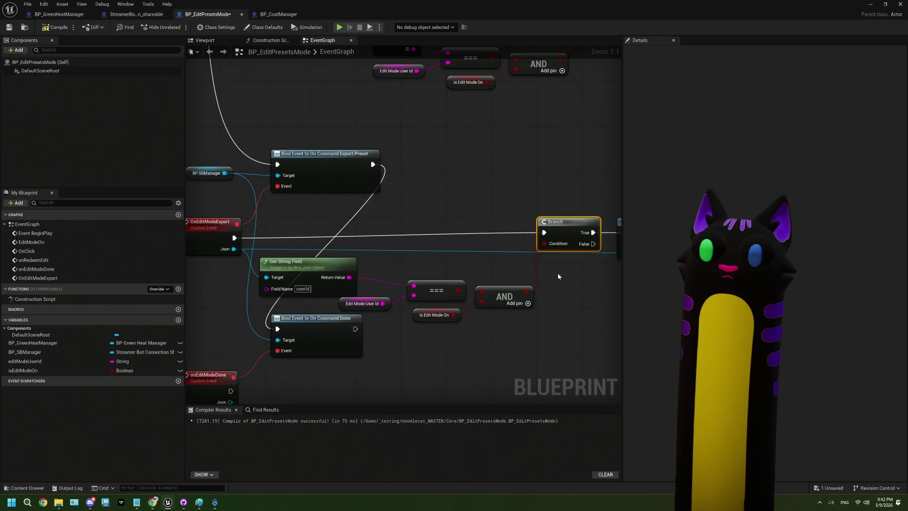
drag(557, 273, 413, 264)
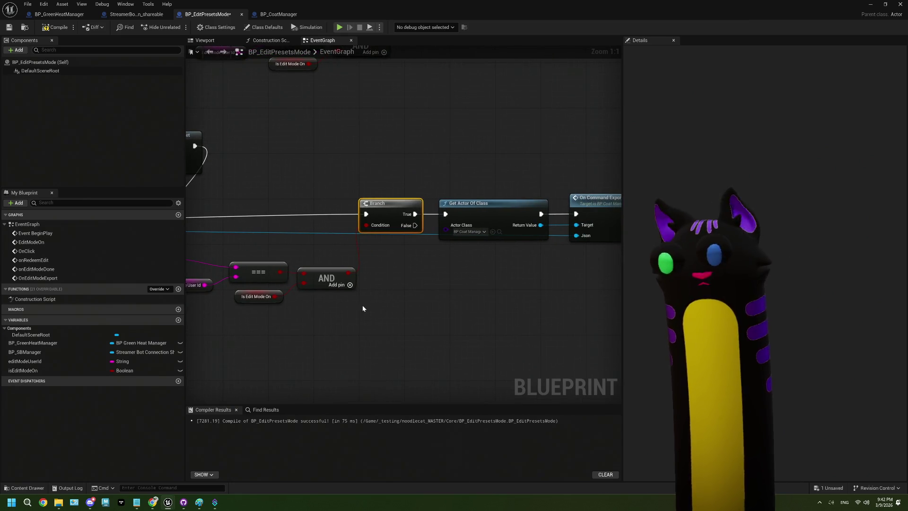
- Select the check nodes and Branch and collapse them into a new function
mouse_move(363, 308)
mouse_down()
mouse_move(463, 319)
mouse_move(326, 281)
mouse_up()
scroll(424, 326, down, 1)
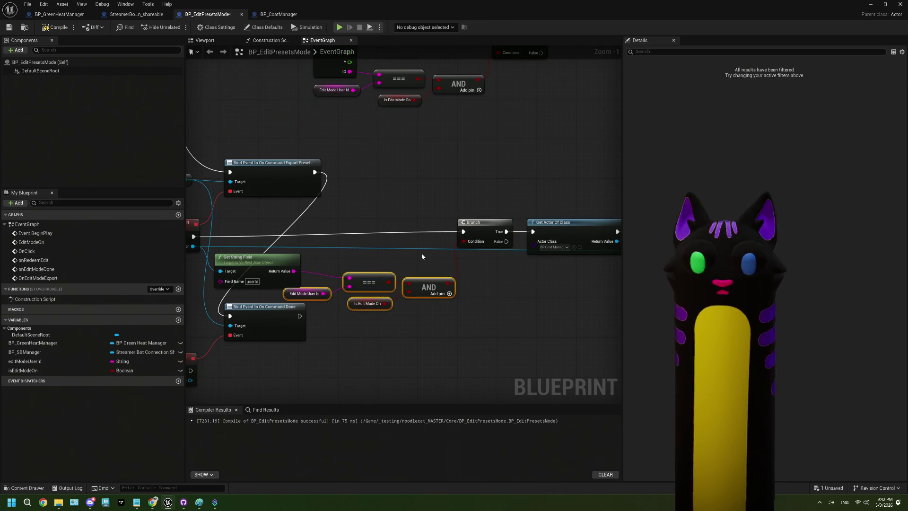
drag(324, 222, 488, 316)
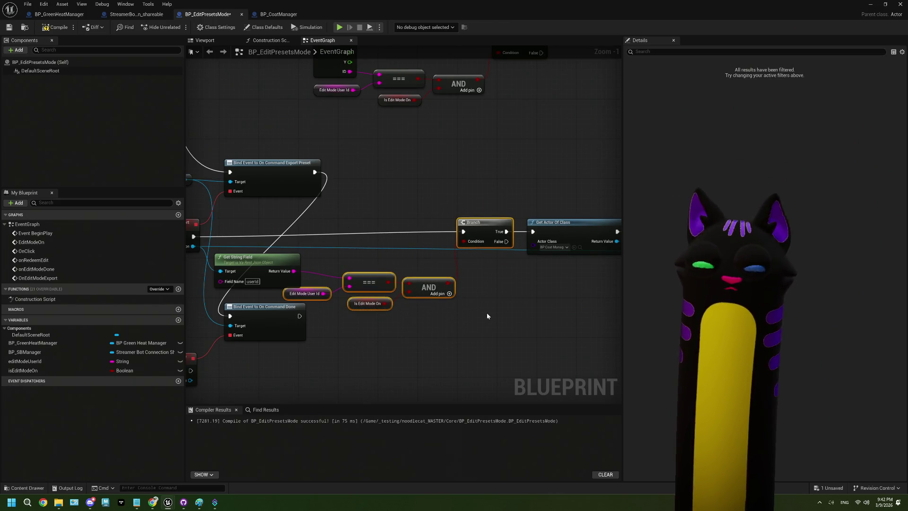
right_click(487, 232)
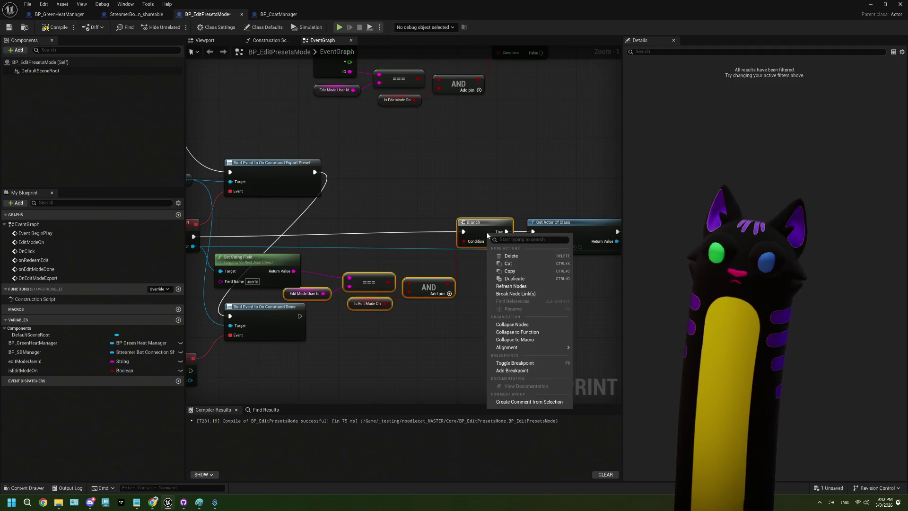
click(510, 339)
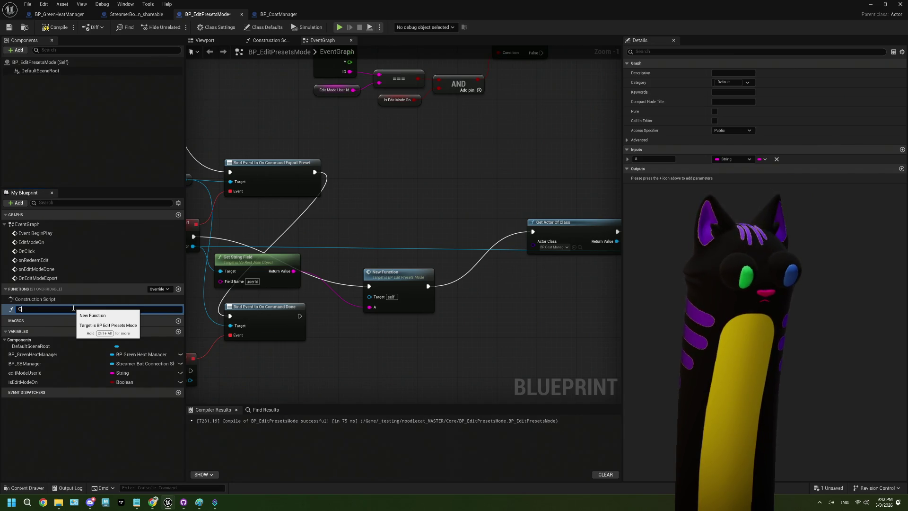
- Name the new function DoesIdMatchEditorId, correcting a typo after renaming
text(IdMatchesEditorId)
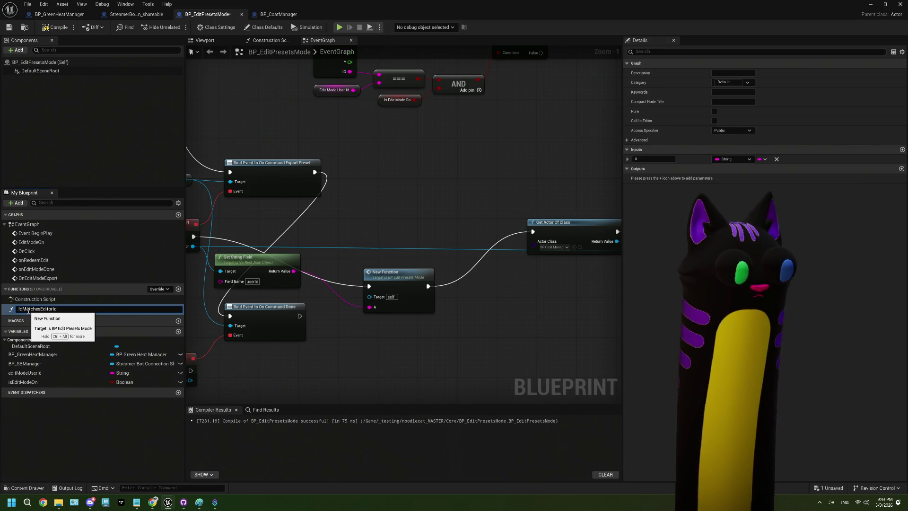
text(Does)
key(Return)
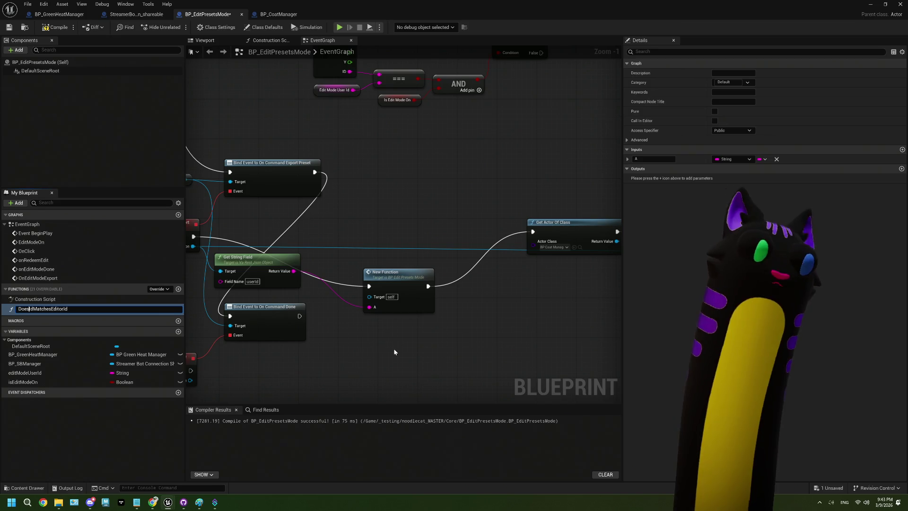
drag(396, 277, 391, 237)
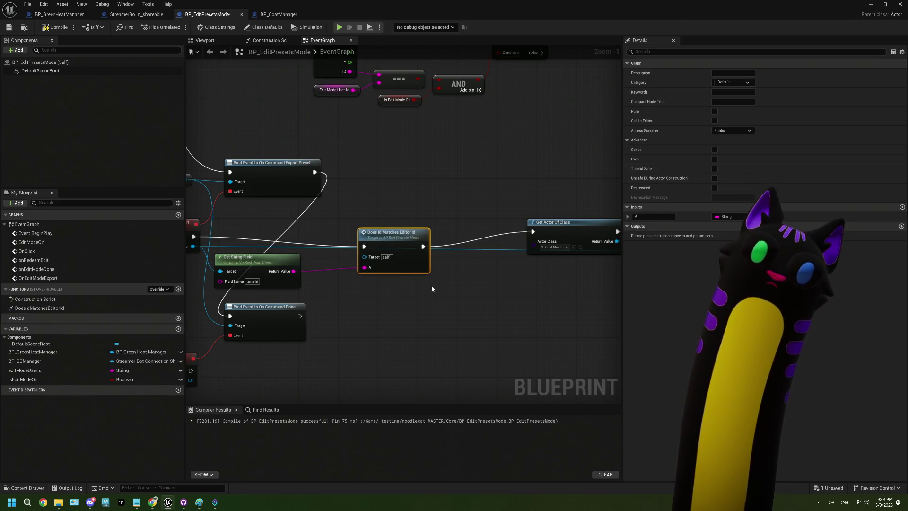
click(54, 309)
right_click(46, 310)
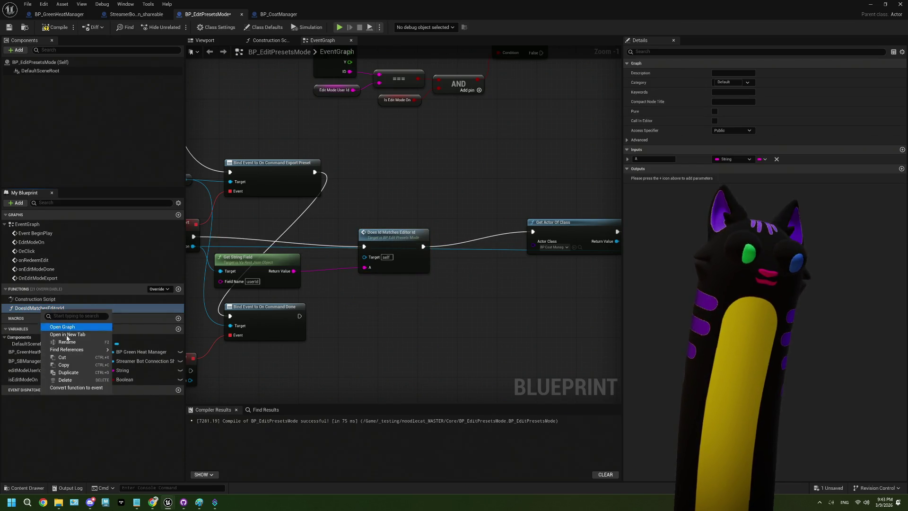
click(71, 346)
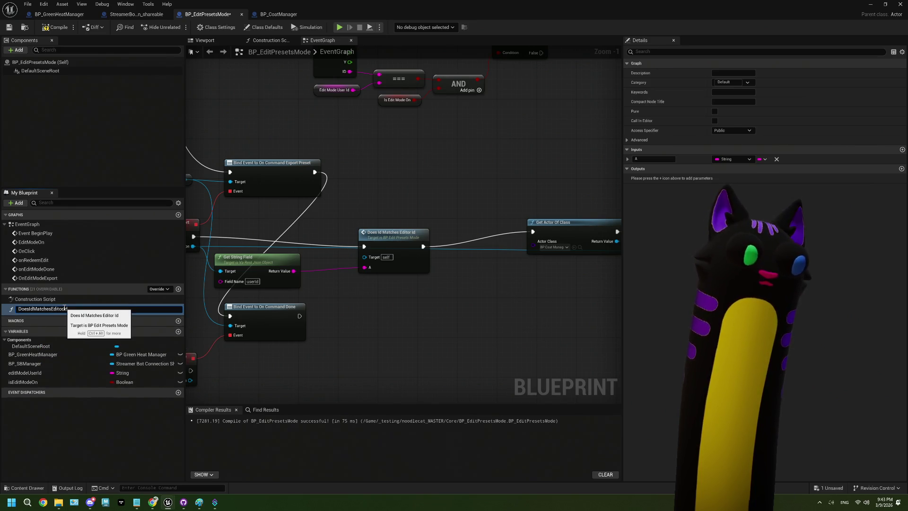
key(BackSpace)
key(Return)
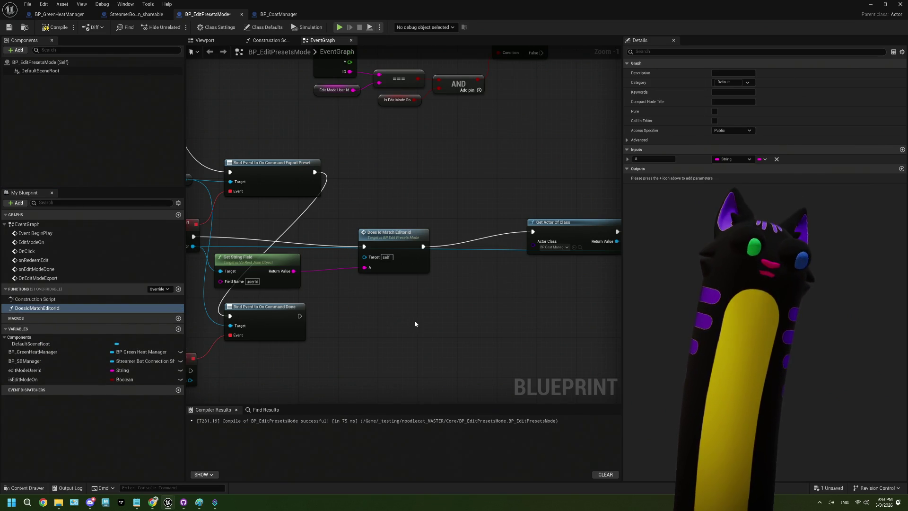
- Rename the function's input A to 'ID to check' and open its graph
click(359, 257)
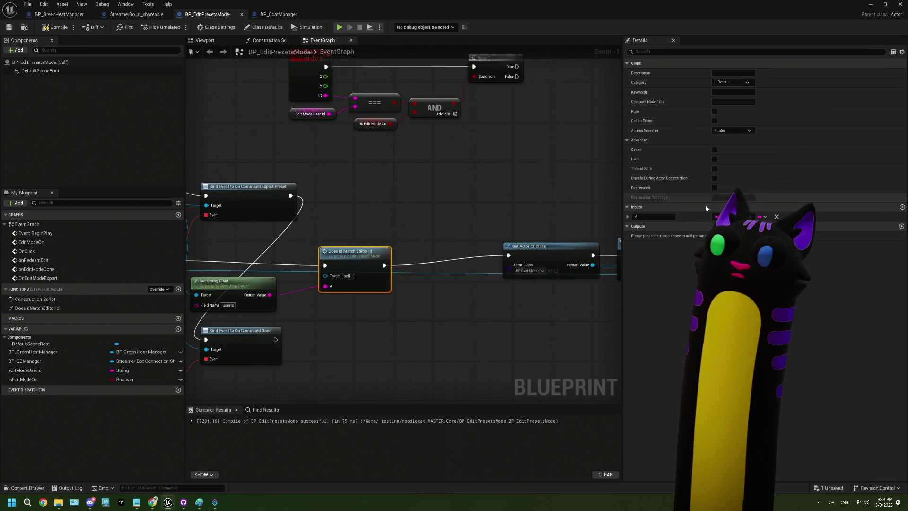
double_click(641, 217)
key(BackSpace)
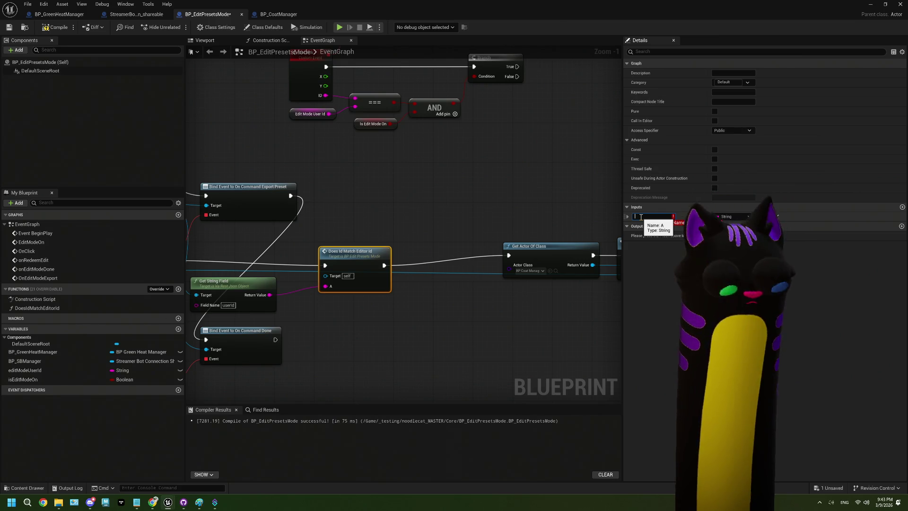
text(ID t)
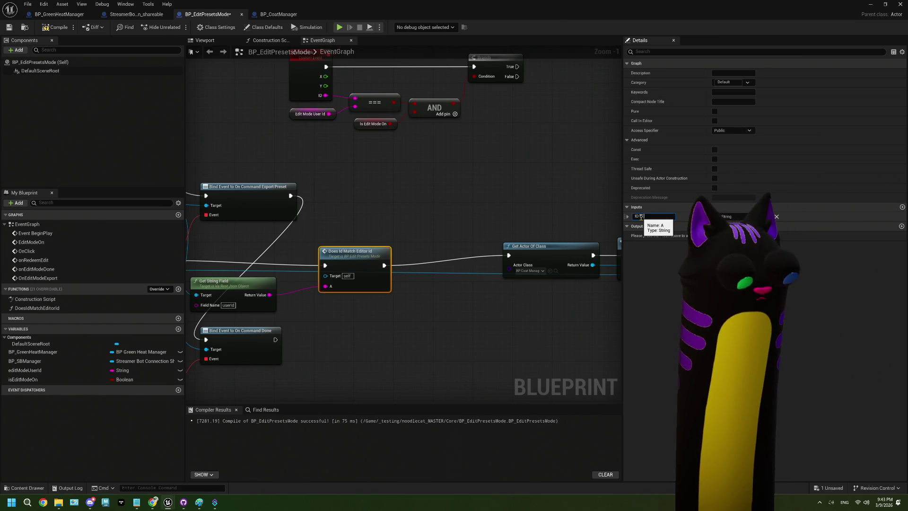
text(o check)
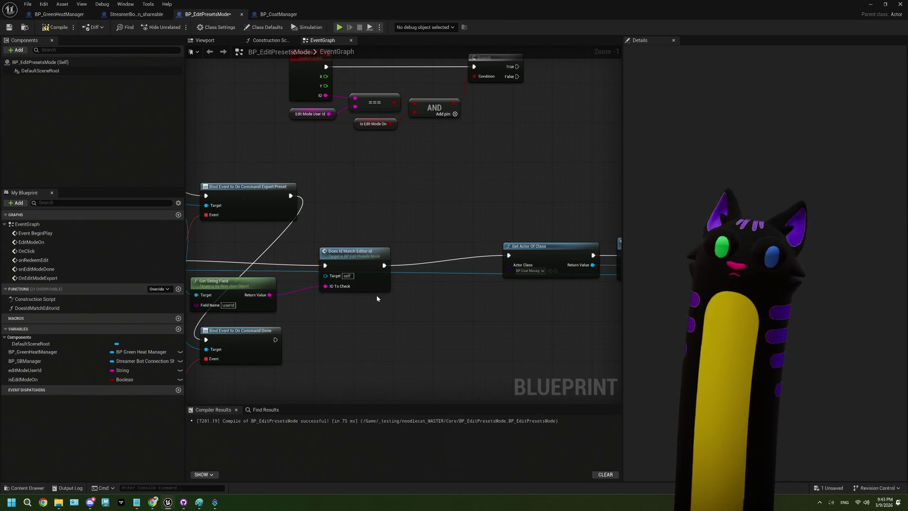
double_click(378, 285)
- Call Does Id Match Editor Id from OnClick with its ID, deleting the old === and AND nodes
drag(280, 256, 263, 223)
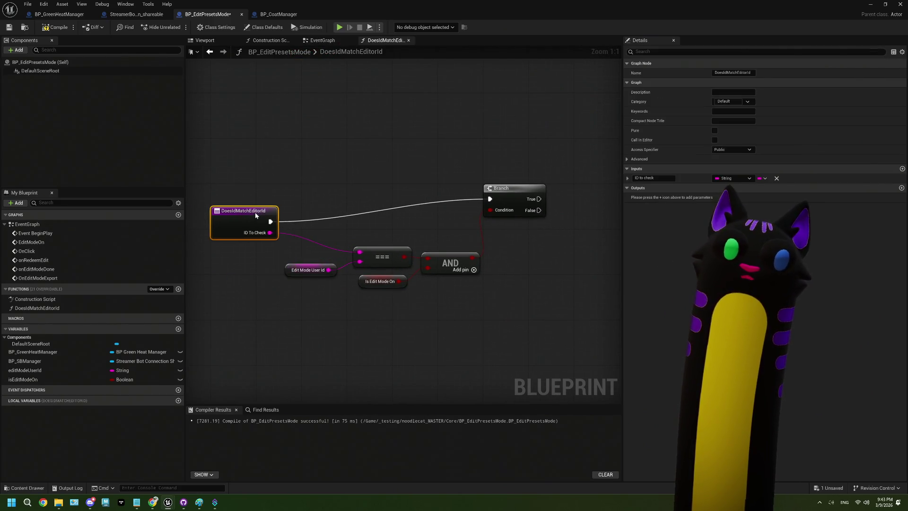
click(323, 40)
click(417, 253)
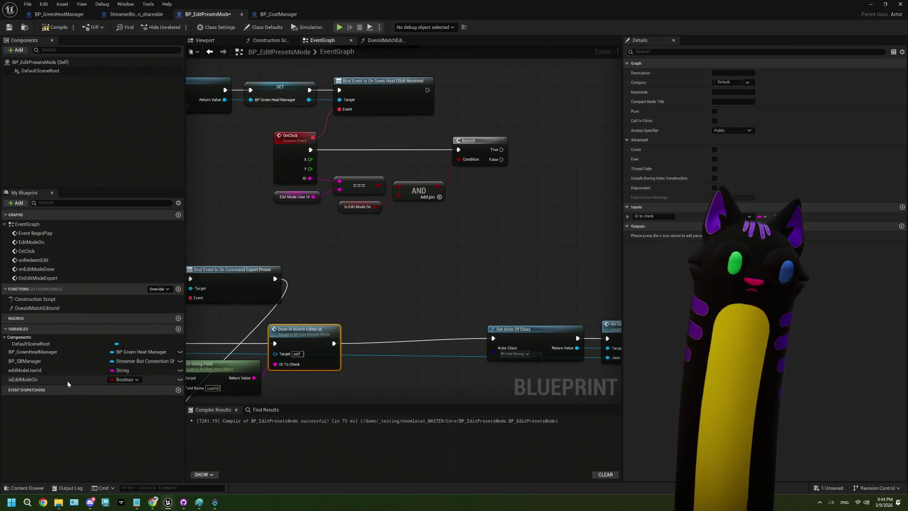
drag(37, 308, 361, 218)
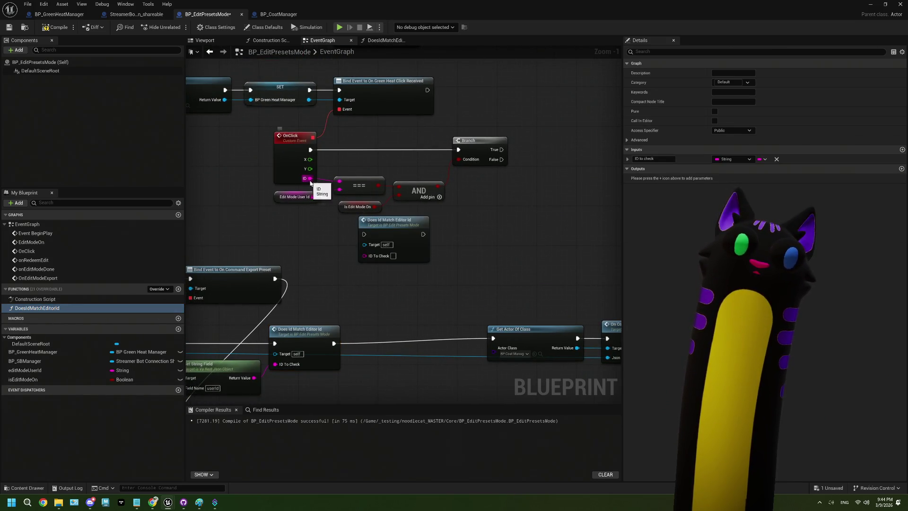
drag(310, 179, 367, 255)
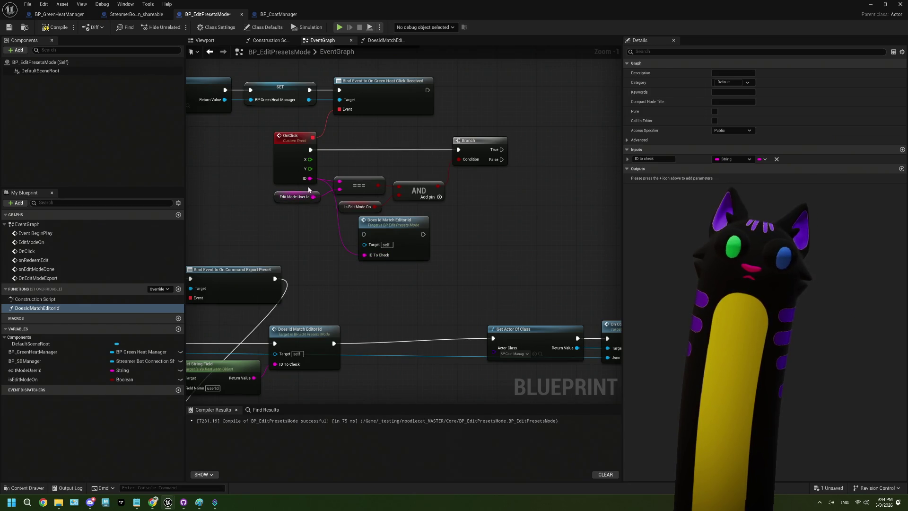
drag(308, 189, 447, 214)
key(Delete)
mouse_move(310, 150)
mouse_down()
mouse_move(362, 221)
mouse_move(366, 149)
mouse_up()
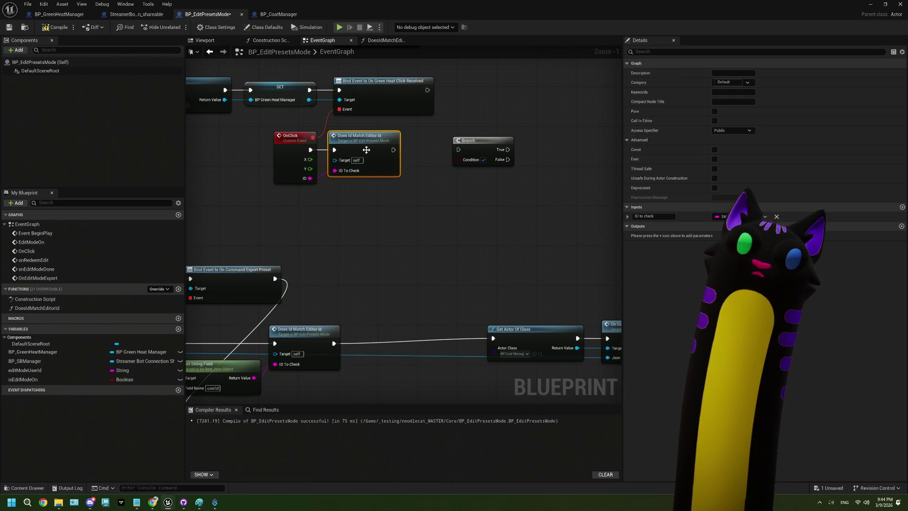
- Delete the leftover Branch node and line up the export nodes beside the ID check
click(473, 145)
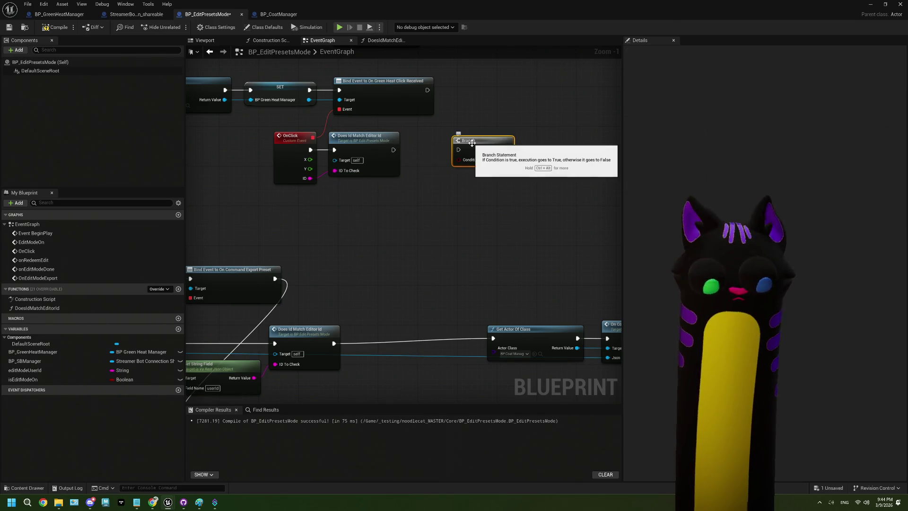
key(Delete)
scroll(416, 217, down, 1)
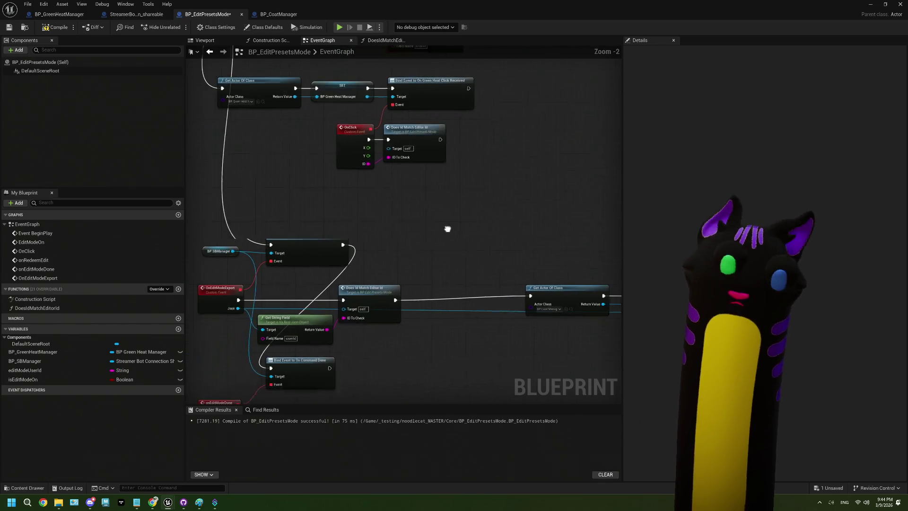
drag(348, 261, 355, 261)
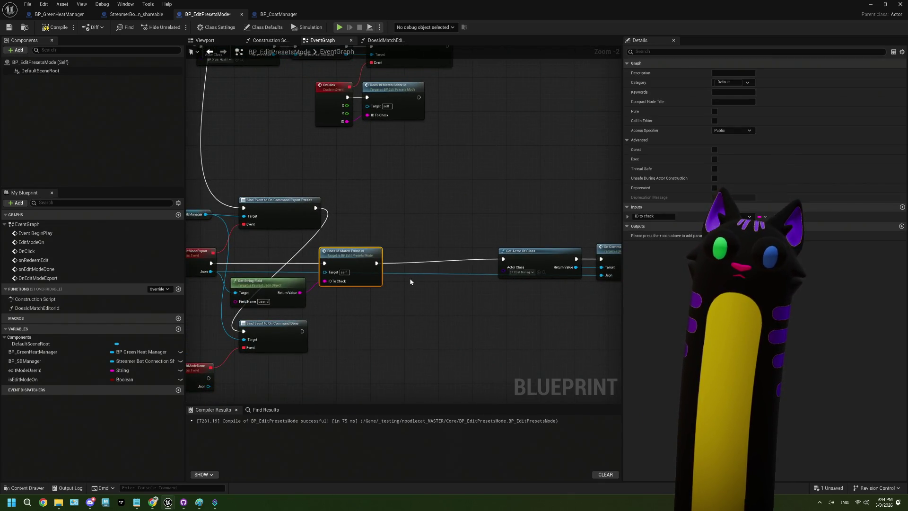
drag(373, 222, 515, 277)
drag(416, 251, 321, 253)
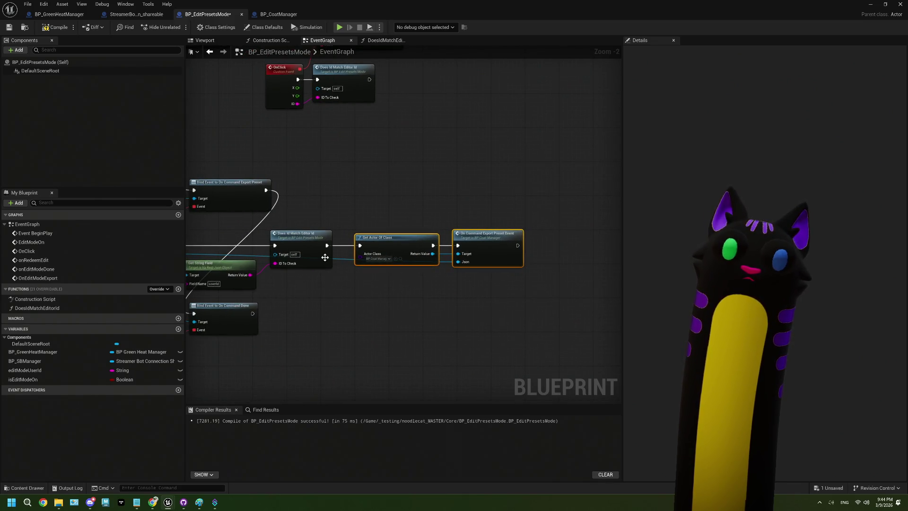
double_click(312, 246)
mouse_move(523, 209)
mouse_down()
mouse_move(533, 254)
mouse_move(527, 228)
mouse_up()
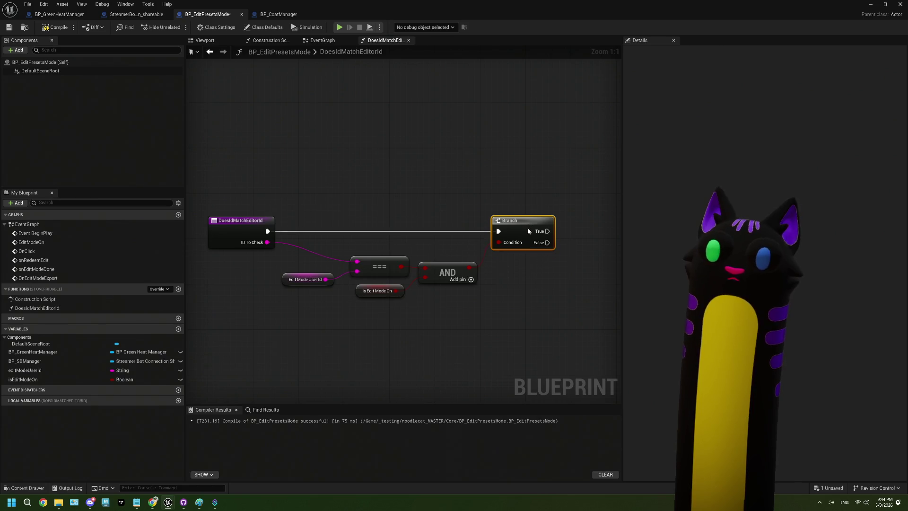
- Add a Return Node on the function's Branch True output
drag(540, 288, 490, 281)
drag(496, 224, 531, 223)
text(retu)
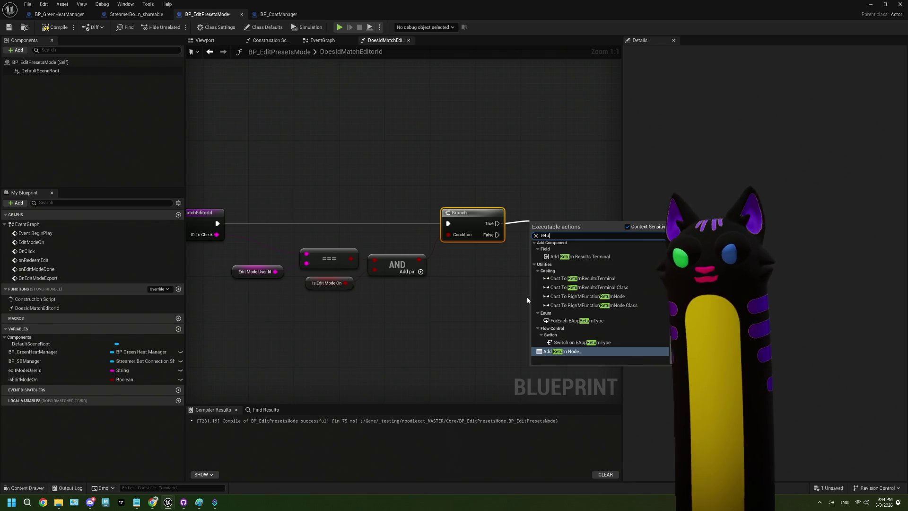
click(560, 351)
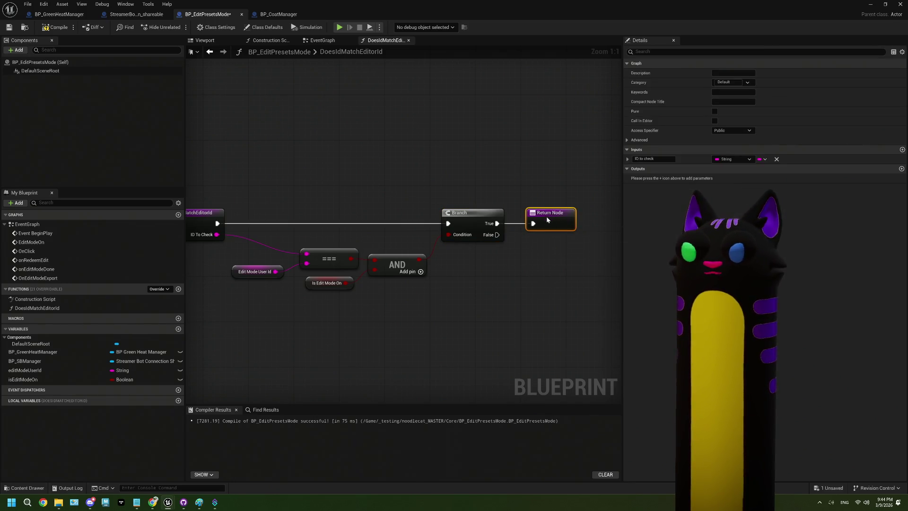
- Compile and save the blueprint, then tidy the export preset nodes in the EventGraph
click(56, 27)
click(9, 27)
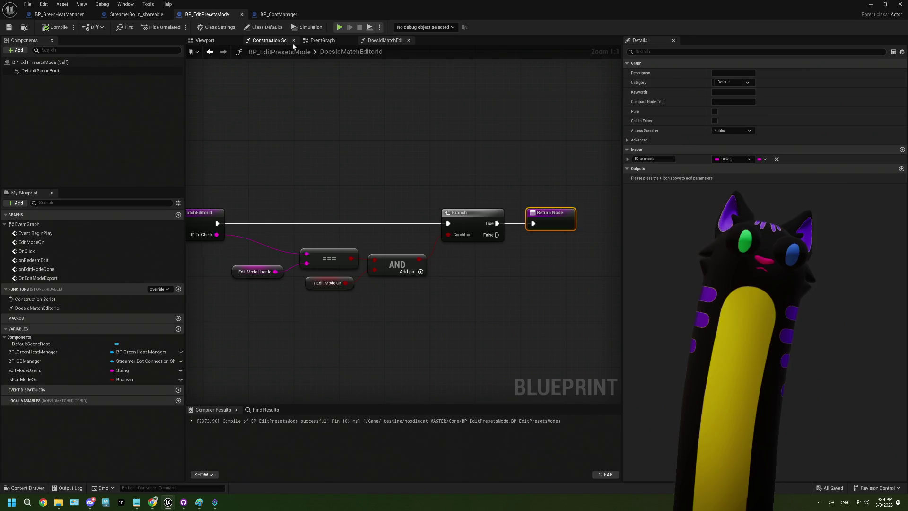
click(312, 40)
mouse_move(492, 289)
mouse_down()
mouse_move(372, 275)
mouse_move(402, 274)
mouse_up()
mouse_move(533, 208)
mouse_down()
mouse_move(402, 255)
mouse_move(388, 229)
mouse_up()
click(484, 234)
drag(377, 336, 480, 320)
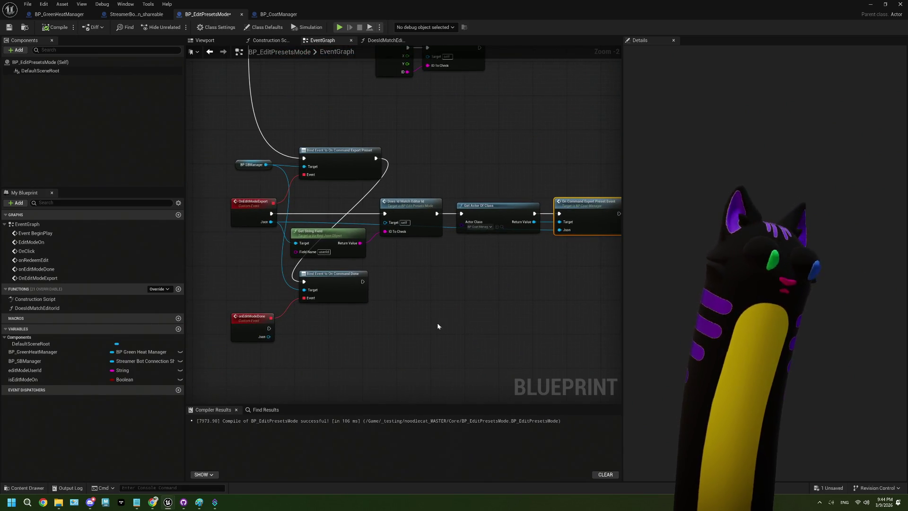
- Make onEditModeDone run a copied Does Id Match Editor Id check on its userId field
scroll(368, 322, up, 1)
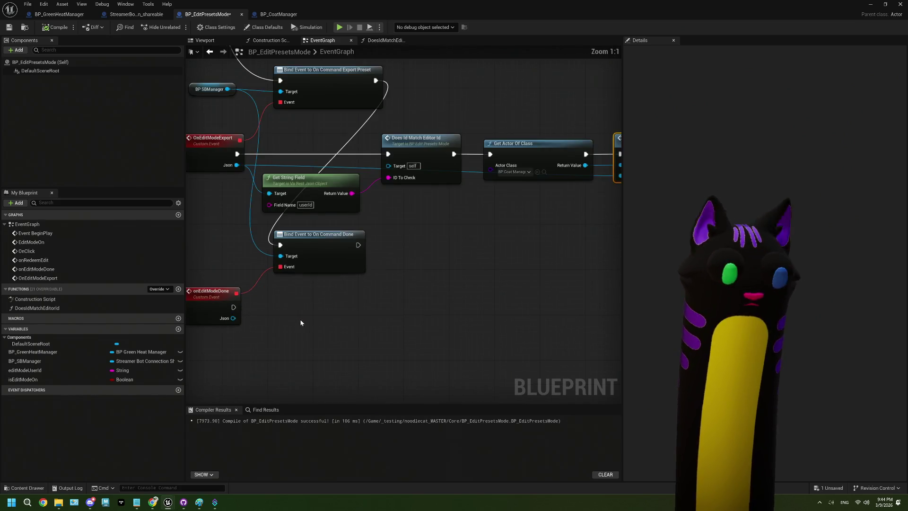
scroll(374, 300, up, 1)
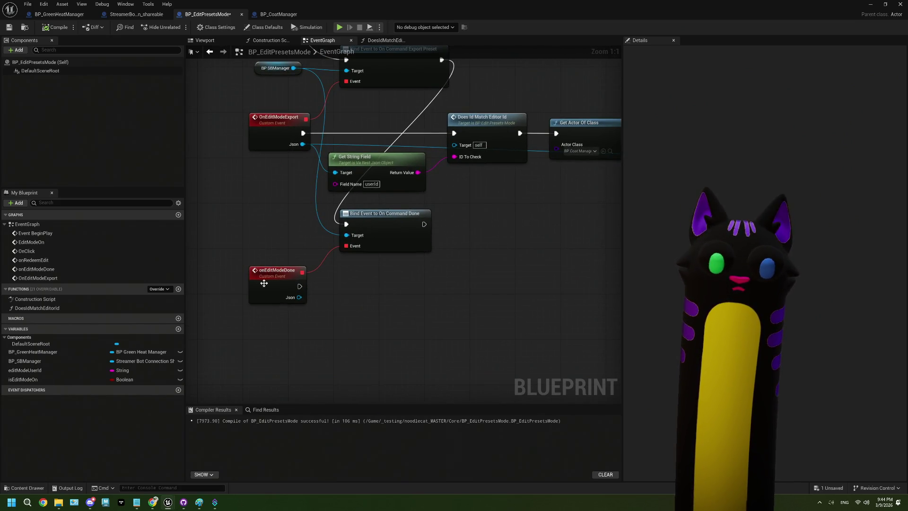
drag(311, 290, 275, 264)
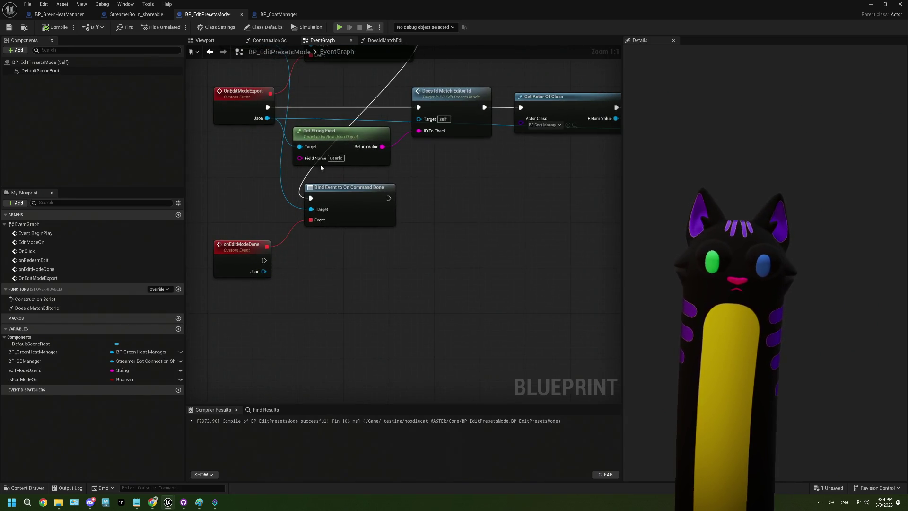
click(338, 140)
key(ctrl+c)
key(ctrl+v)
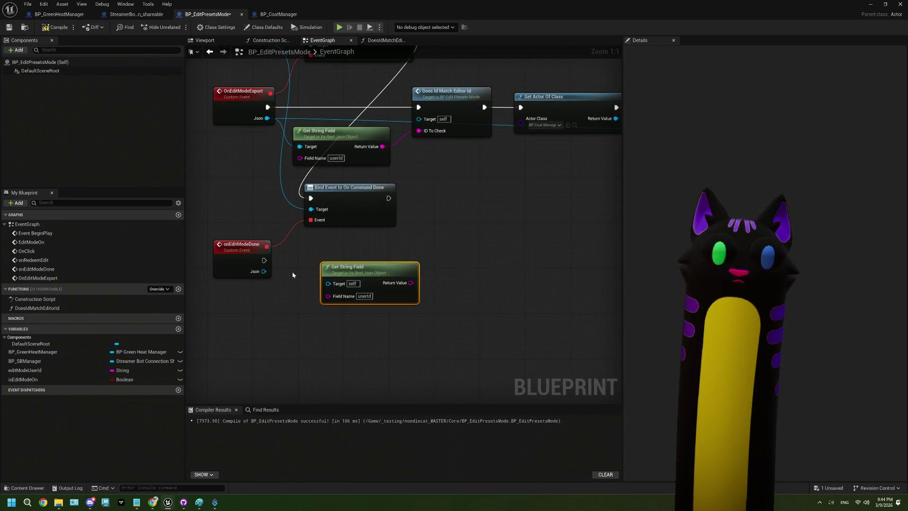
mouse_move(263, 273)
mouse_down()
mouse_move(328, 283)
mouse_move(324, 292)
mouse_up()
click(462, 131)
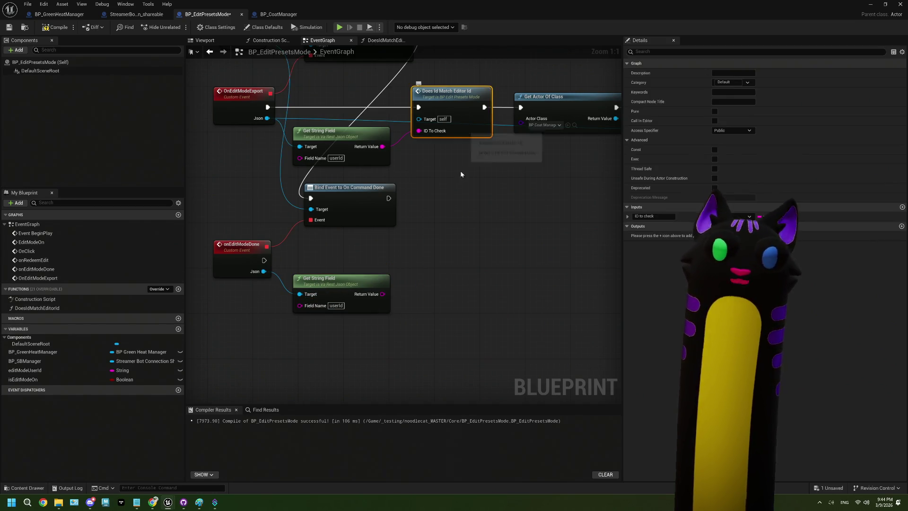
key(ctrl+c)
key(ctrl+v)
drag(264, 261, 447, 255)
drag(487, 246, 458, 252)
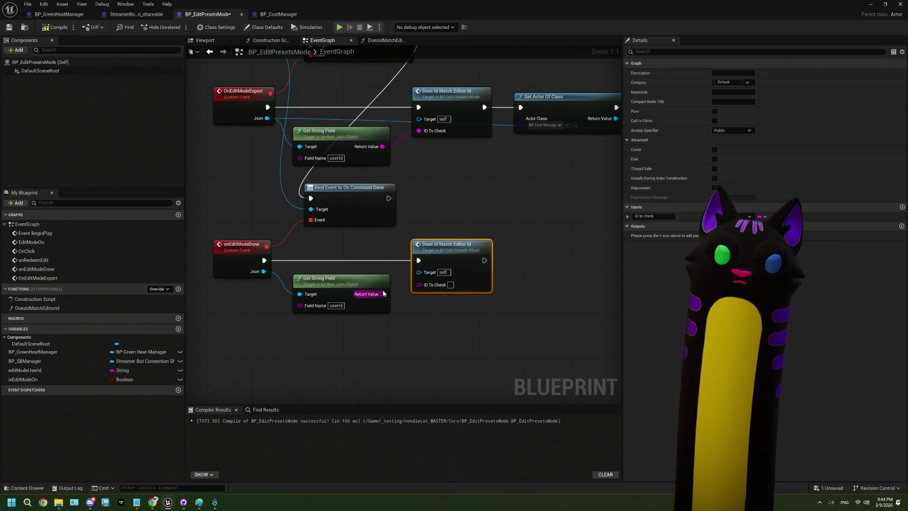
drag(383, 293, 496, 248)
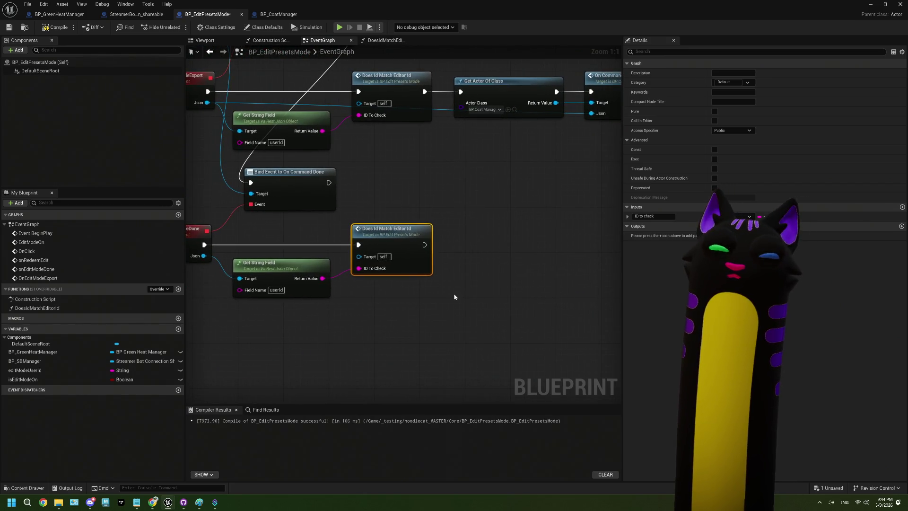
- Add Set isEditModeOn nodes after the done check and at the end of the export chain
mouse_move(22, 380)
mouse_down()
mouse_move(52, 382)
mouse_move(520, 294)
mouse_move(510, 286)
mouse_up()
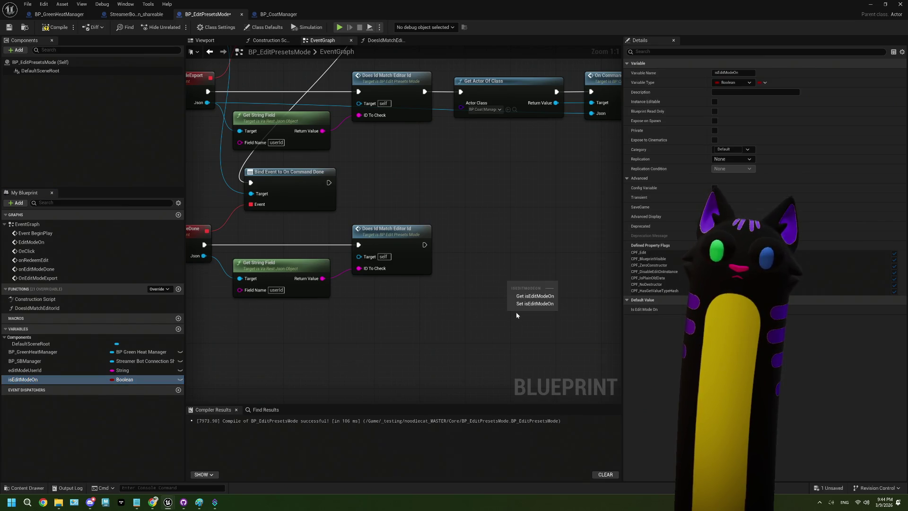
click(523, 305)
mouse_move(424, 245)
mouse_down()
mouse_move(512, 284)
mouse_move(471, 240)
mouse_up()
mouse_move(578, 190)
mouse_down()
mouse_move(517, 213)
mouse_move(378, 235)
mouse_move(424, 245)
mouse_up()
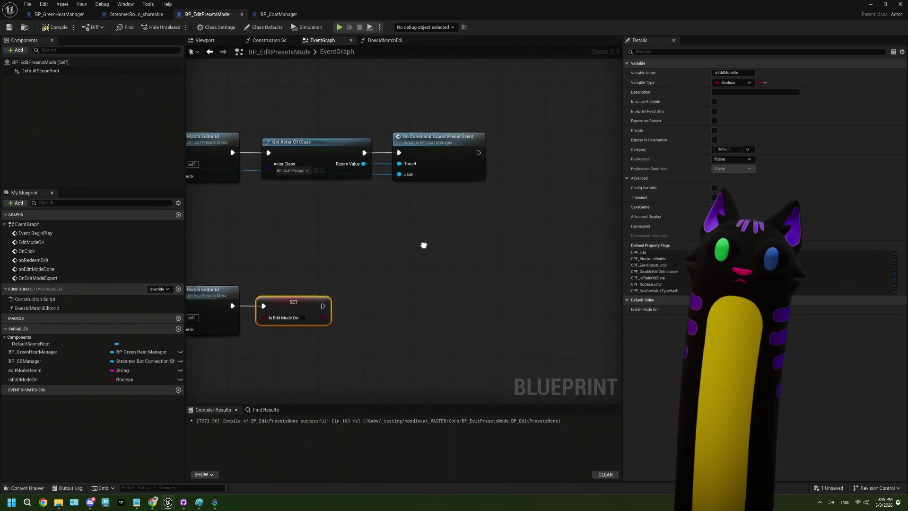
click(33, 380)
mouse_move(503, 212)
mouse_down()
mouse_move(510, 163)
mouse_move(513, 171)
mouse_up()
click(528, 182)
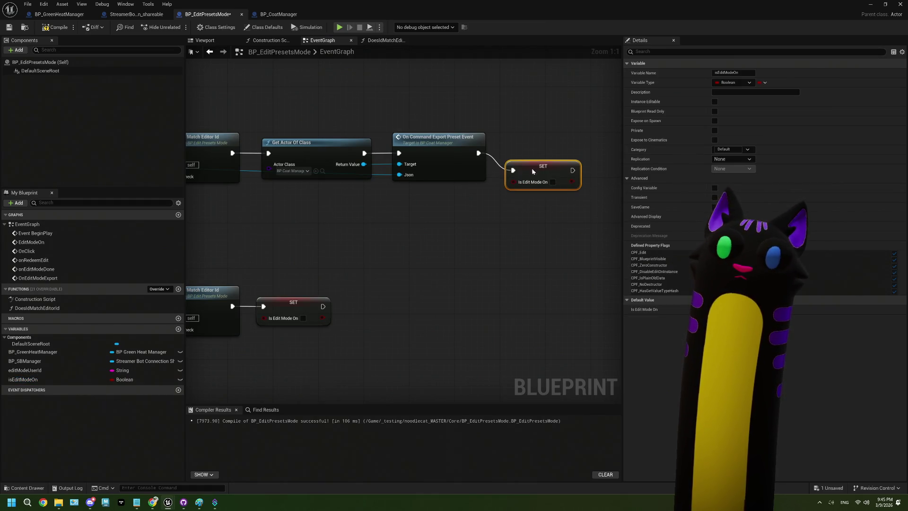
scroll(395, 224, down, 3)
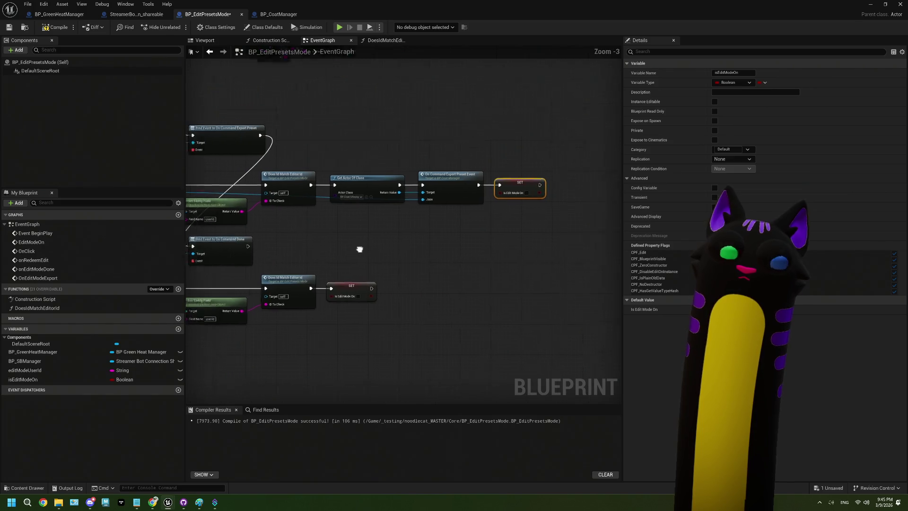
- Move the Bind Event and BP SBManager nodes lower to tidy the graph
scroll(395, 225, up, 1)
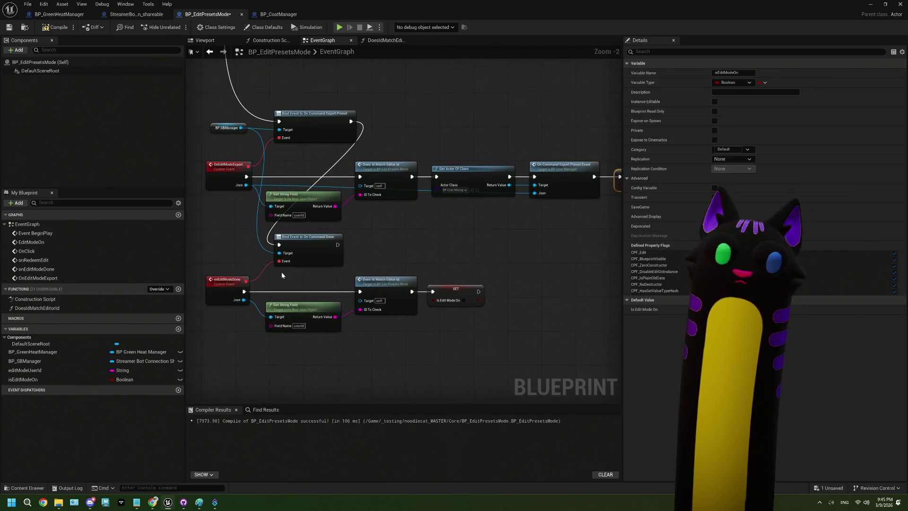
drag(298, 250, 284, 266)
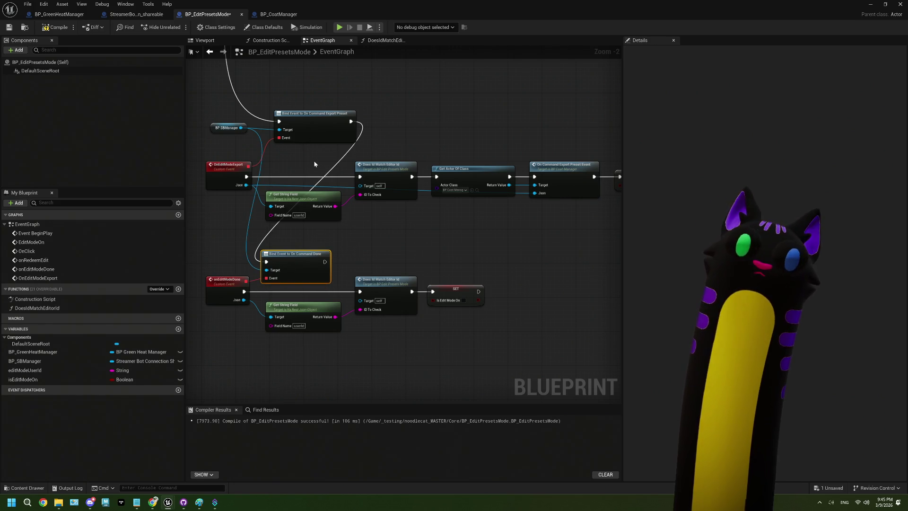
drag(320, 119, 307, 145)
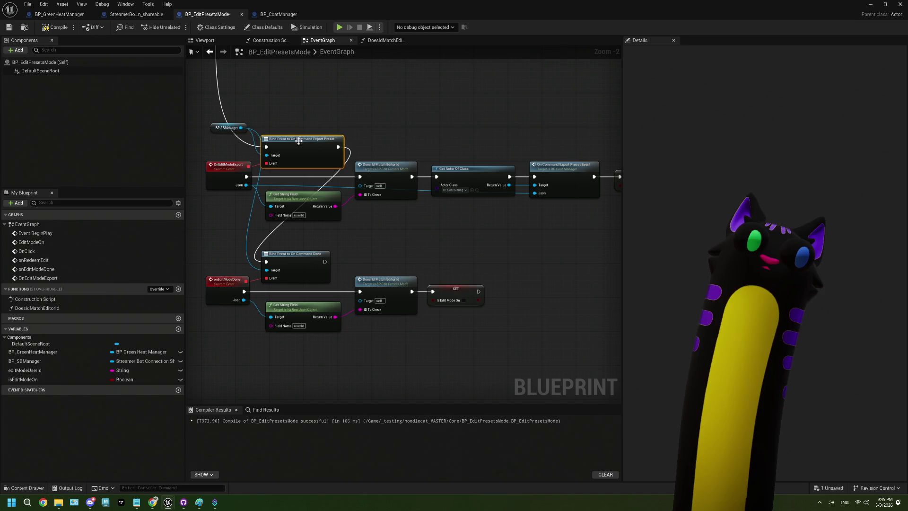
drag(244, 131, 214, 220)
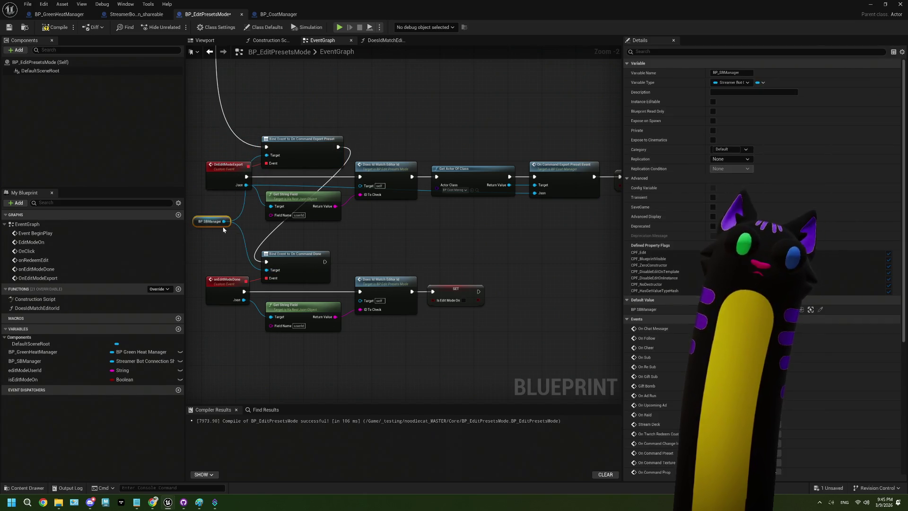
drag(396, 242, 400, 232)
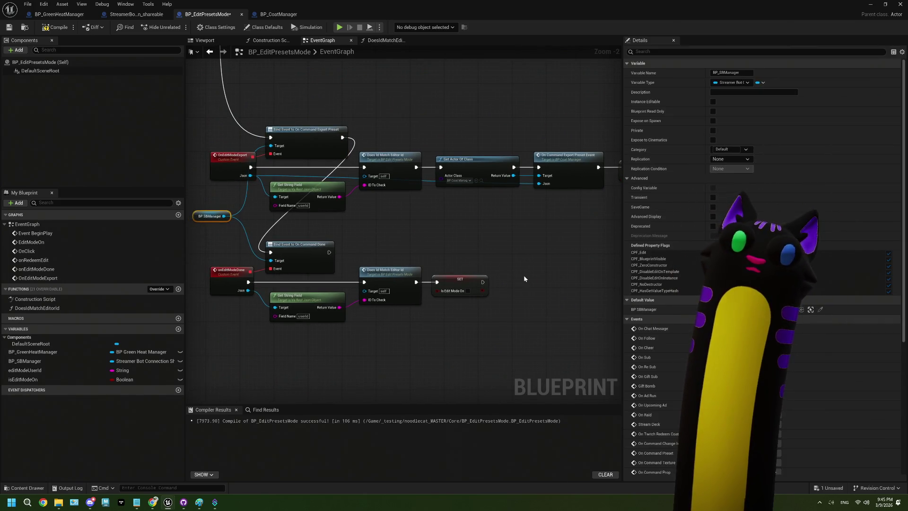
scroll(441, 257, down, 3)
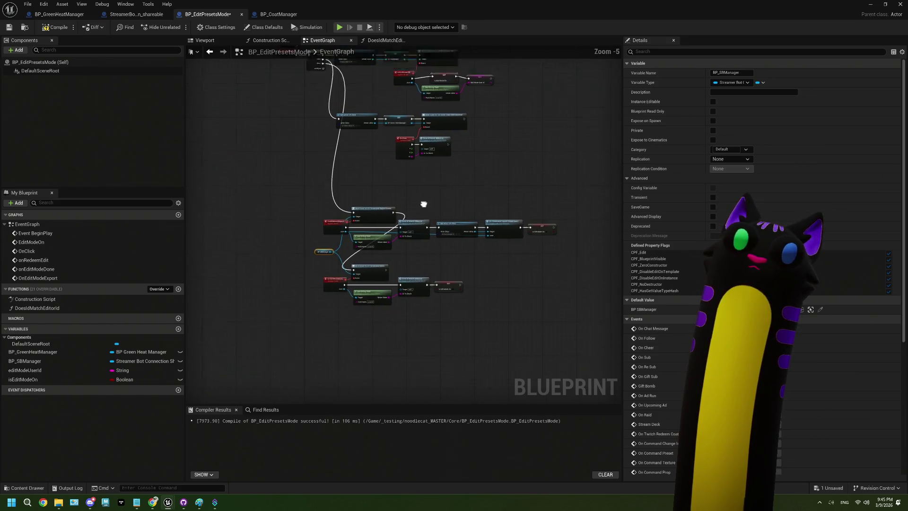
drag(415, 290, 407, 237)
scroll(368, 216, up, 3)
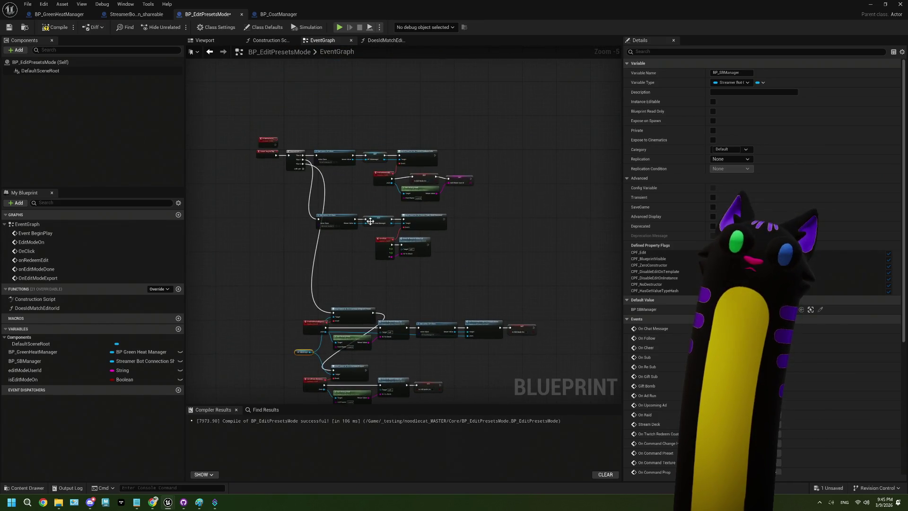
drag(475, 209, 442, 226)
mouse_move(416, 180)
mouse_down()
mouse_move(389, 168)
mouse_move(391, 330)
mouse_move(382, 209)
mouse_move(340, 165)
mouse_move(277, 161)
mouse_up()
- Add two Set editModeUserId nodes chained after the isEditModeOn setters
mouse_move(28, 370)
mouse_down()
mouse_move(315, 330)
mouse_move(305, 330)
mouse_up()
click(331, 349)
drag(400, 303, 347, 311)
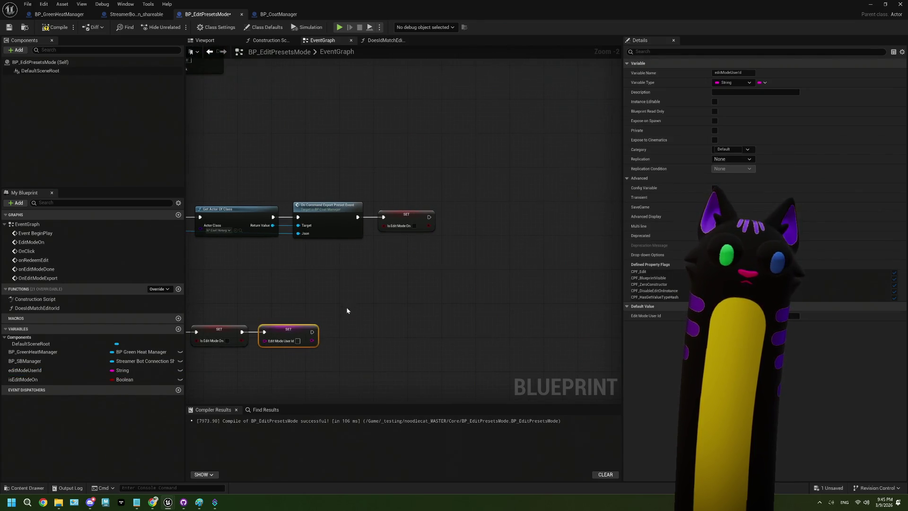
click(35, 373)
mouse_move(36, 374)
mouse_down()
mouse_move(478, 231)
mouse_move(464, 223)
mouse_move(473, 215)
mouse_up()
click(490, 239)
click(358, 332)
- Inspect the isEditModeOn and editModeUserId setters in the onRedeemEdit chain
scroll(357, 332, down, 3)
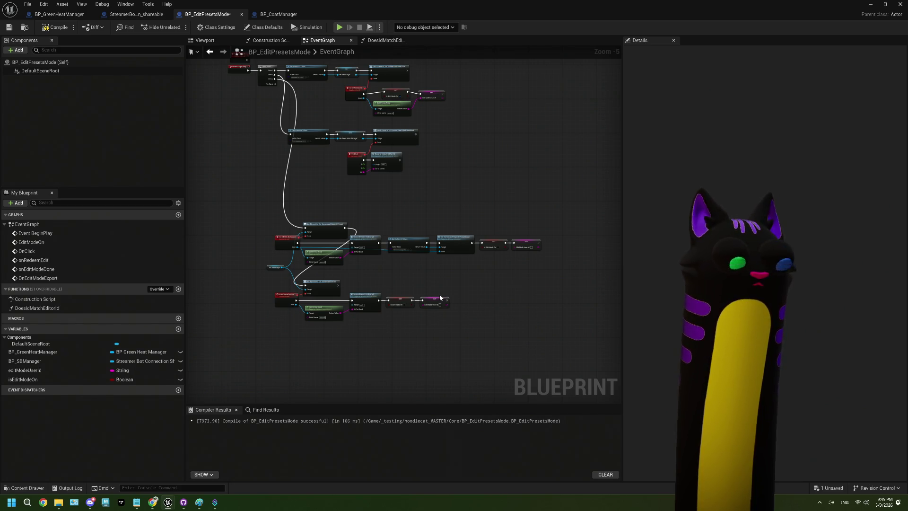
scroll(390, 170, up, 1)
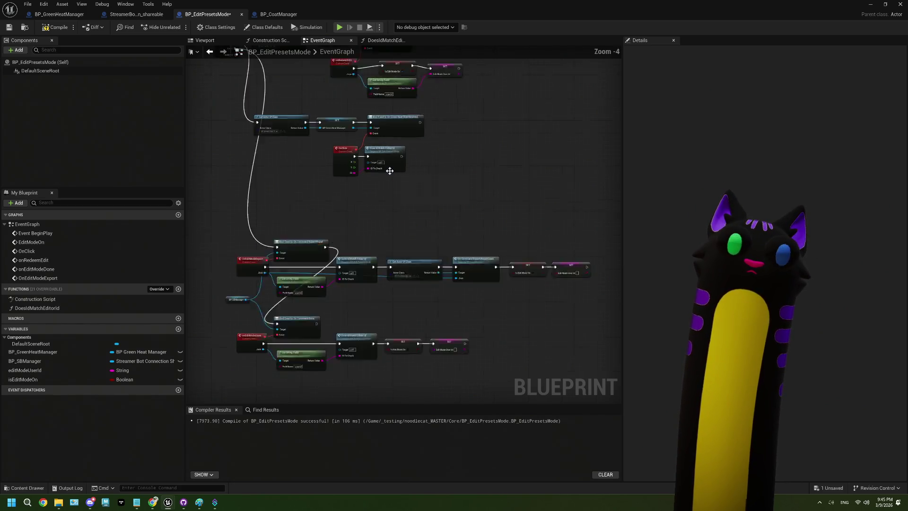
scroll(390, 171, up, 2)
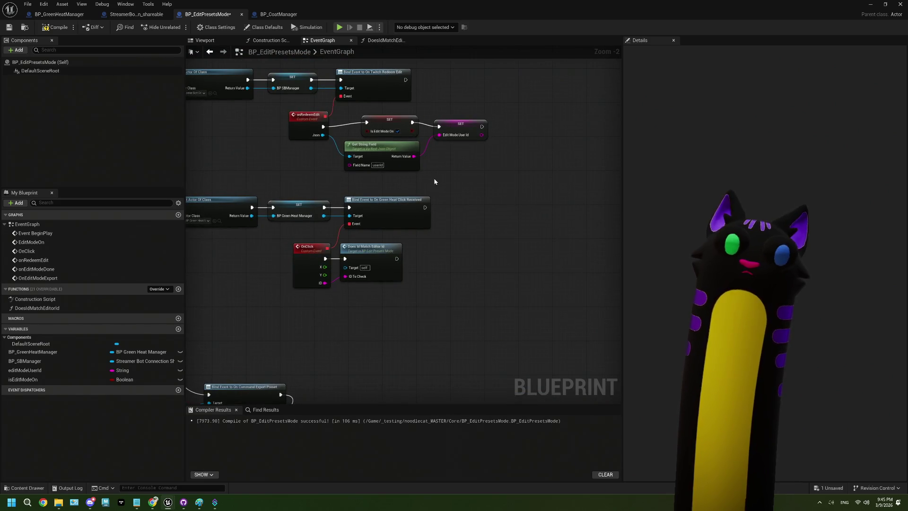
scroll(434, 175, up, 2)
drag(449, 224, 334, 168)
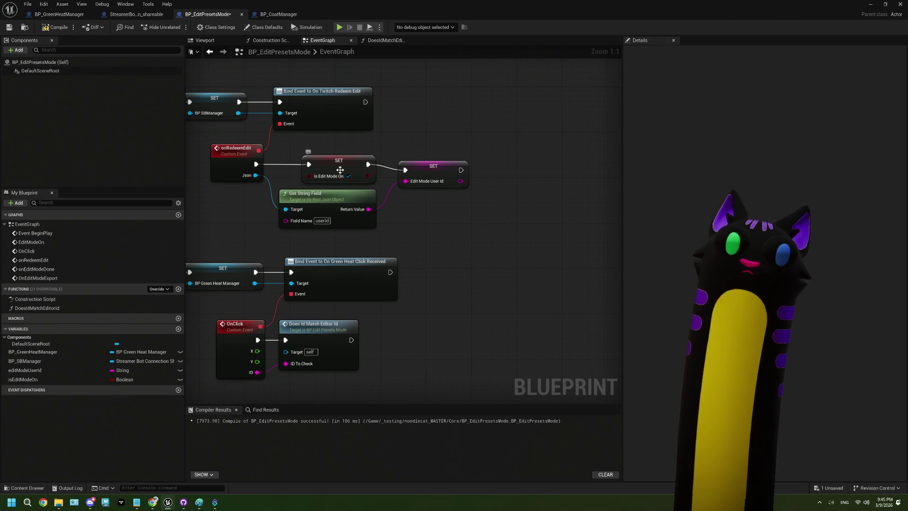
click(340, 170)
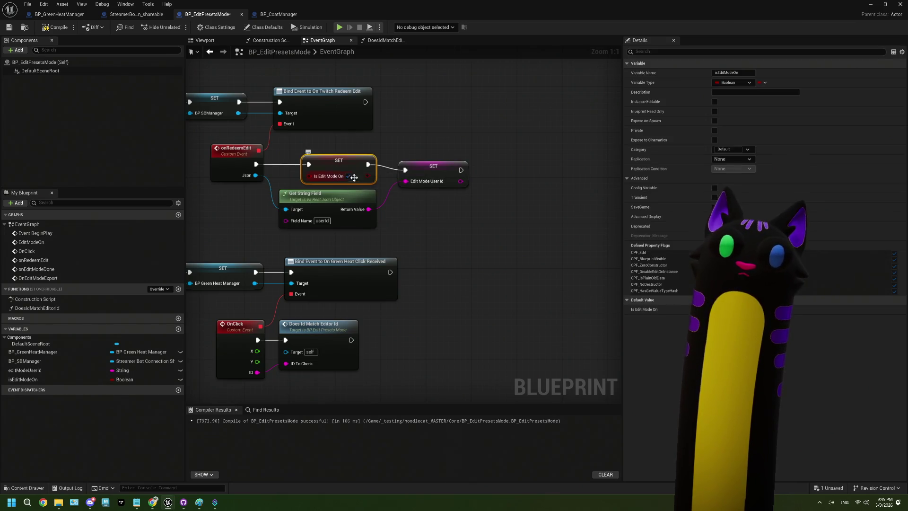
click(434, 167)
click(433, 242)
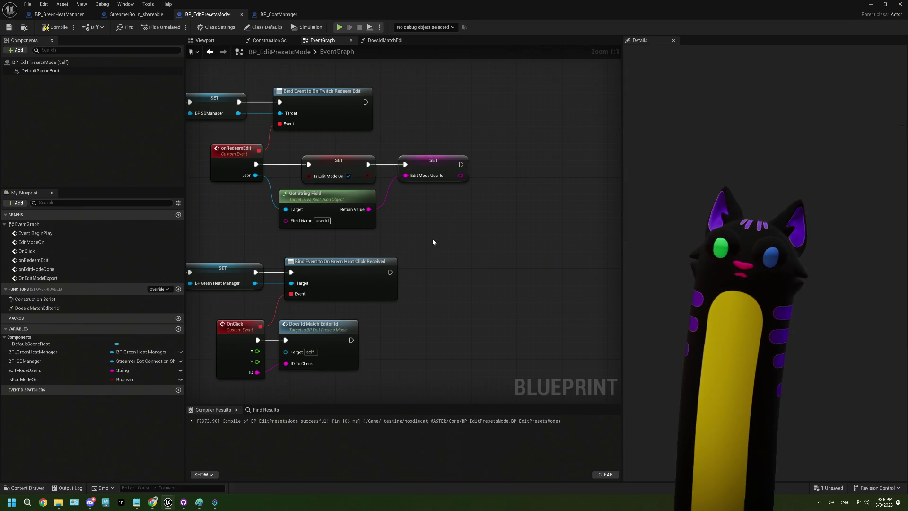
click(428, 161)
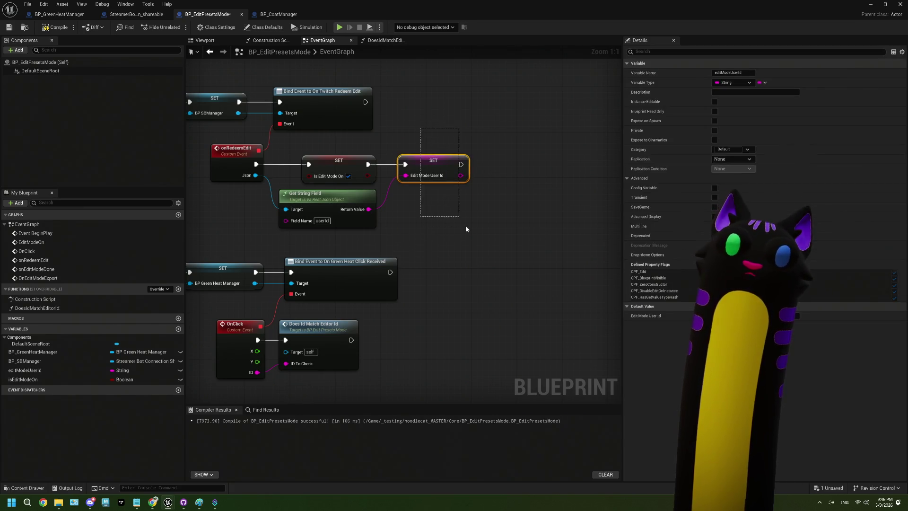
scroll(466, 229, down, 2)
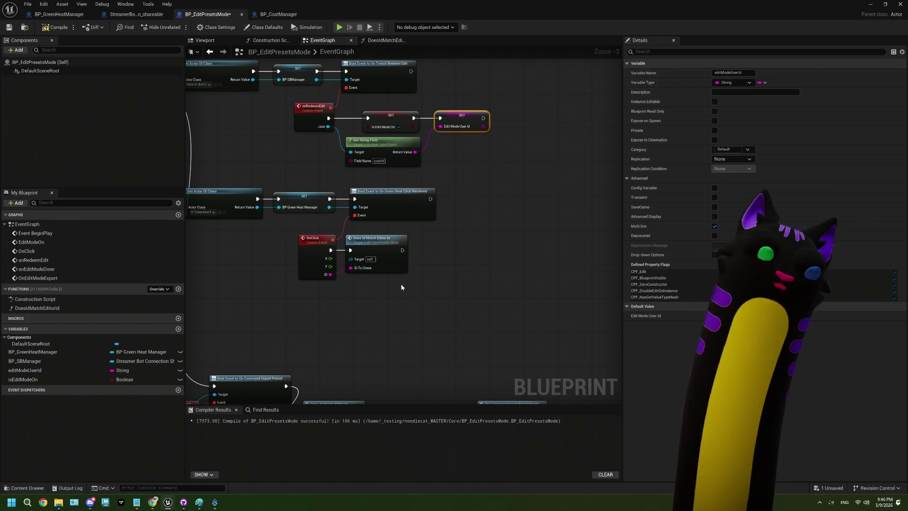
scroll(365, 310, down, 1)
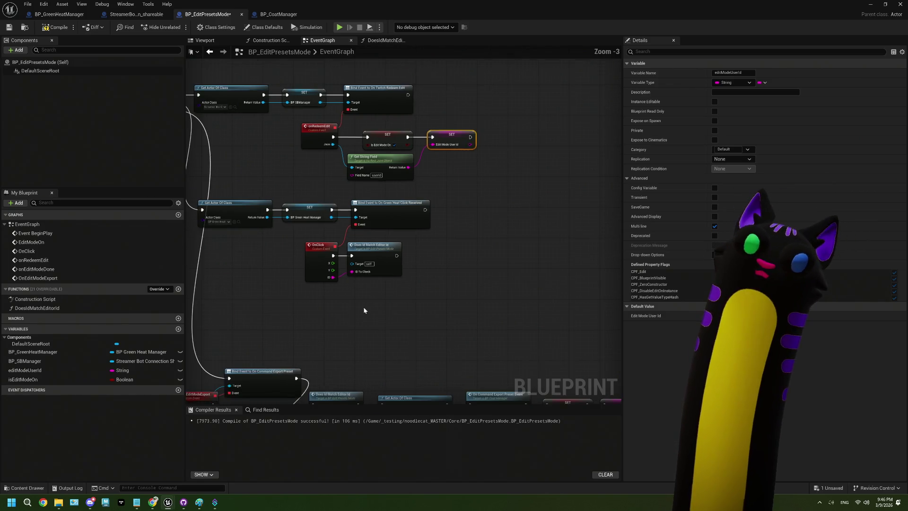
scroll(364, 311, down, 1)
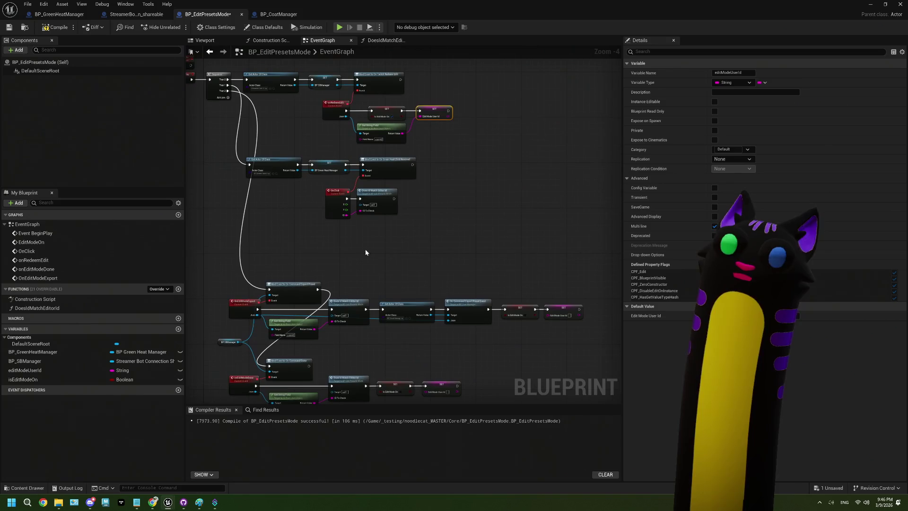
scroll(396, 216, up, 3)
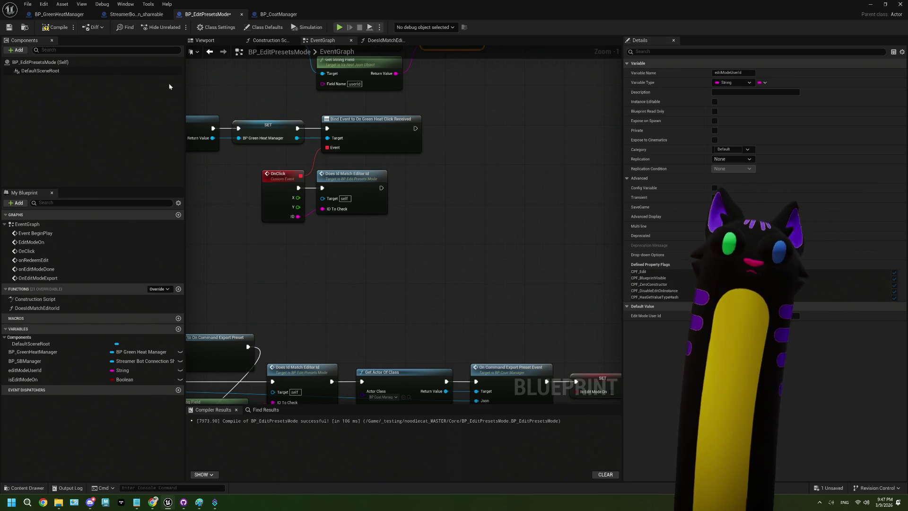
- Compile BP_EditPresetsMode and briefly check the BP_CoatManager tab
click(55, 27)
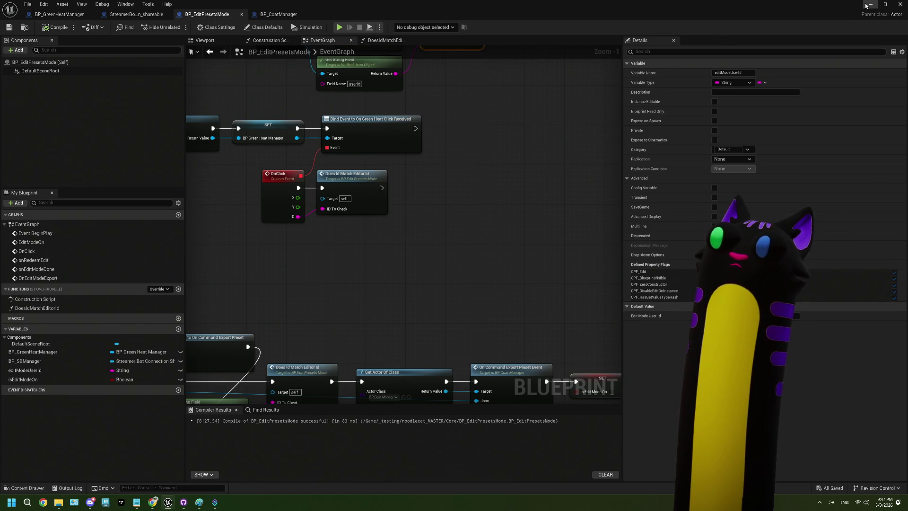
click(278, 14)
click(208, 14)
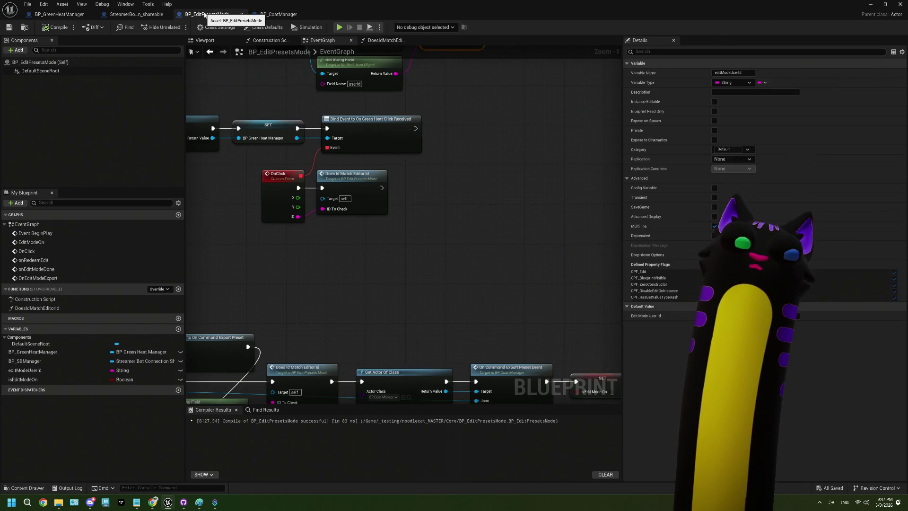
- Add a static mesh component named Overlay to the blueprint
click(222, 44)
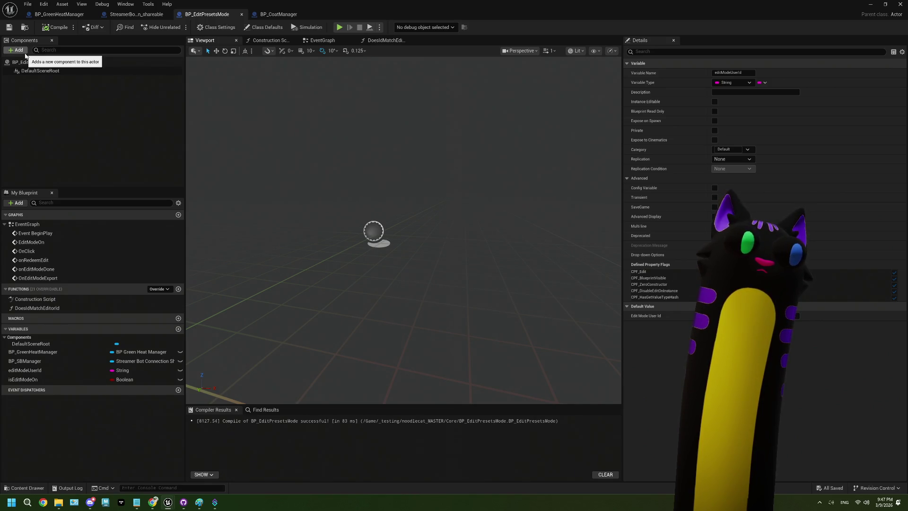
click(25, 54)
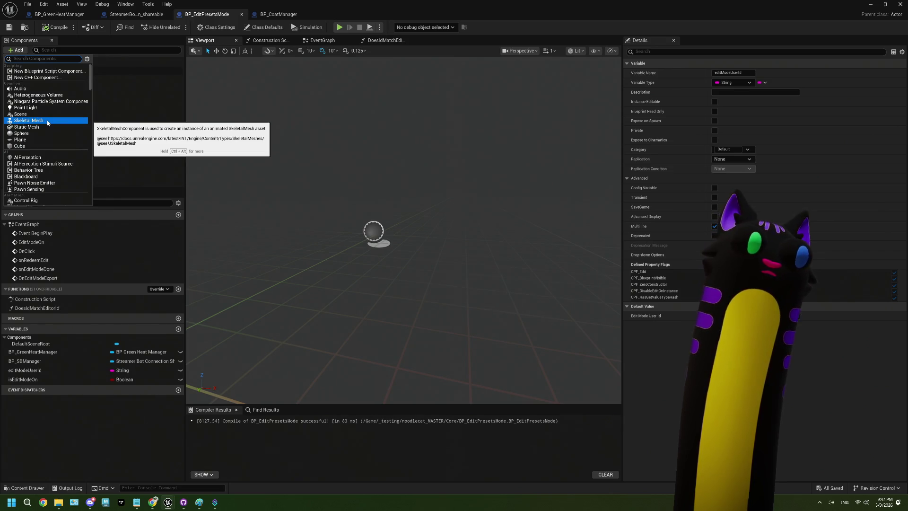
click(45, 125)
text(Overlay)
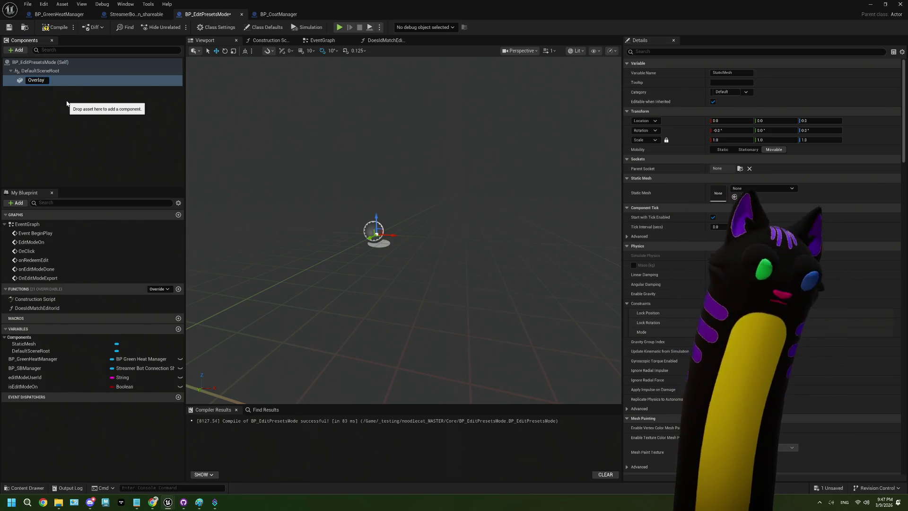
click(67, 103)
click(41, 81)
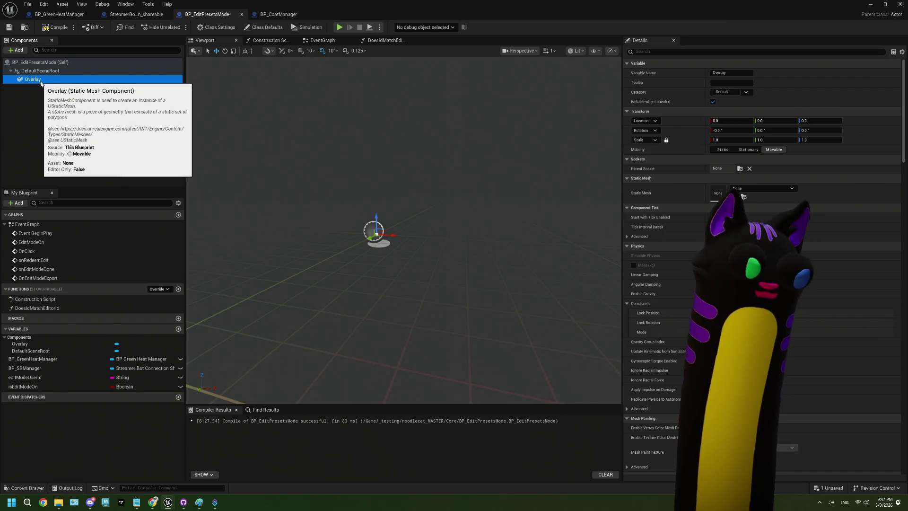
- Duplicate Overlay as palette01, attach it under Overlay, and set its mesh to Cube
right_click(40, 81)
click(77, 154)
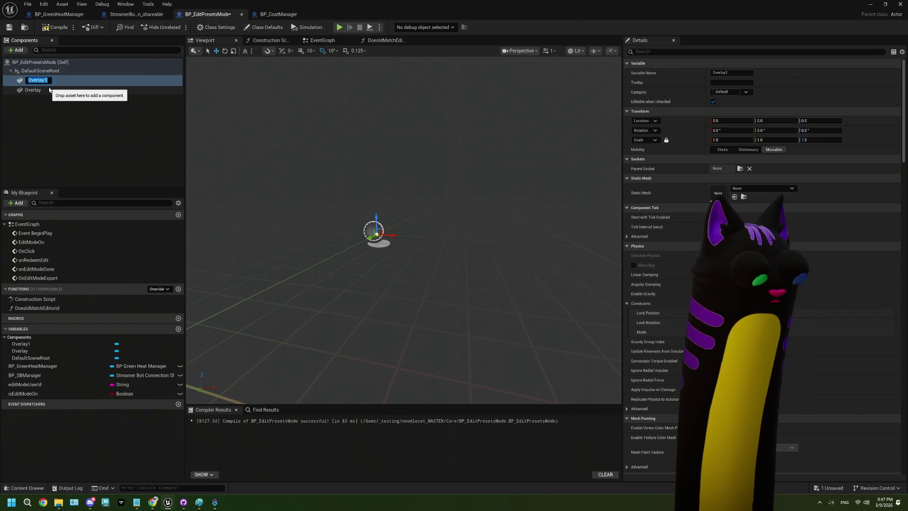
text(Colo)
key(BackSpace)
key(BackSpace)
key(BackSpace)
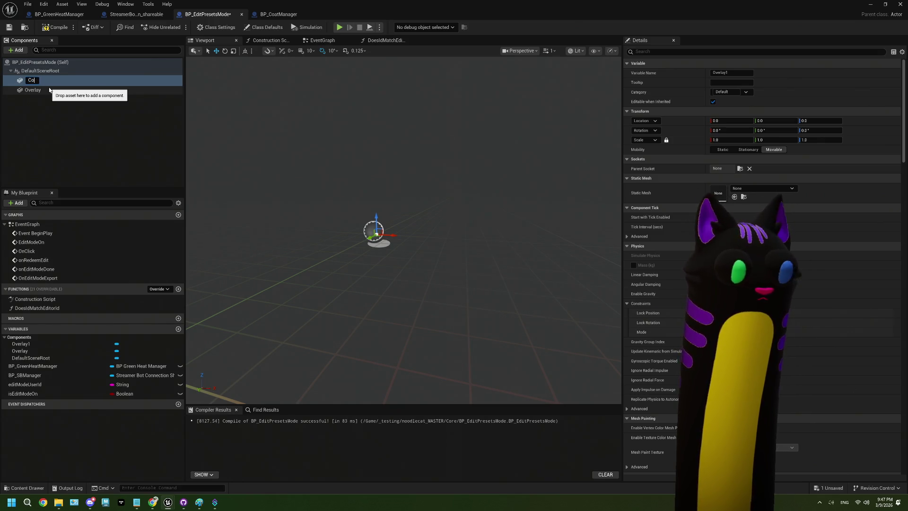
text(pall)
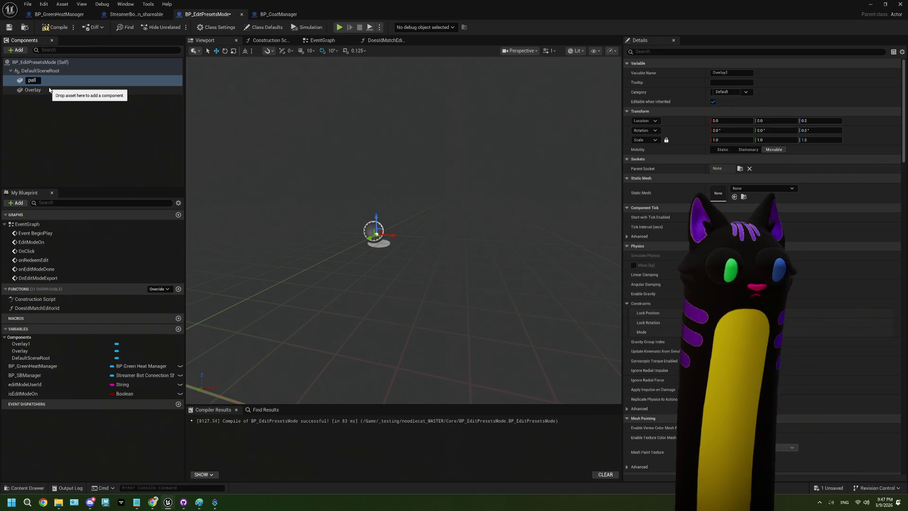
key(BackSpace)
text(ette01)
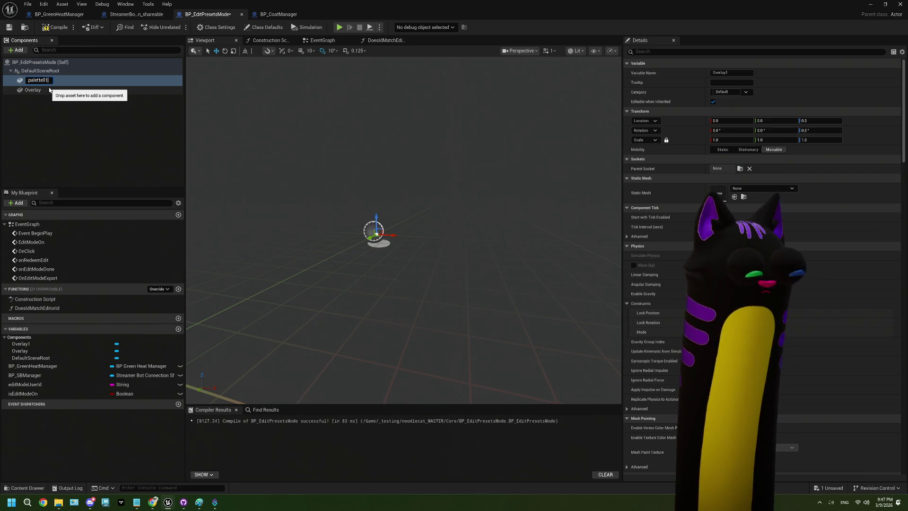
click(49, 117)
drag(38, 80, 33, 90)
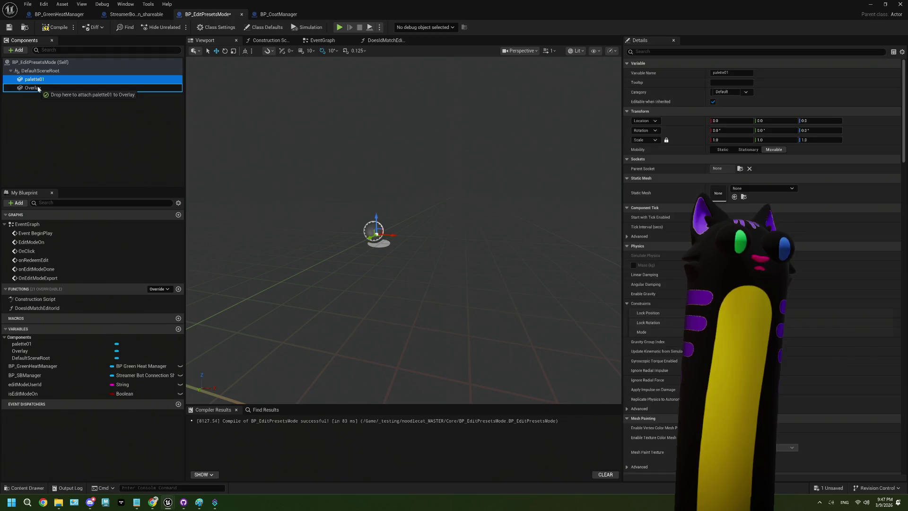
right_click(42, 88)
key(Escape)
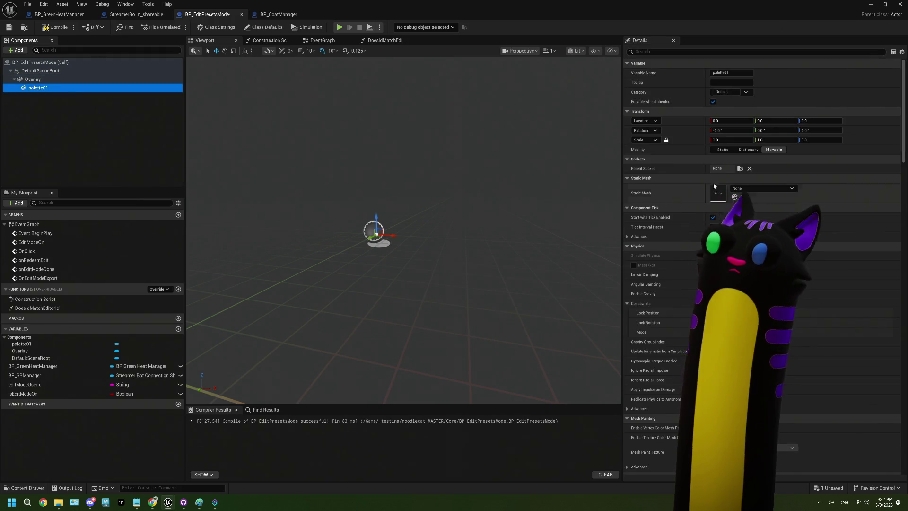
click(752, 189)
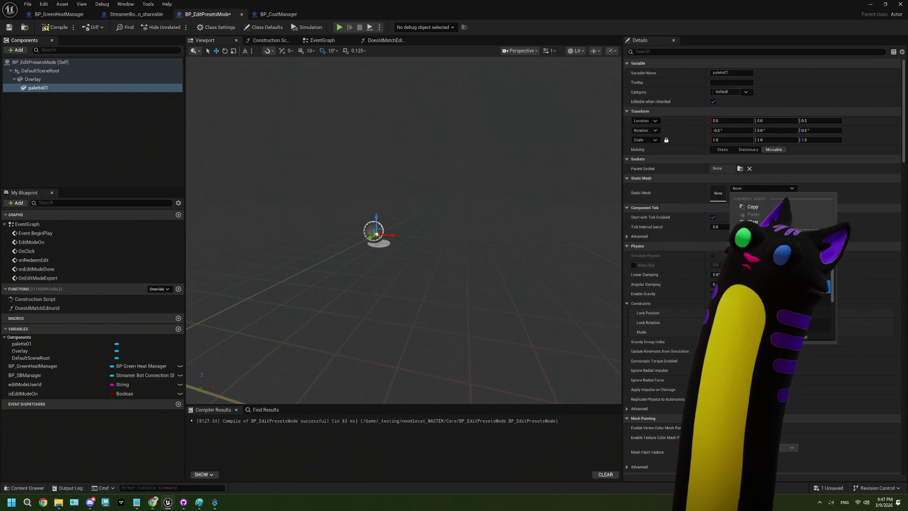
click(761, 227)
- Check the palette01 cube in the viewport, keeping Cube as its static mesh
click(61, 79)
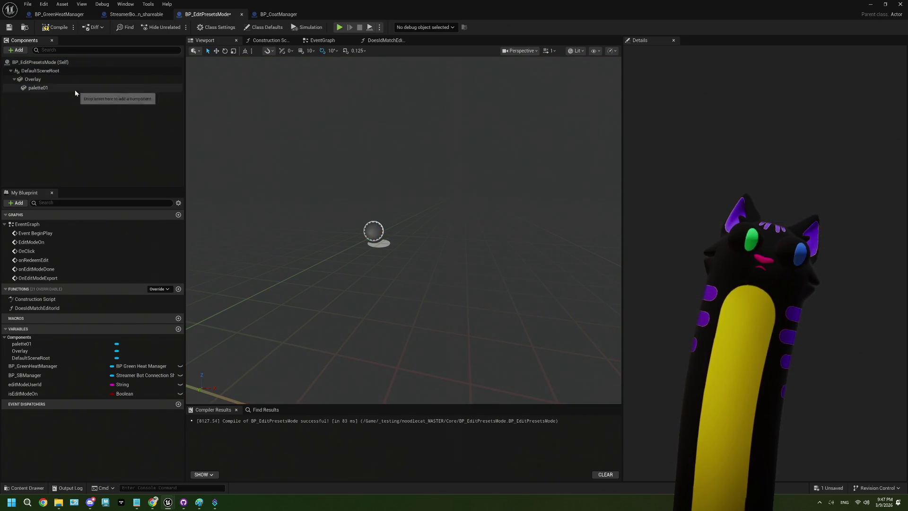
click(63, 88)
scroll(416, 203, down, 2)
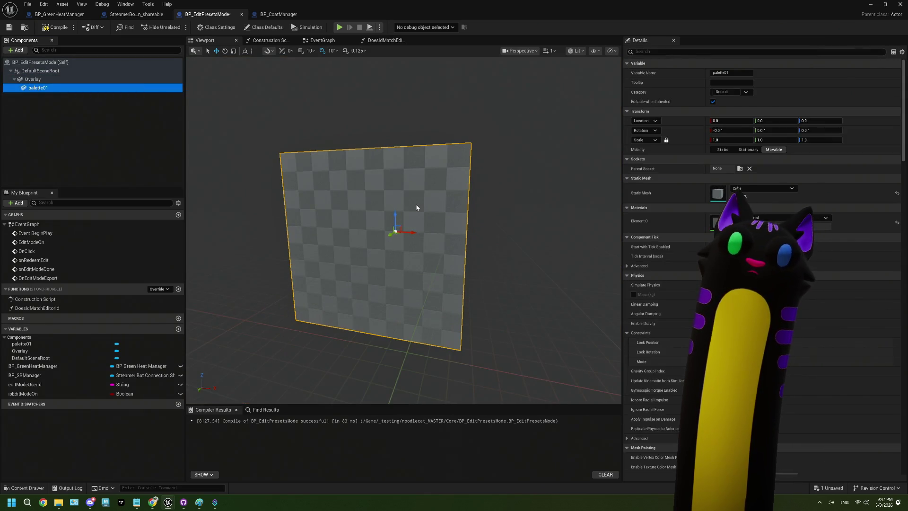
drag(462, 207, 501, 255)
click(786, 189)
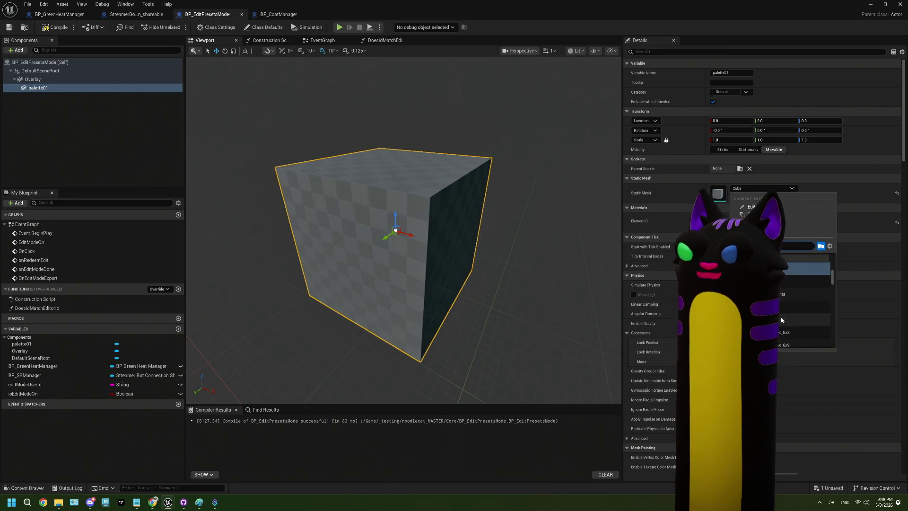
scroll(403, 230, down, 3)
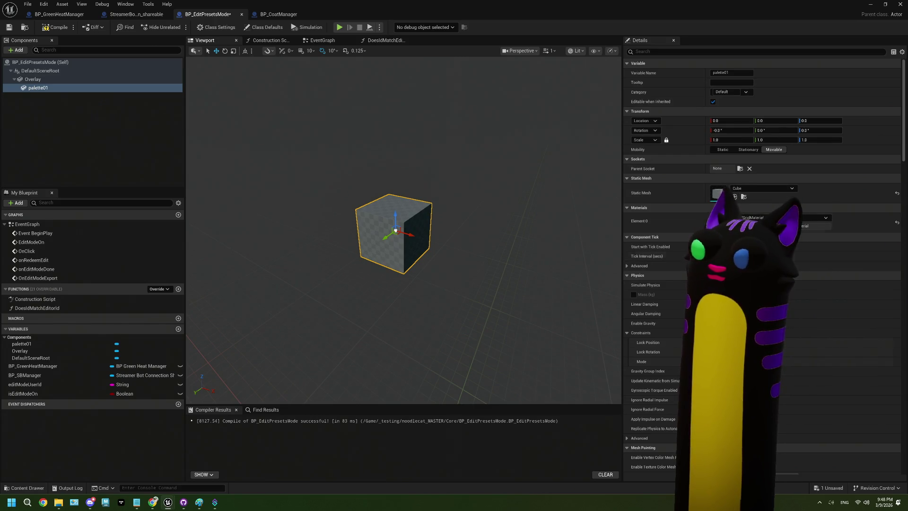
click(538, 194)
- Duplicate palette01 into palette02 and palette03 and spread the cubes along X
right_click(64, 88)
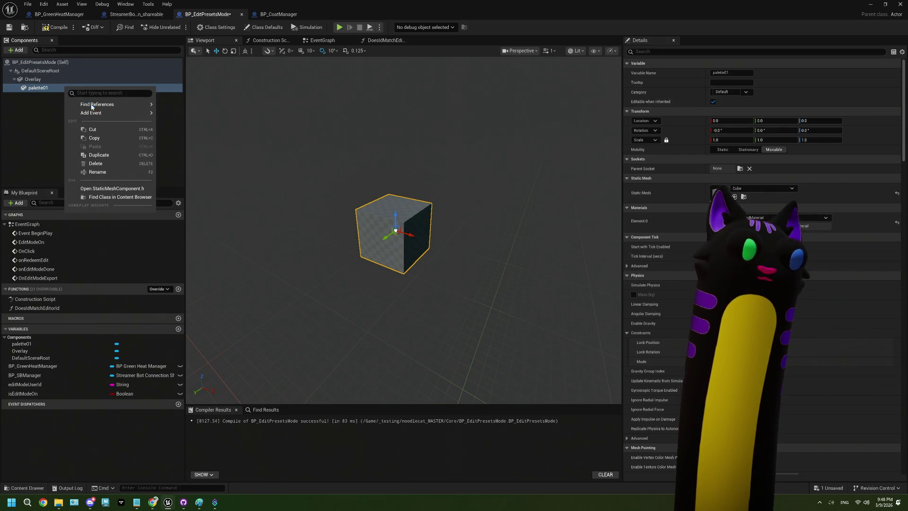
mouse_move(97, 113)
click(97, 155)
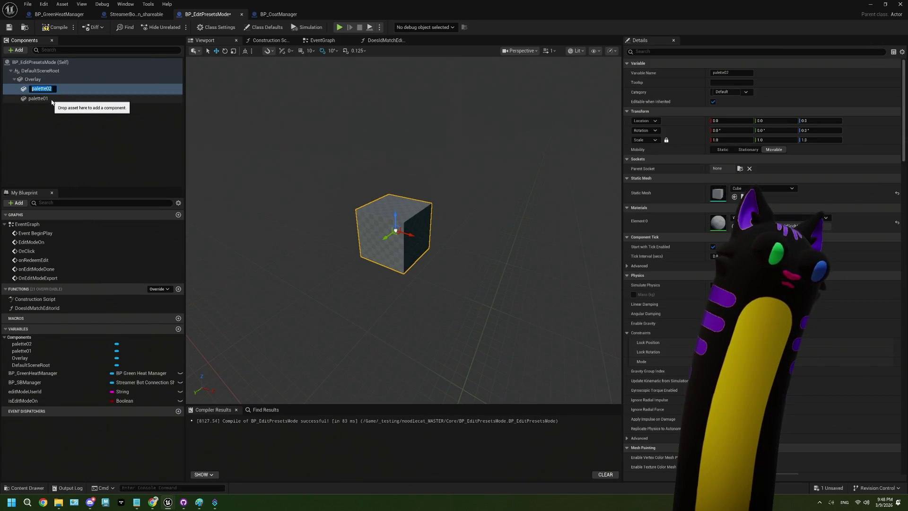
key(Return)
right_click(51, 90)
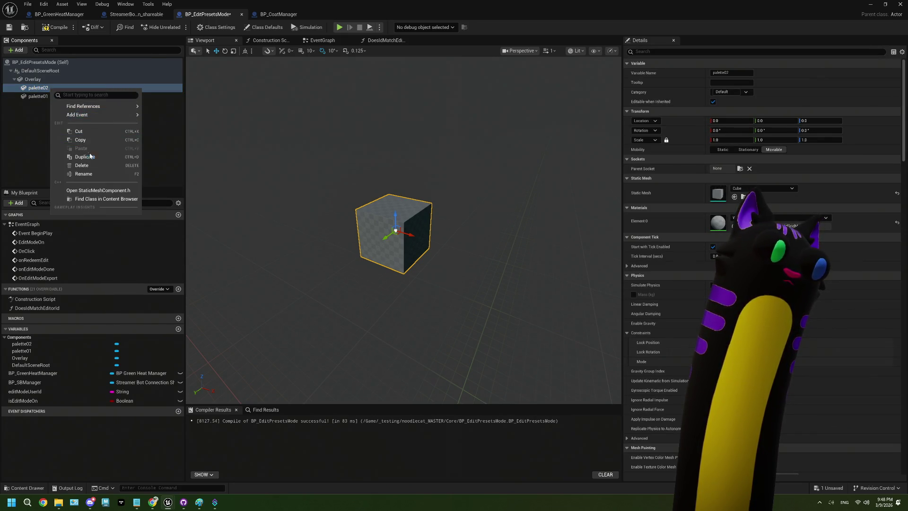
click(95, 157)
click(98, 142)
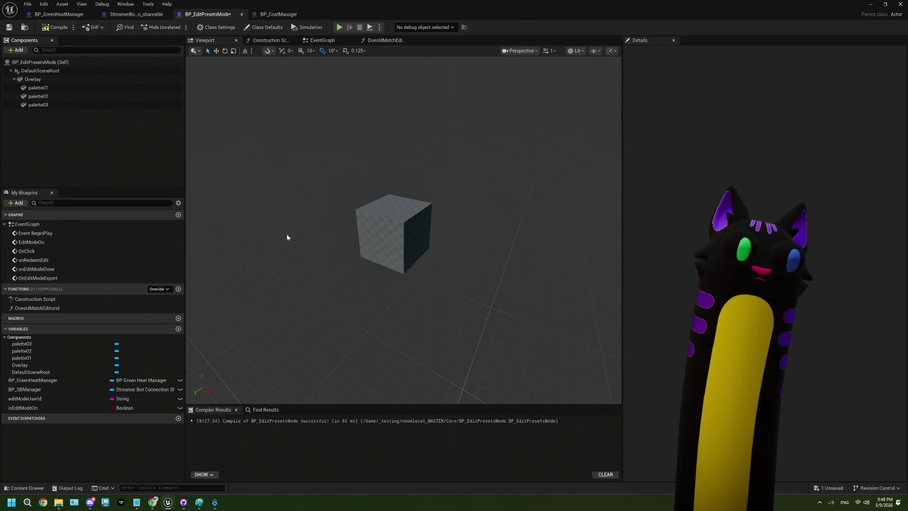
click(38, 96)
ctrl+click(37, 104)
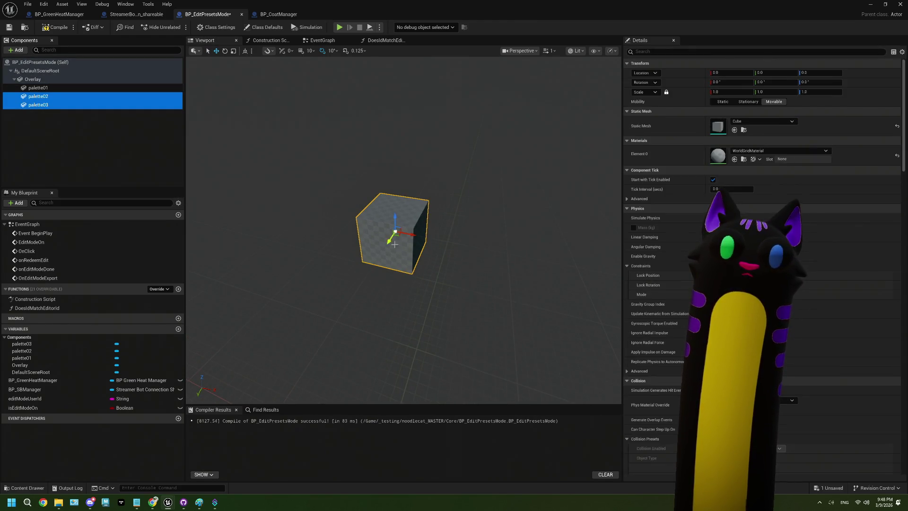
drag(409, 235, 547, 261)
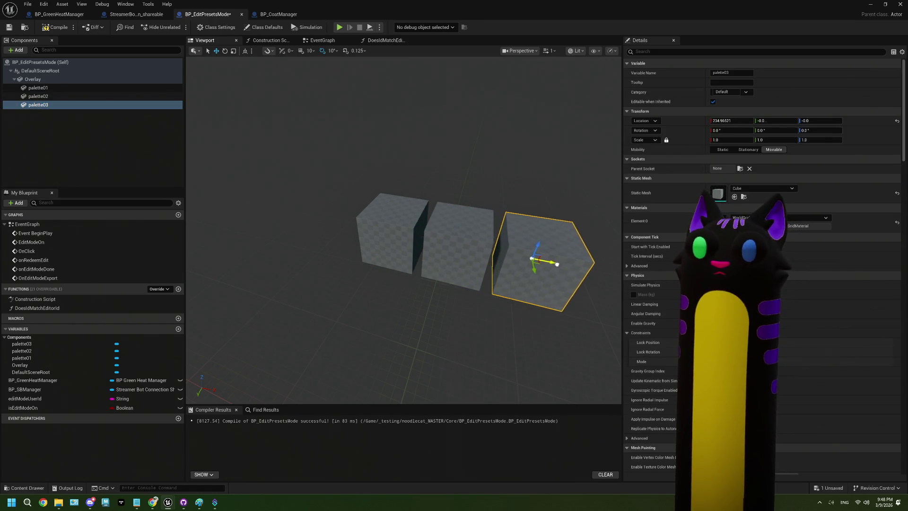
mouse_move(515, 303)
mouse_down()
mouse_move(473, 276)
mouse_move(471, 265)
mouse_move(470, 275)
mouse_move(430, 293)
mouse_up()
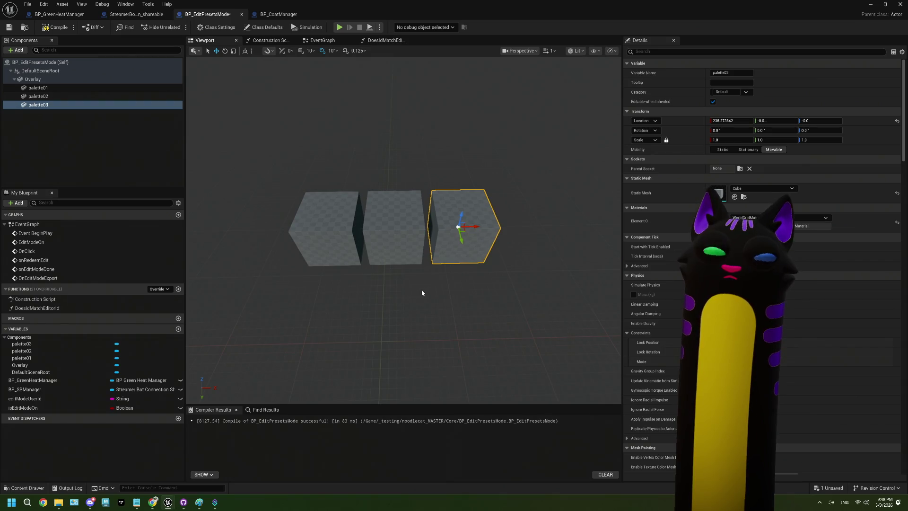
mouse_move(384, 12)
mouse_down()
mouse_move(477, 379)
mouse_move(535, 420)
mouse_up()
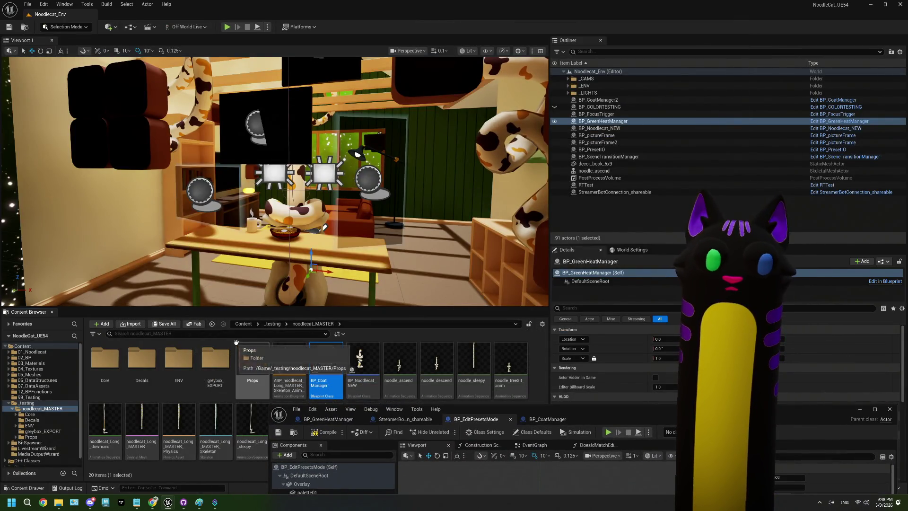
- Open the Core folder in the Content Browser and maximize the BP_EditPresetsMode editor
double_click(105, 359)
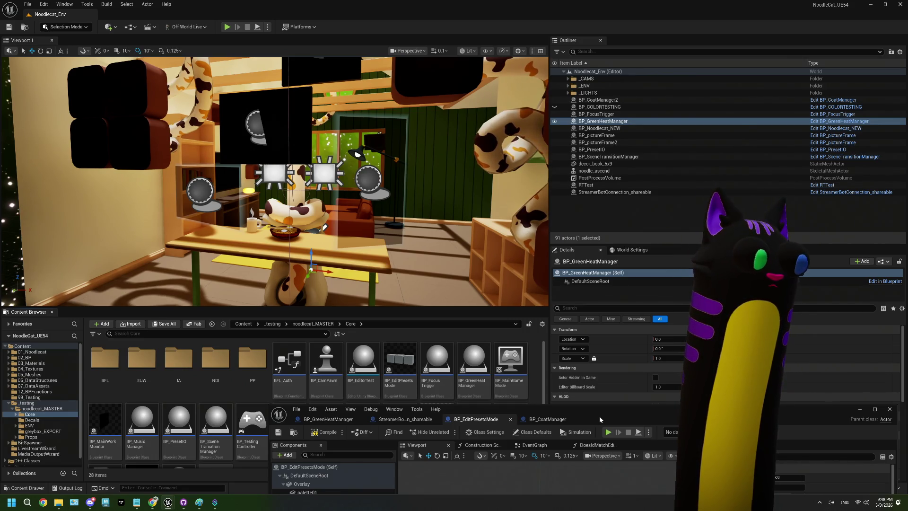
double_click(599, 416)
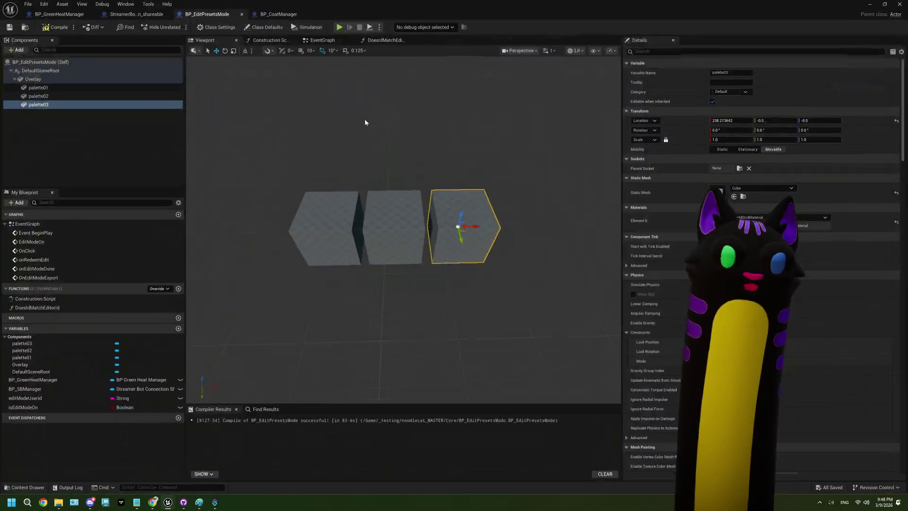
- Delete the EditModeOn custom event and search Event BeginPlay's actions for pawn
click(322, 40)
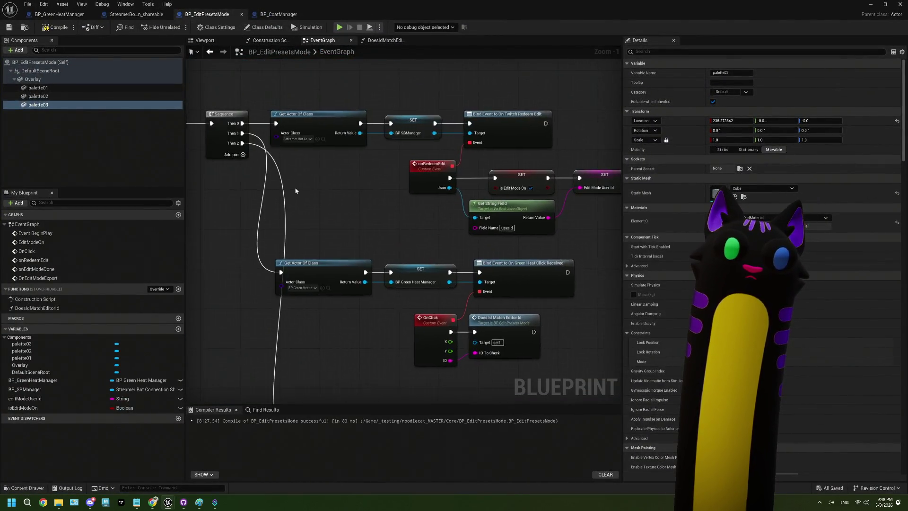
click(371, 186)
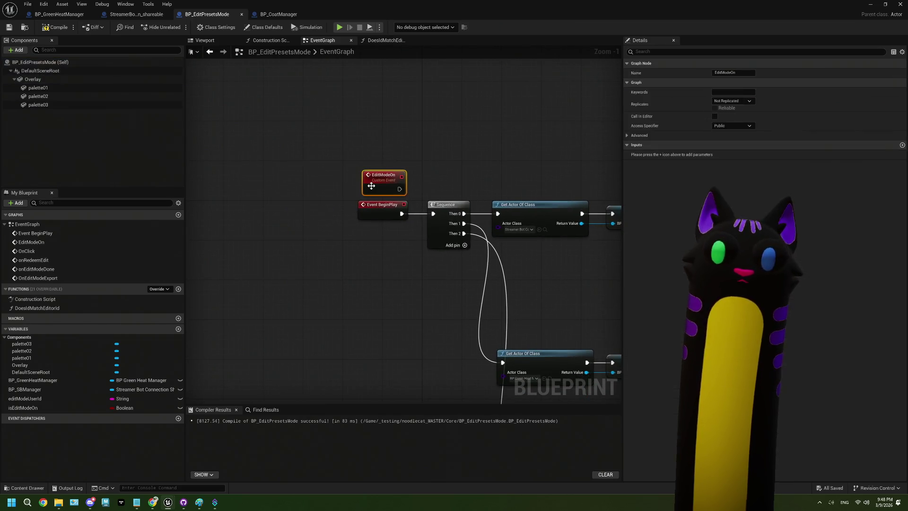
key(Delete)
mouse_move(390, 212)
mouse_down()
mouse_move(218, 212)
mouse_move(278, 231)
mouse_up()
text(attac)
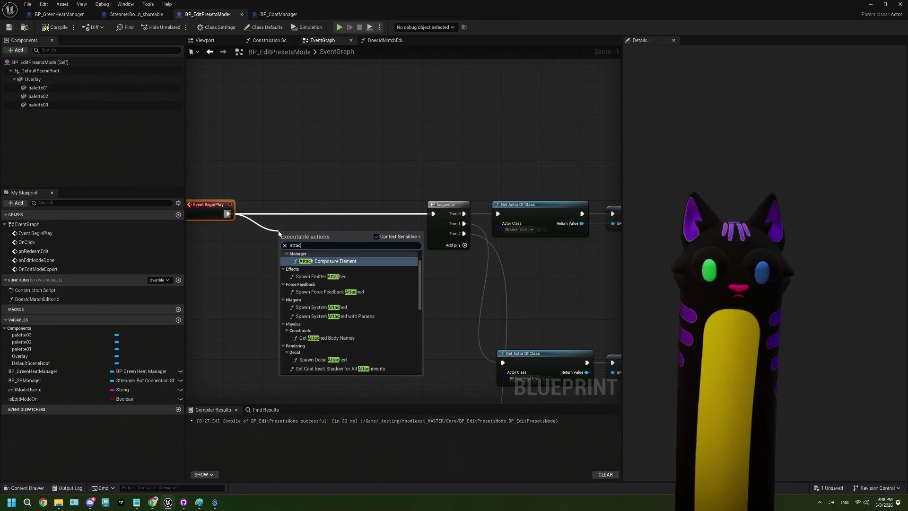
text(h to pa)
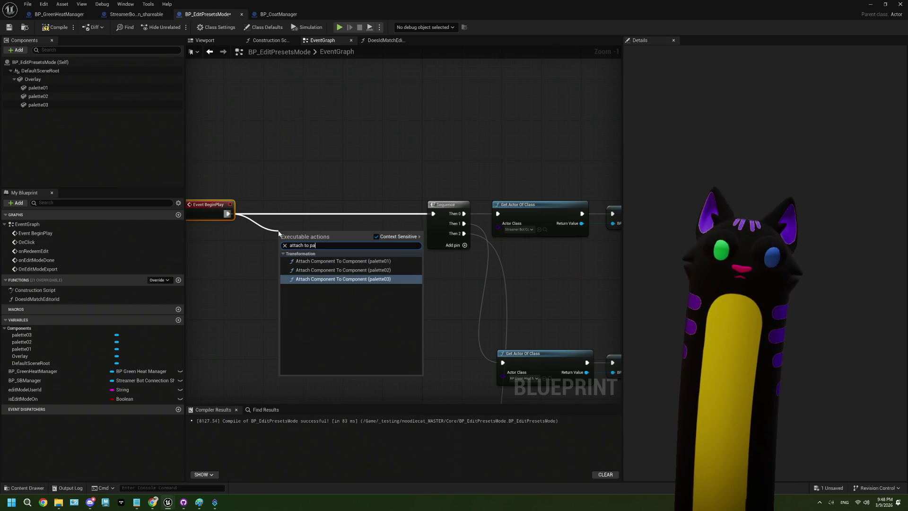
key(BackSpace)
key(BackSpace)
key(BackSpace)
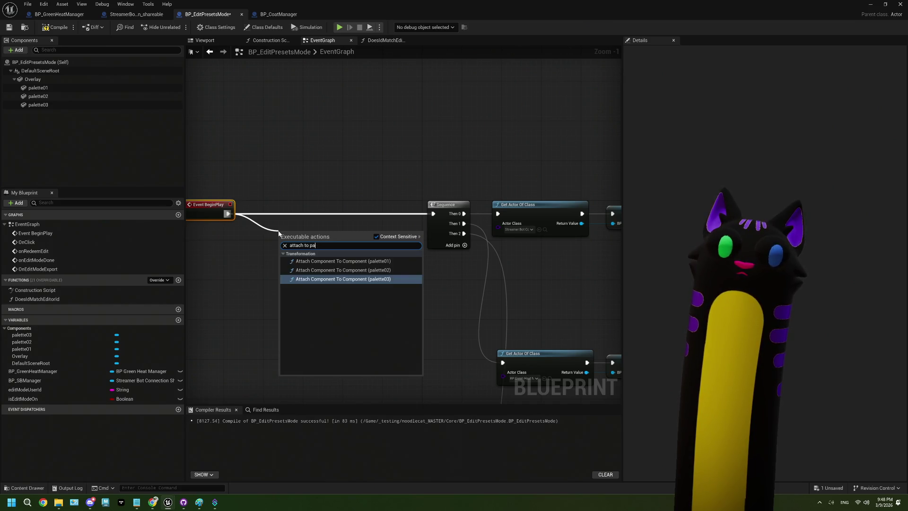
text(pawn)
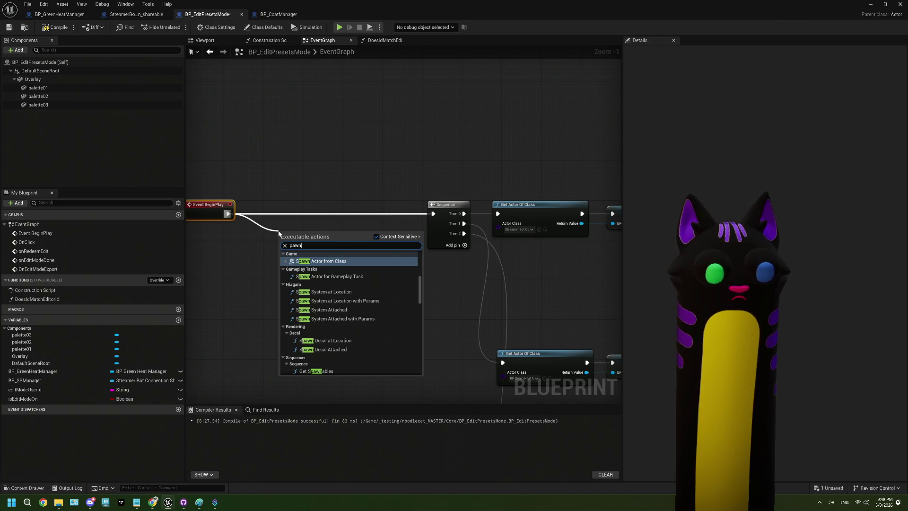
scroll(330, 320, down, 10)
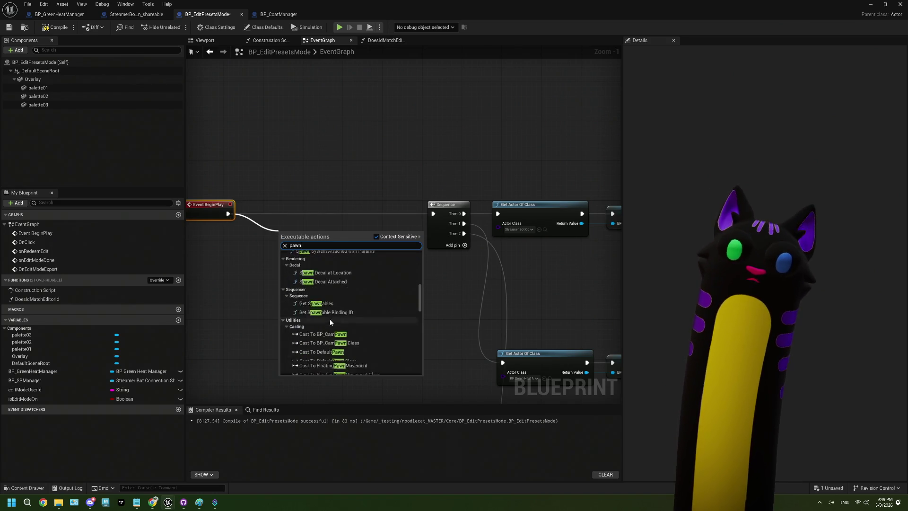
key(Escape)
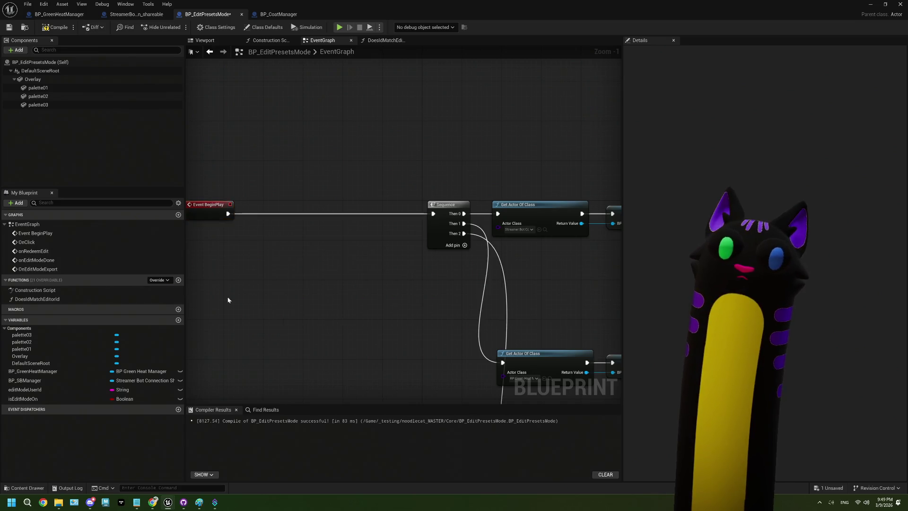
- Add a Get Player Pawn node to the event graph
drag(226, 278, 297, 277)
drag(299, 213, 336, 222)
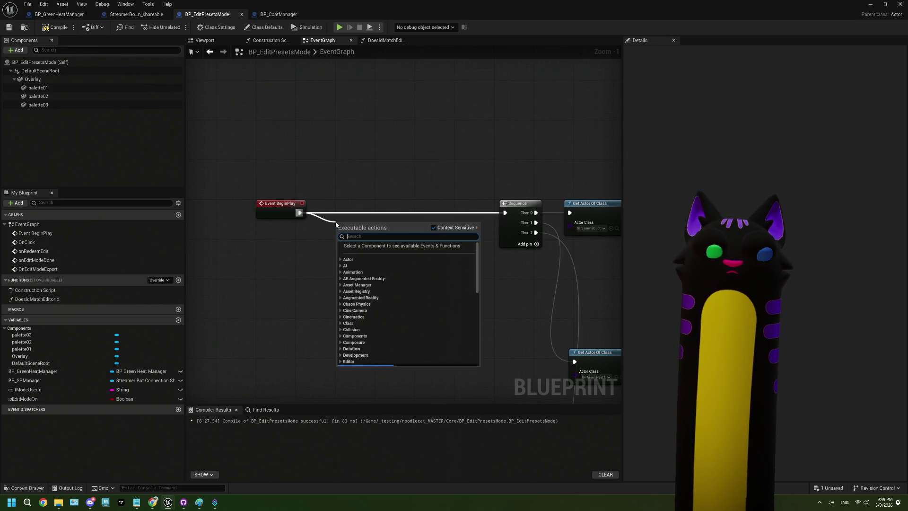
text(ge)
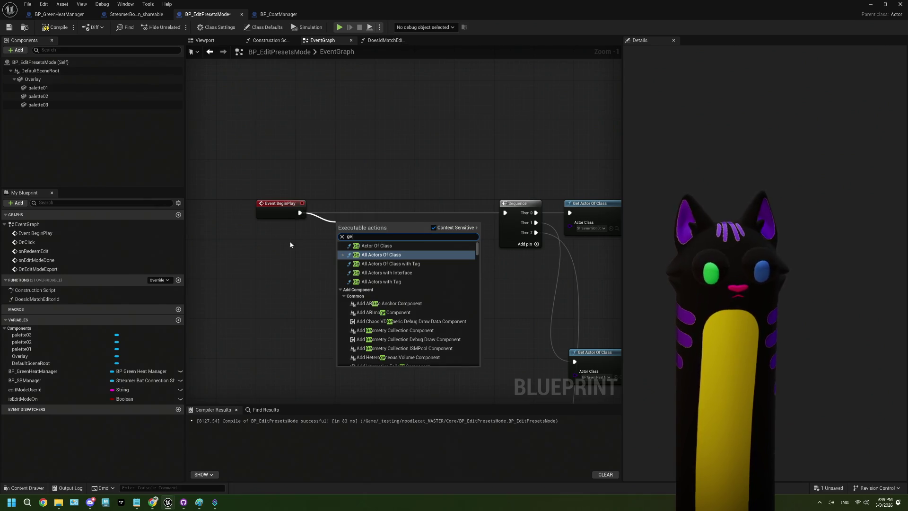
key(Escape)
right_click(279, 264)
text(get pa)
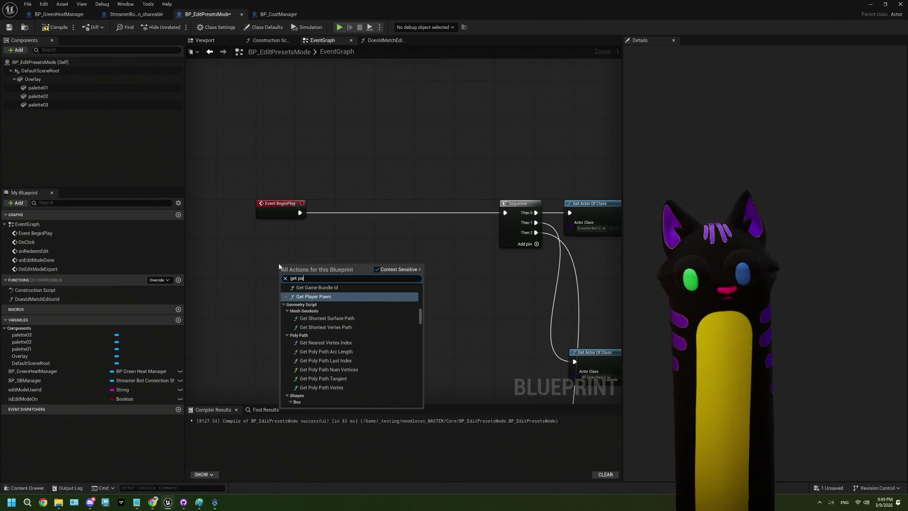
text(wn)
click(312, 294)
mouse_move(324, 266)
mouse_down()
mouse_move(264, 266)
mouse_move(327, 267)
mouse_up()
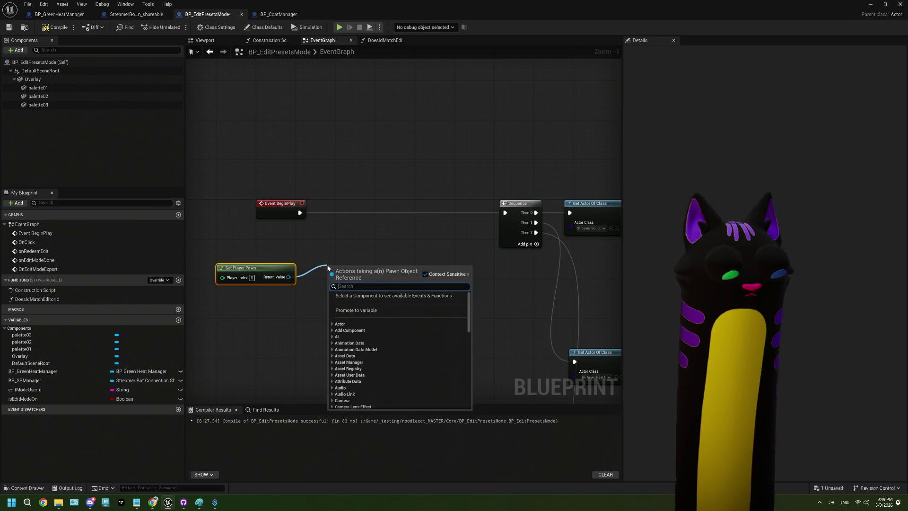
text(attach)
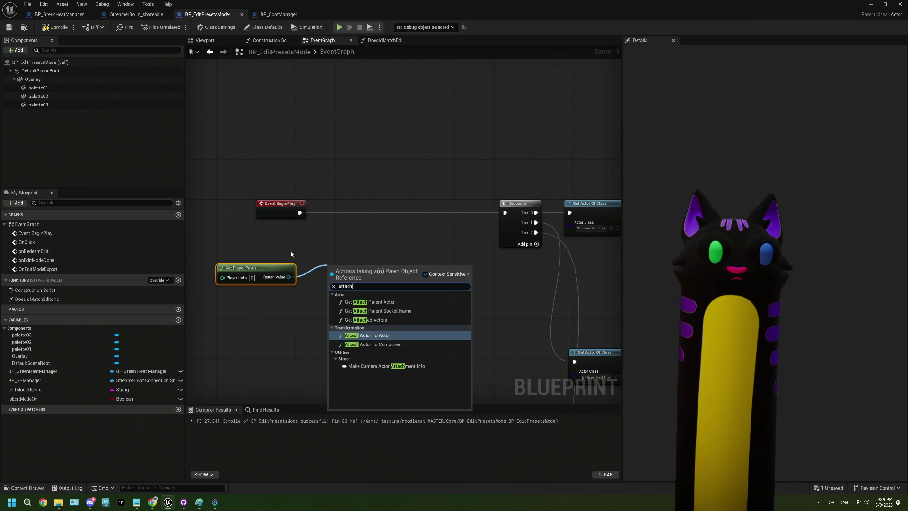
key(Escape)
- Drag in an Overlay getter, add Attach Component To Component from it, and shift Get Player Pawn left
mouse_move(33, 79)
mouse_down()
mouse_move(61, 85)
mouse_move(236, 240)
mouse_move(308, 249)
mouse_up()
text(get)
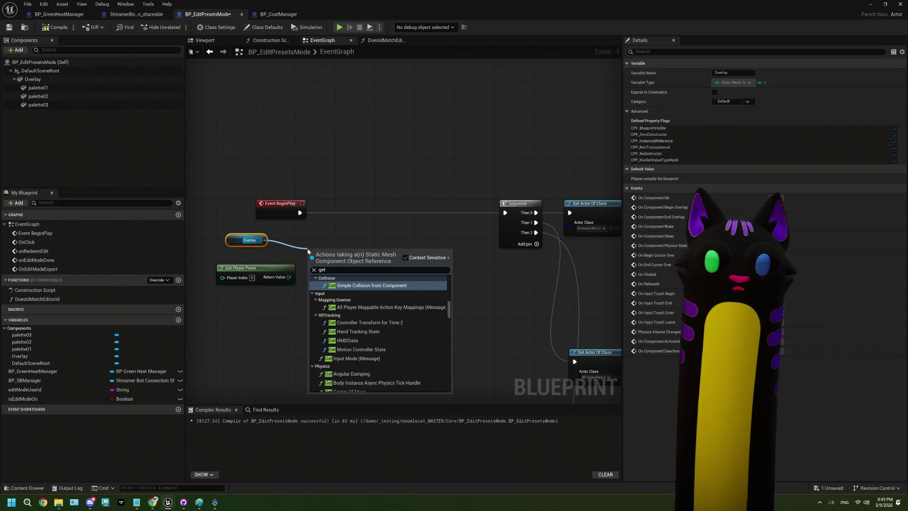
key(BackSpace)
key(BackSpace)
key(BackSpace)
text(attach)
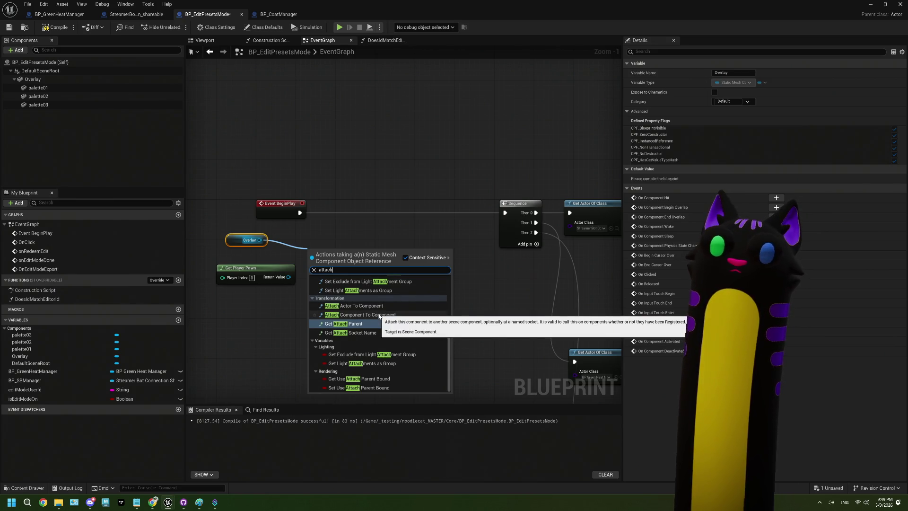
click(379, 316)
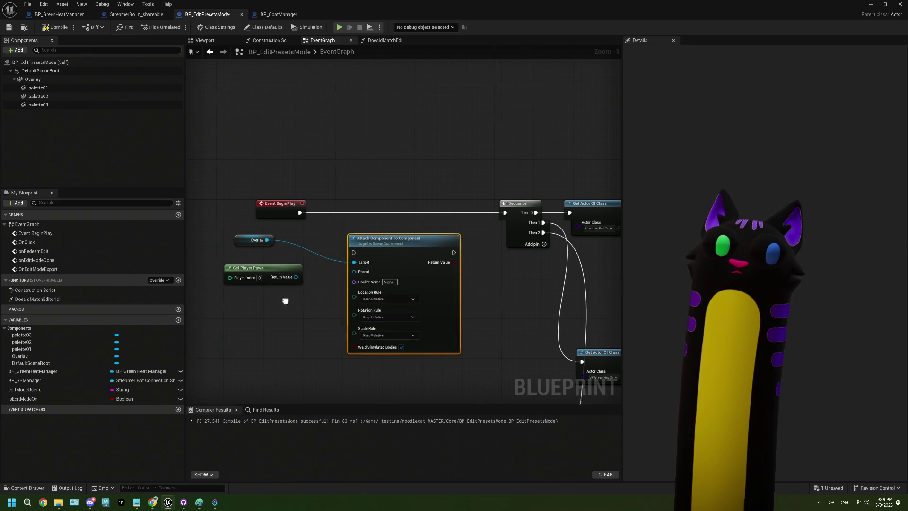
drag(285, 301, 372, 288)
- Search Get Player Pawn's Return Value actions for capture and camera, then restore the editor window
mouse_move(336, 255)
mouse_down()
mouse_move(241, 260)
mouse_move(317, 287)
mouse_up()
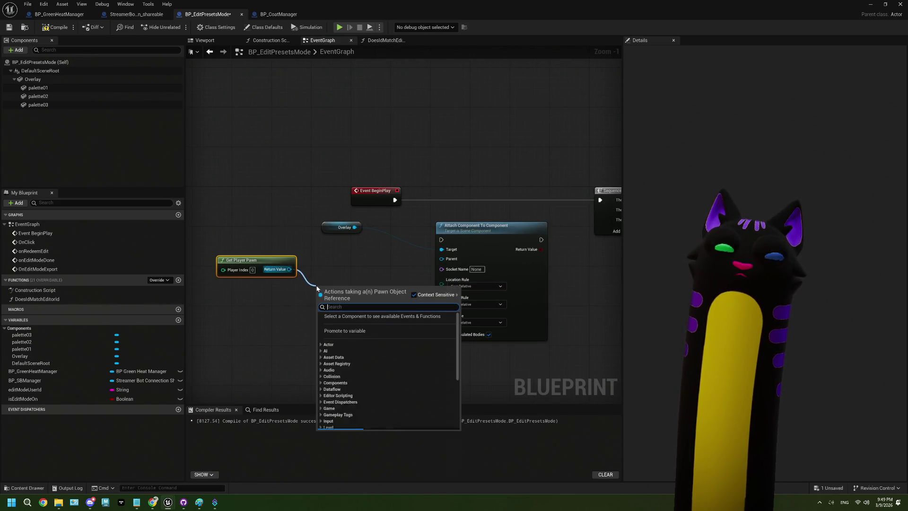
text(g)
key(BackSpace)
key(BackSpace)
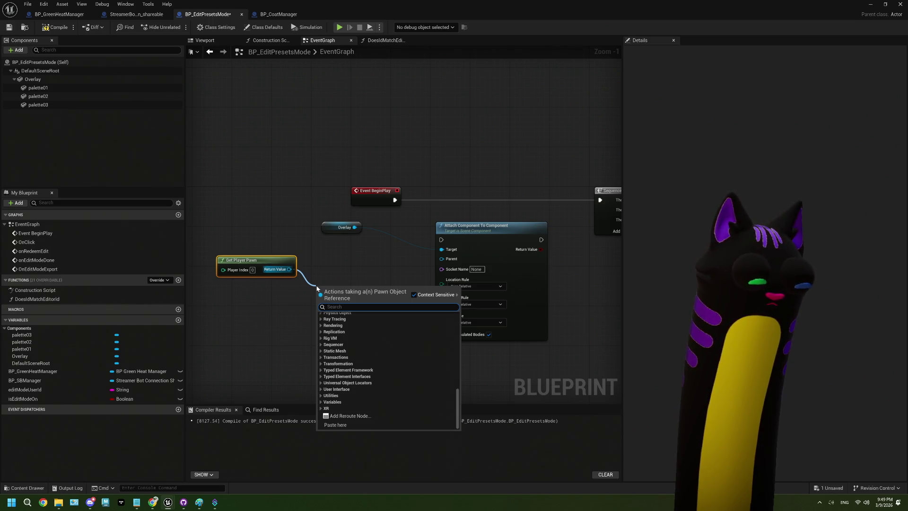
text(captu)
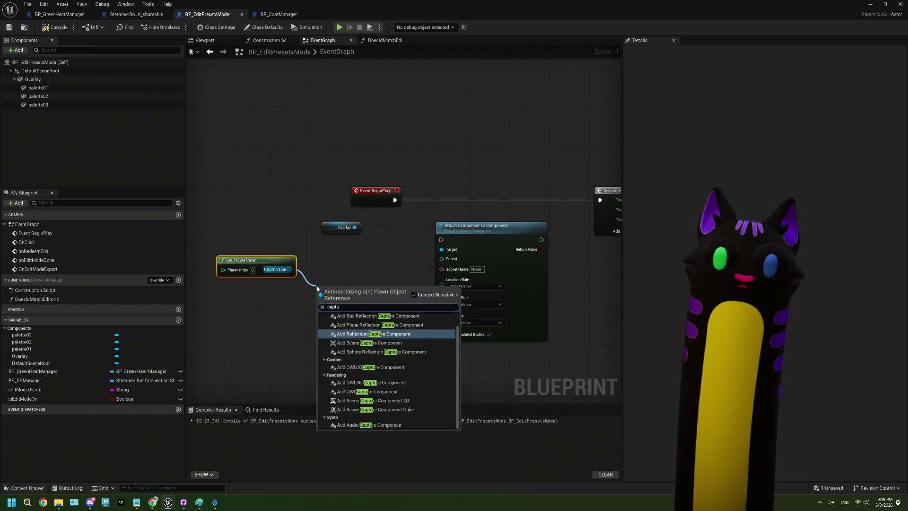
key(BackSpace)
key(BackSpace)
text(m)
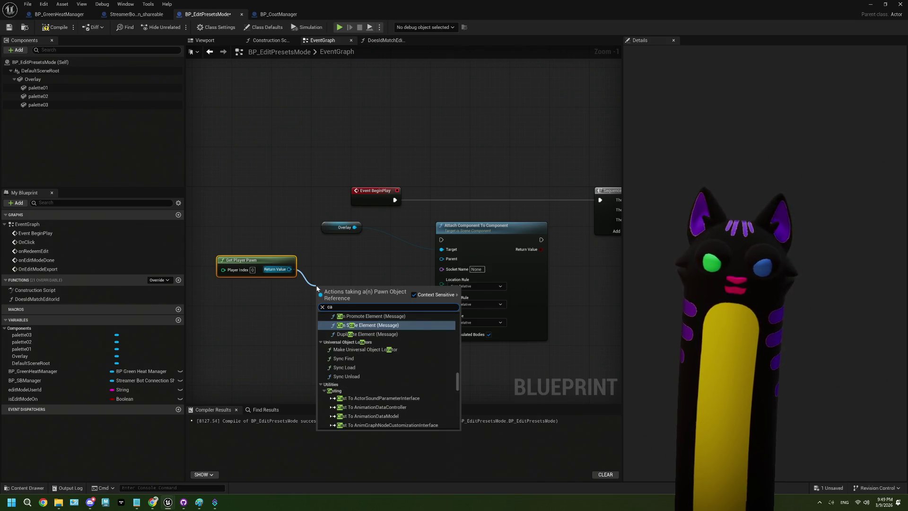
text(era)
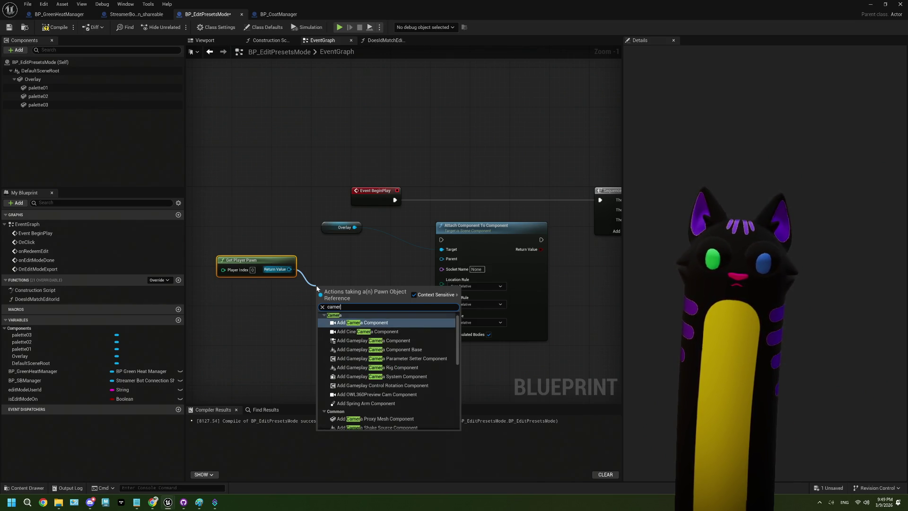
double_click(340, 12)
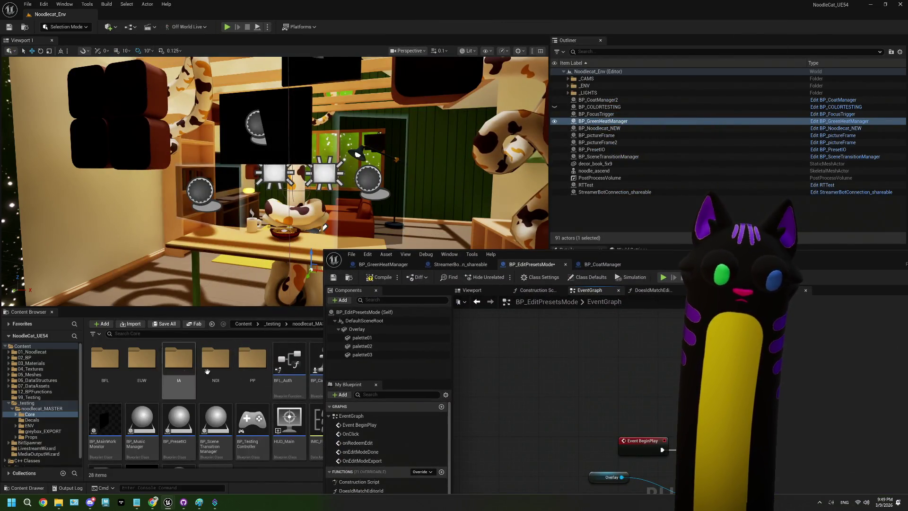
- Open BP_CamPawn from the Content Browser and inspect its CineCamera component
drag(544, 255, 603, 256)
click(326, 364)
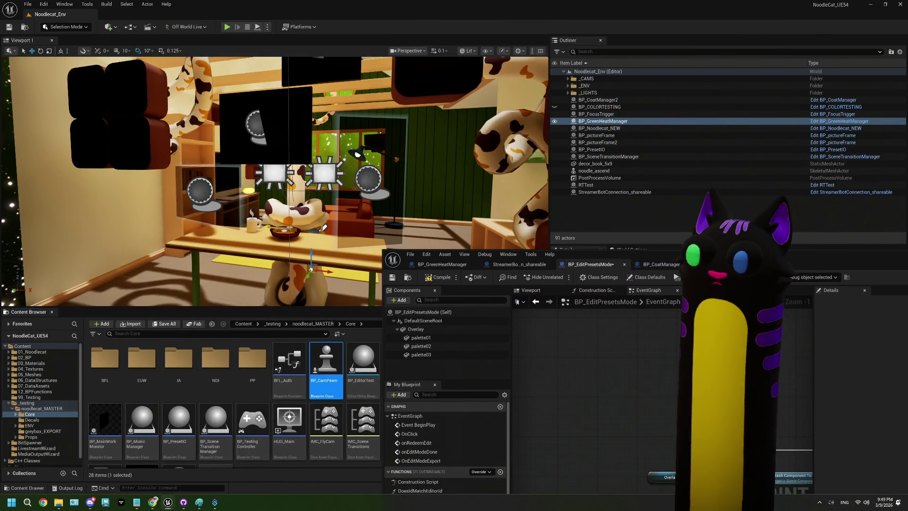
double_click(326, 365)
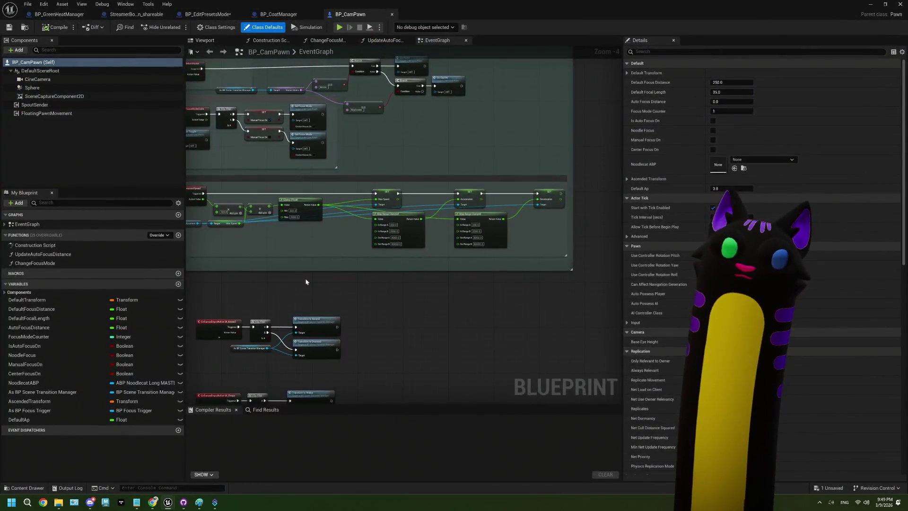
click(47, 79)
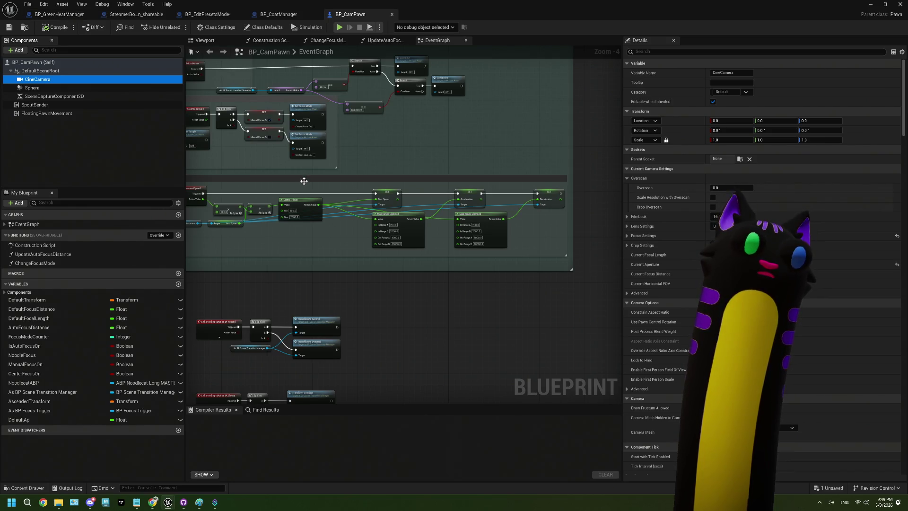
scroll(304, 182, up, 3)
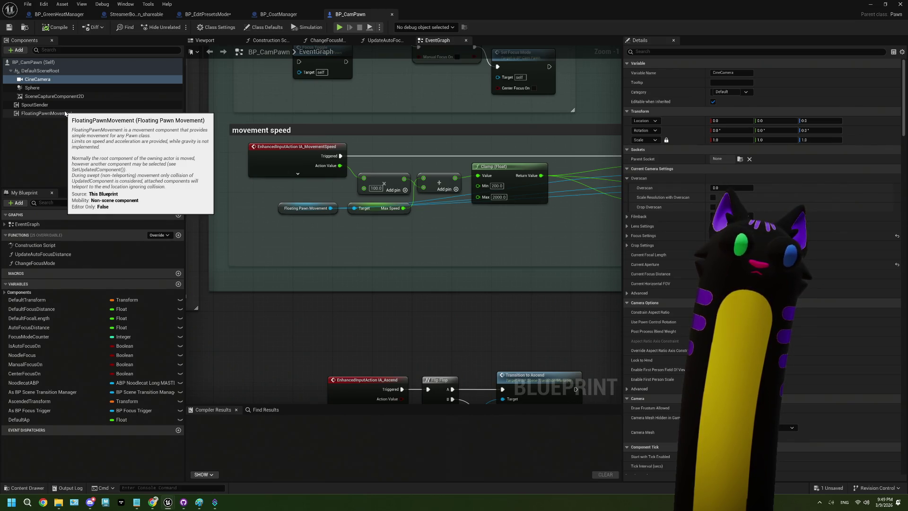
scroll(409, 267, down, 2)
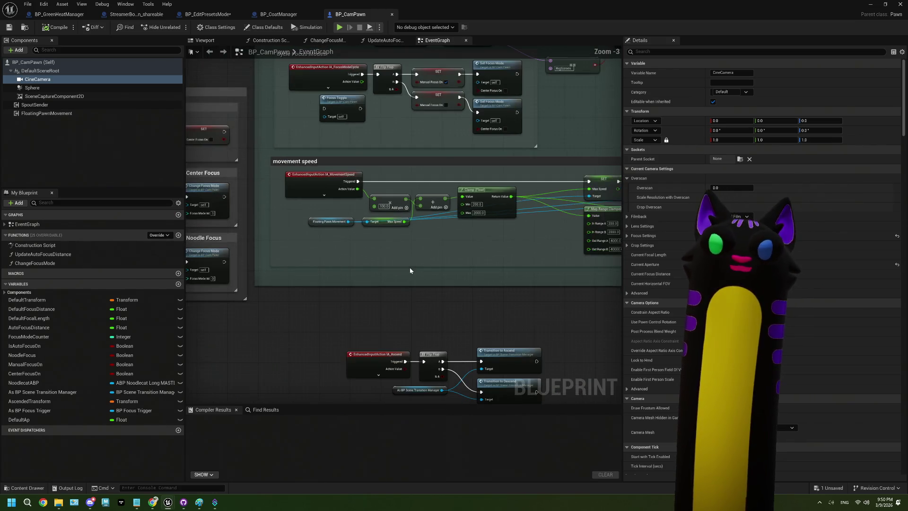
- Pan BP_CamPawn's graph to the movement-speed nodes, then switch to BP_CoatManager
mouse_move(409, 268)
mouse_down()
mouse_move(345, 265)
mouse_move(407, 263)
mouse_up()
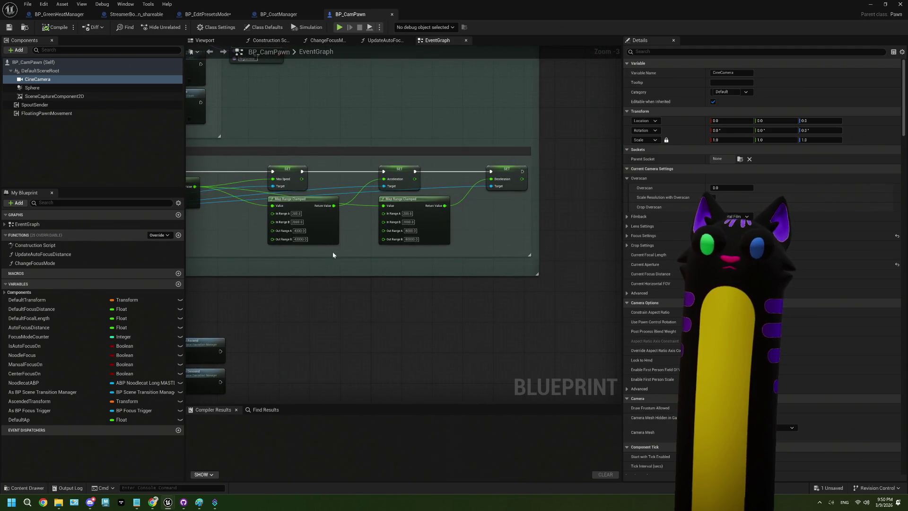
drag(333, 255, 424, 251)
scroll(276, 249, up, 1)
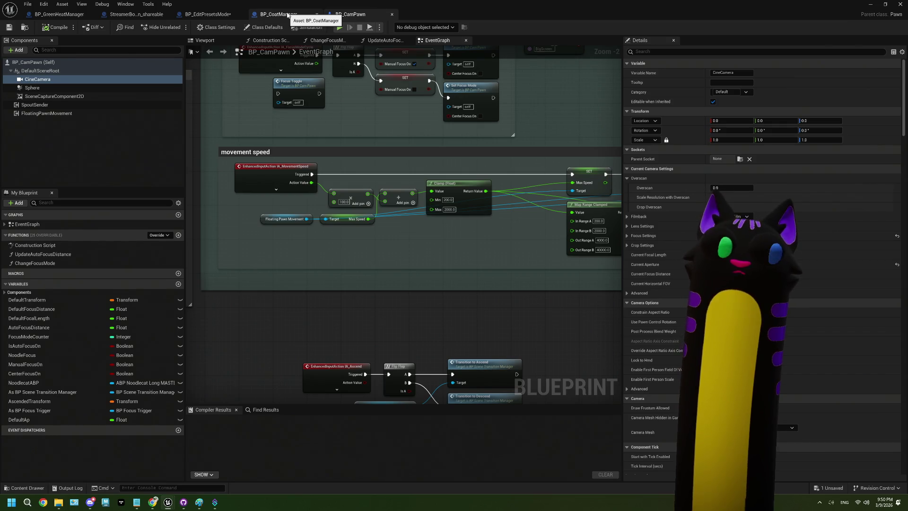
click(279, 14)
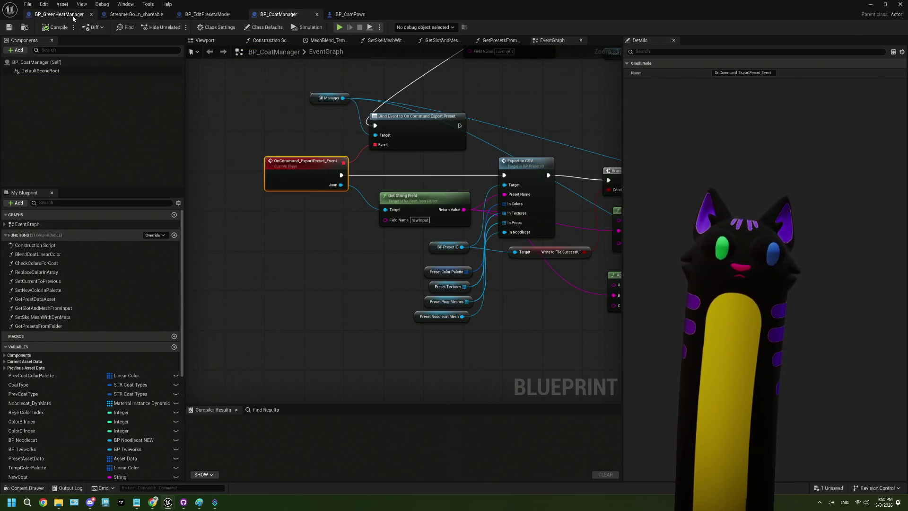
- Back in BP_EditPresetsMode, try wiring the player pawn to Attach's Parent input
click(208, 14)
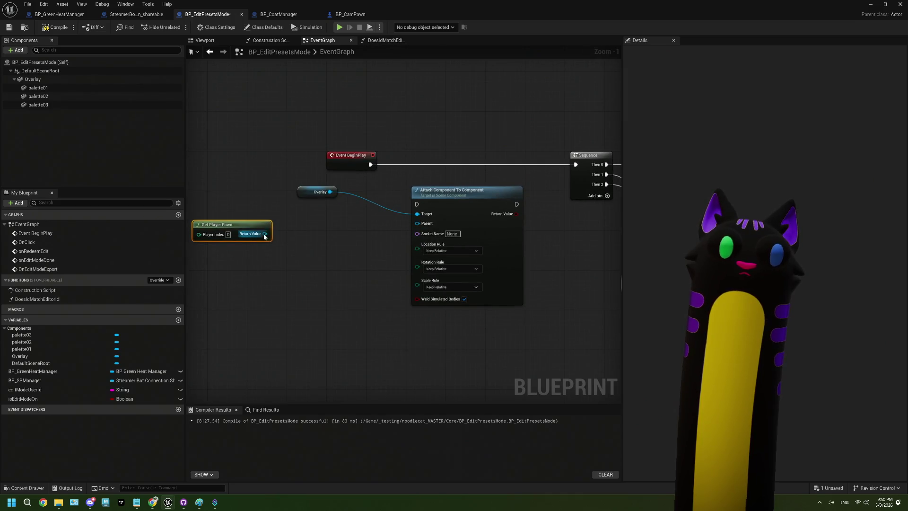
drag(265, 234, 318, 240)
drag(417, 227, 422, 225)
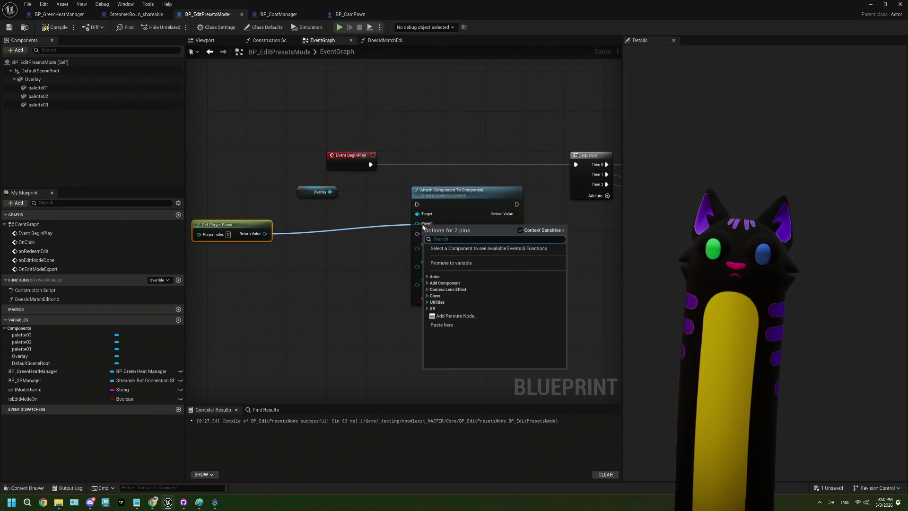
click(427, 279)
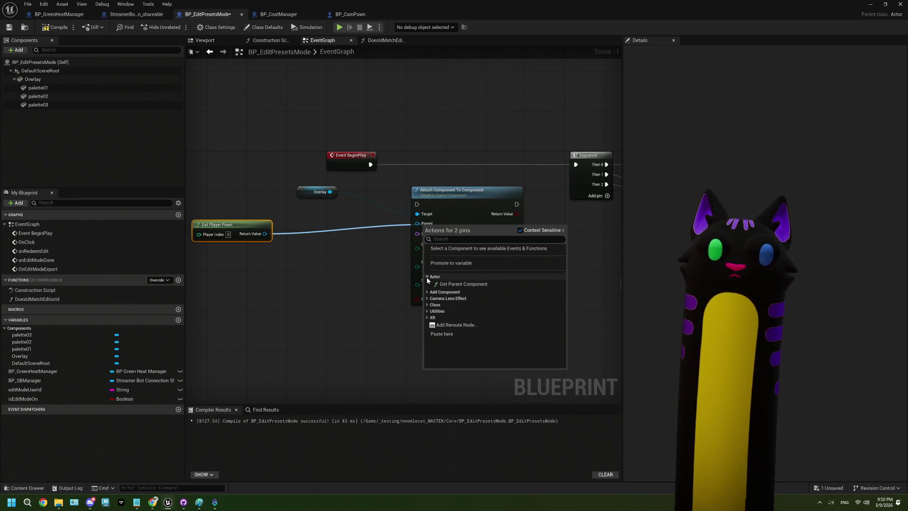
click(280, 246)
- Browse the player pawn's actions for camera and component options
drag(265, 234, 280, 270)
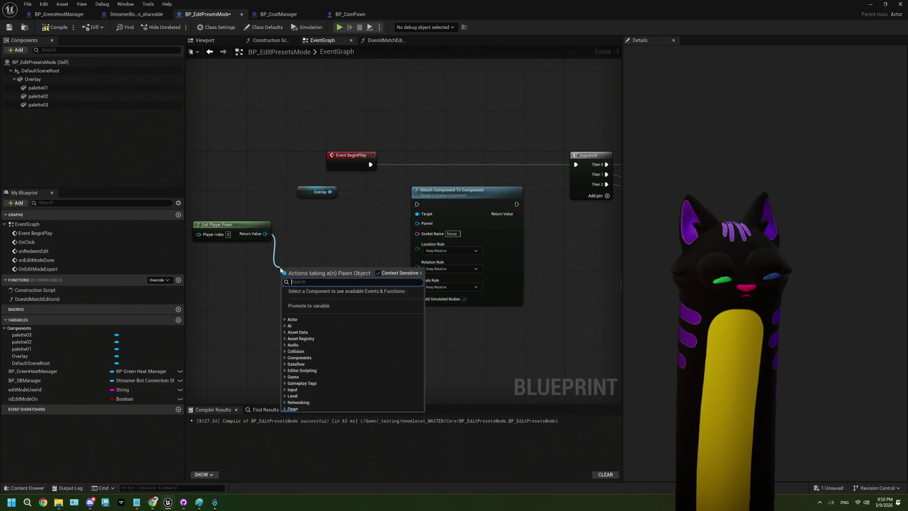
text(camera)
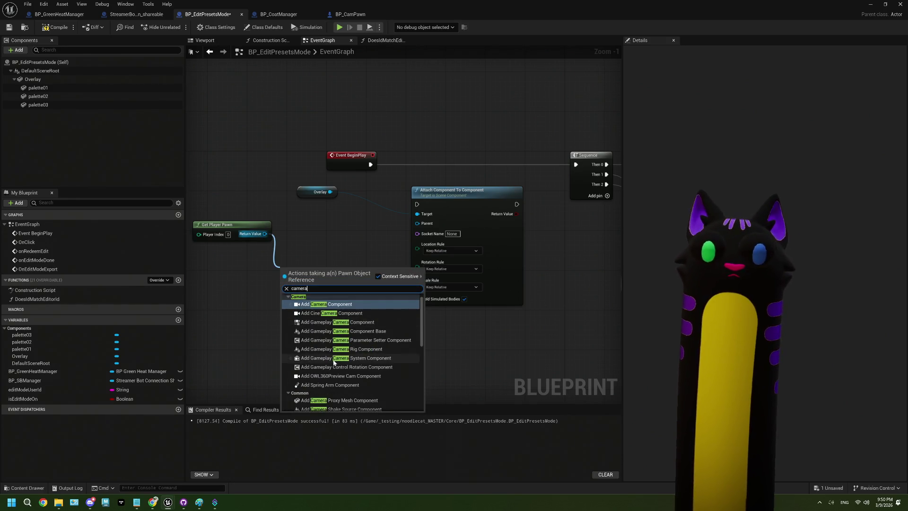
scroll(334, 362, down, 10)
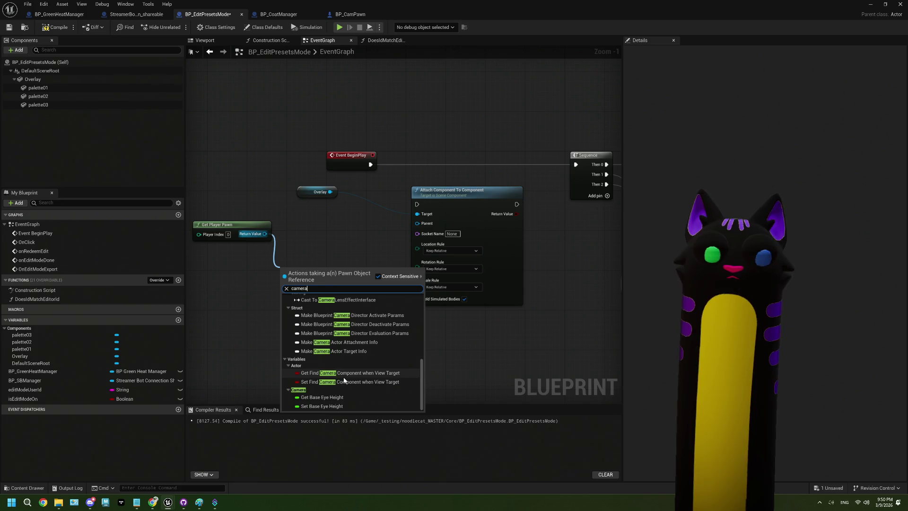
scroll(344, 380, up, 10)
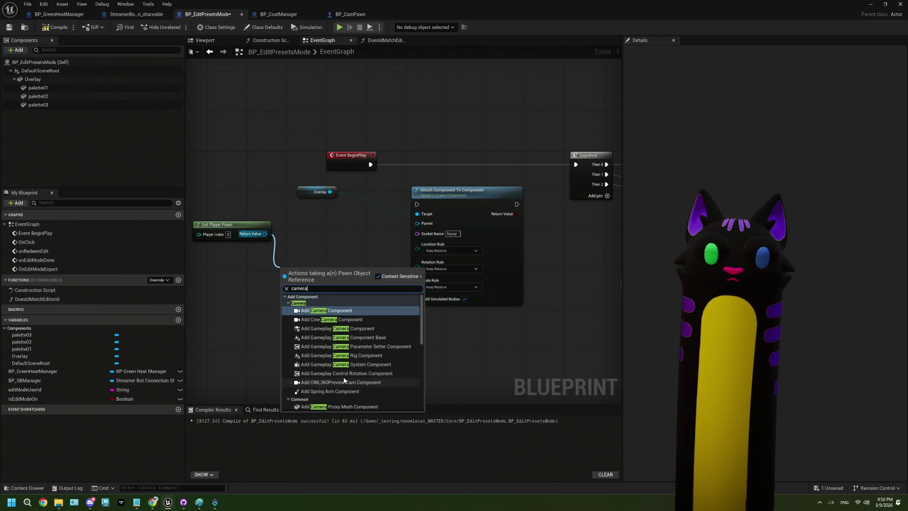
scroll(346, 330, down, 1)
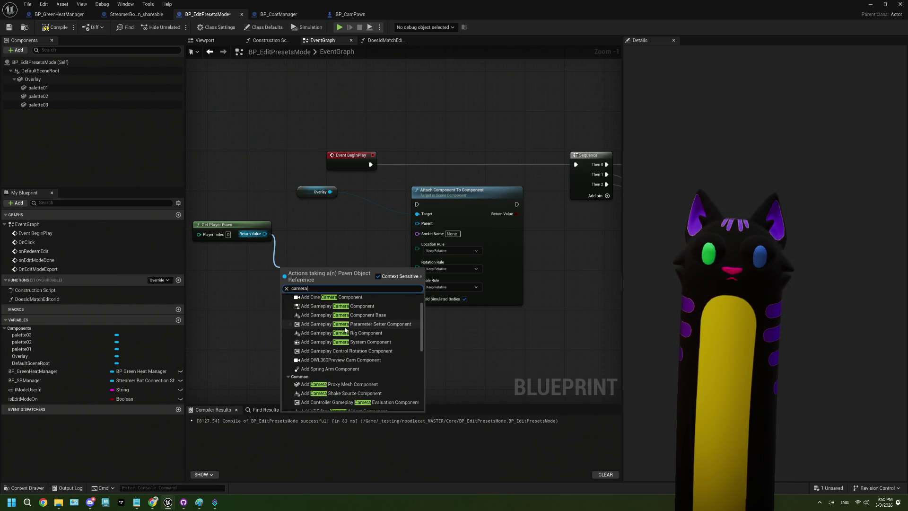
click(286, 288)
text(component)
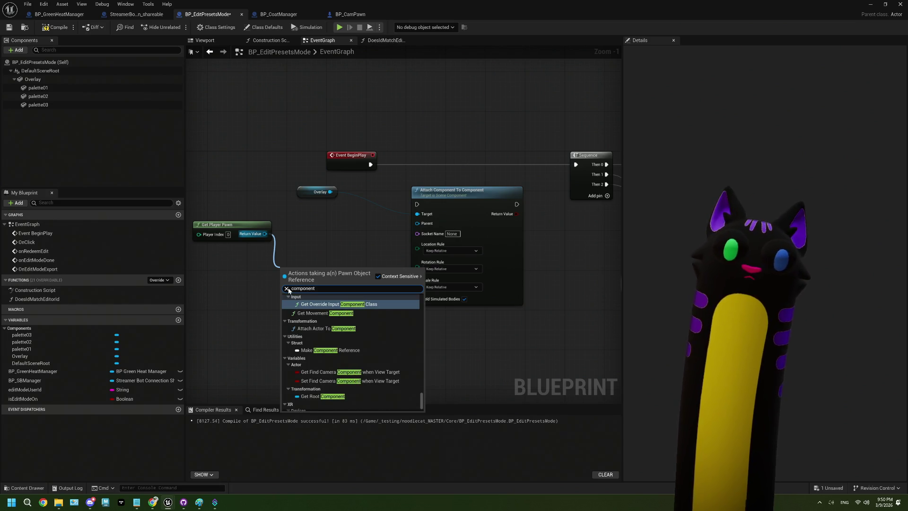
scroll(344, 349, down, 2)
scroll(344, 349, down, 5)
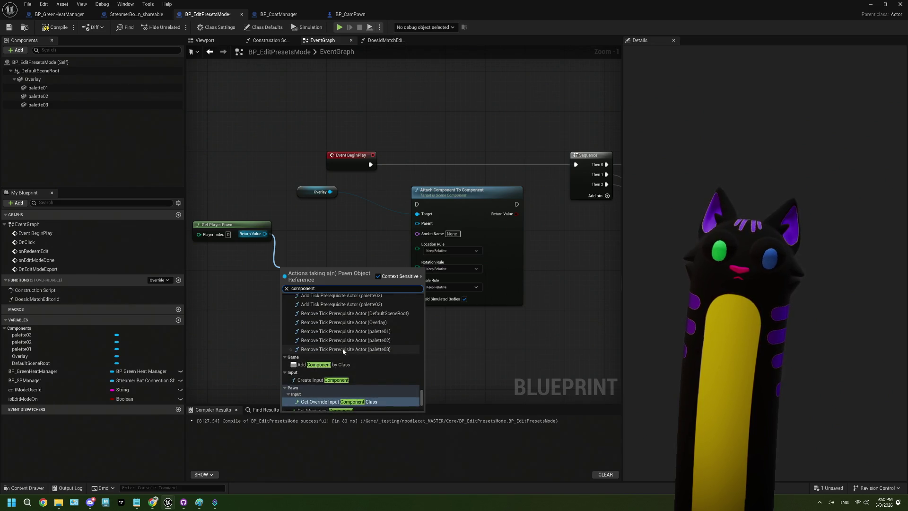
scroll(341, 363, up, 5)
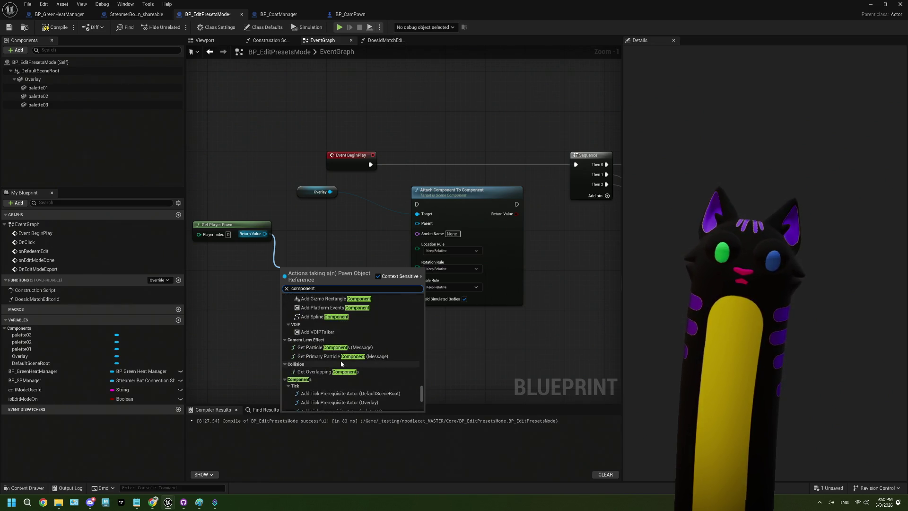
scroll(342, 363, up, 5)
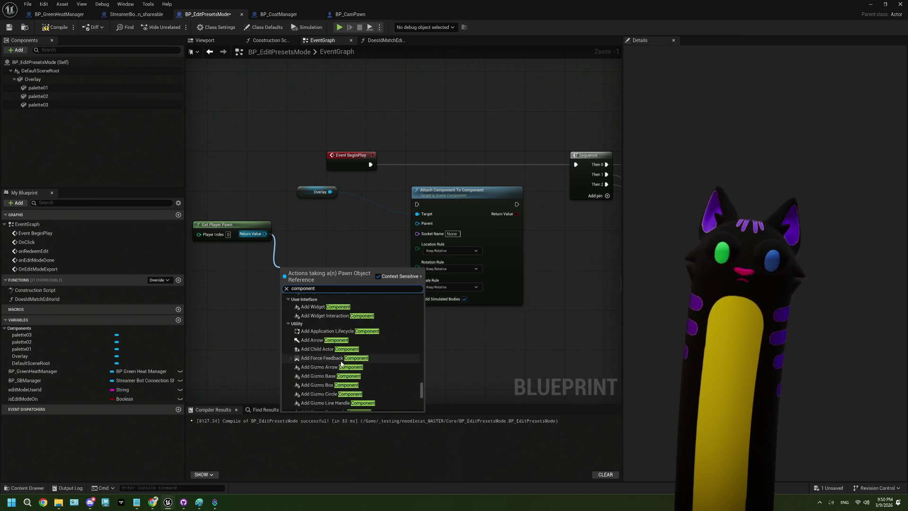
scroll(341, 363, down, 10)
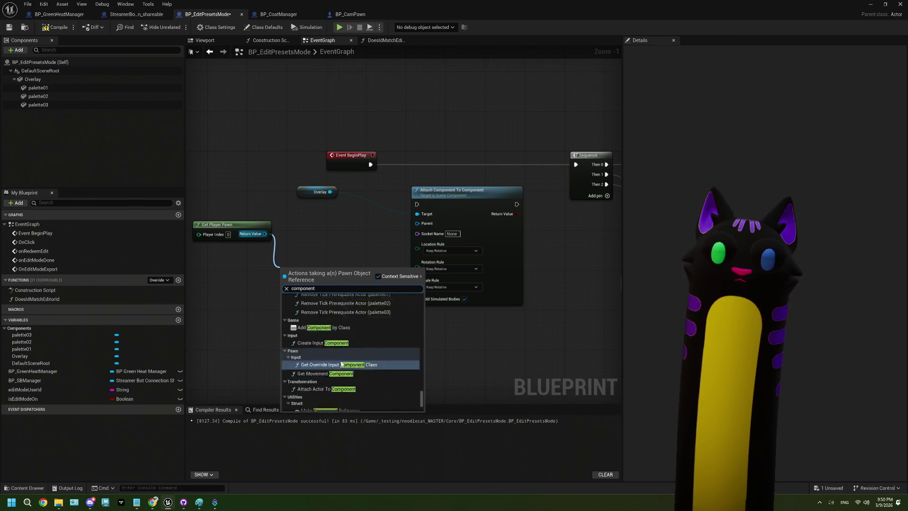
scroll(342, 364, down, 3)
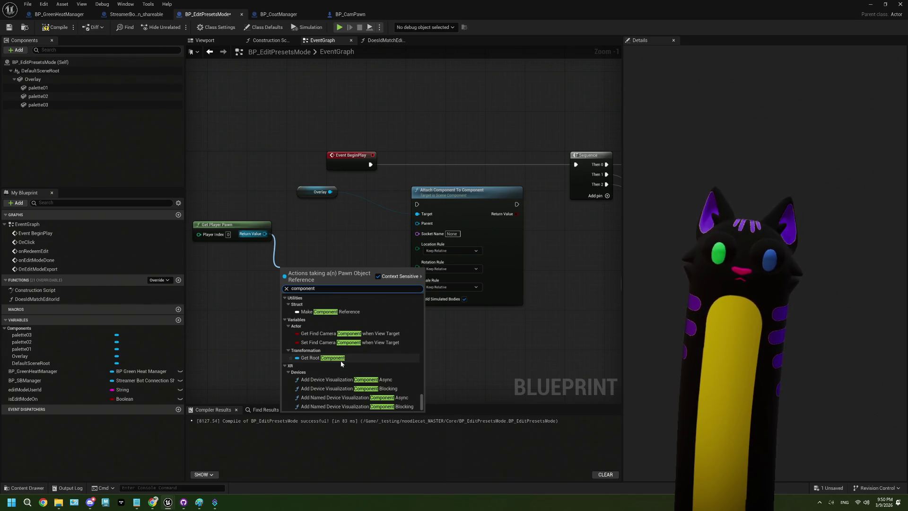
scroll(341, 363, up, 2)
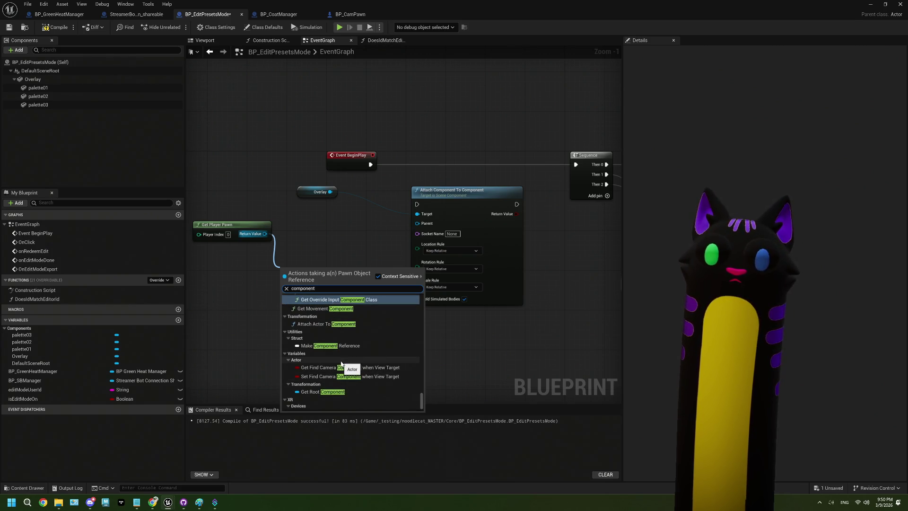
scroll(341, 363, up, 2)
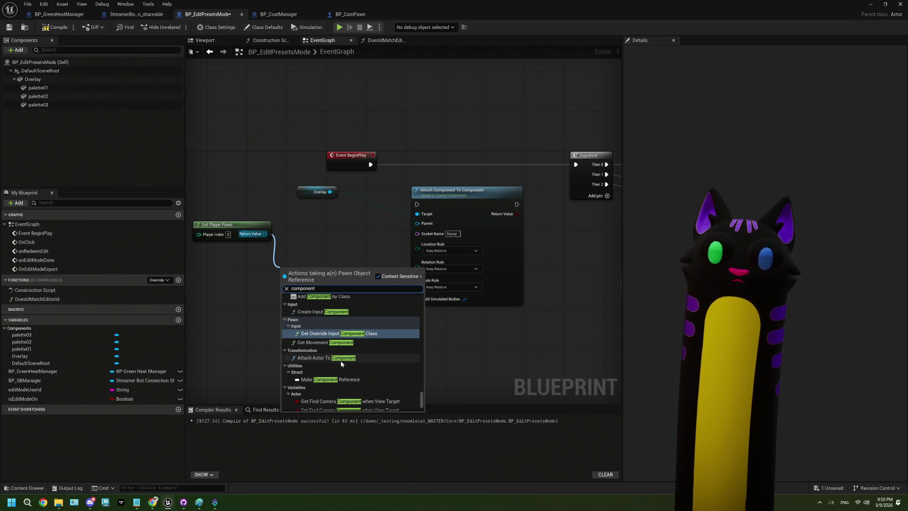
click(473, 333)
- Delete Get Player Pawn and Attach Component To Component, move Overlay under BeginPlay, and minimize
drag(494, 336, 260, 211)
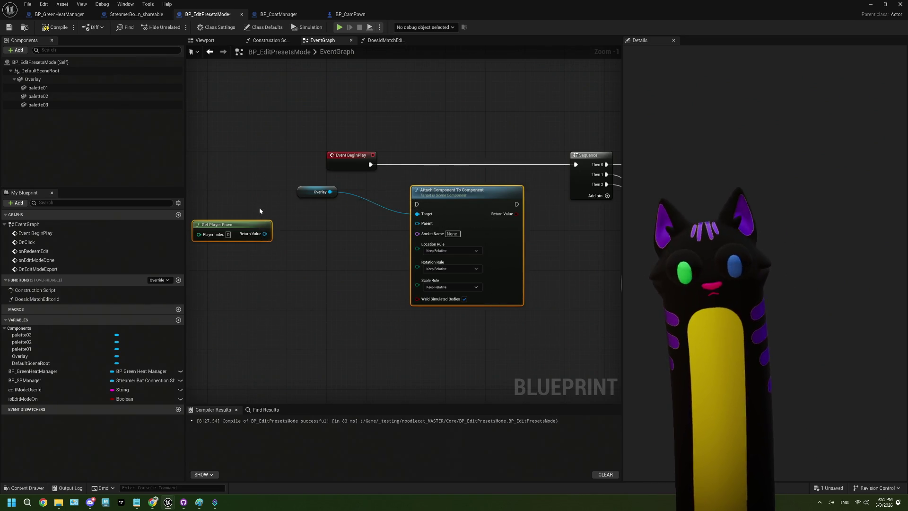
key(Delete)
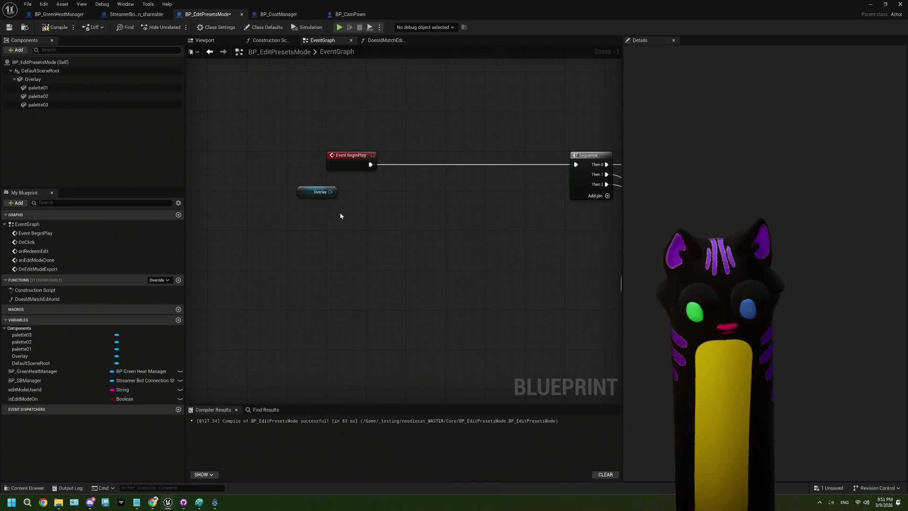
drag(340, 216, 284, 229)
mouse_move(250, 203)
mouse_down()
mouse_move(286, 208)
mouse_move(288, 198)
mouse_up()
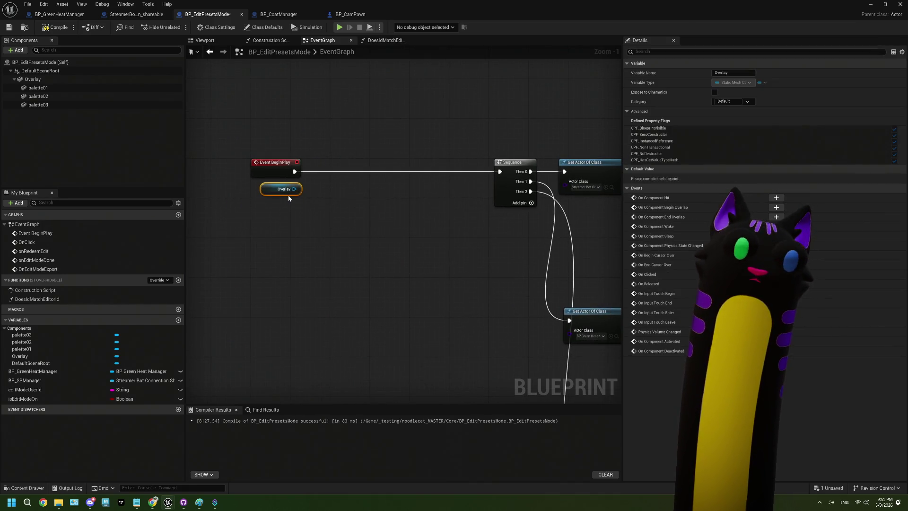
click(870, 6)
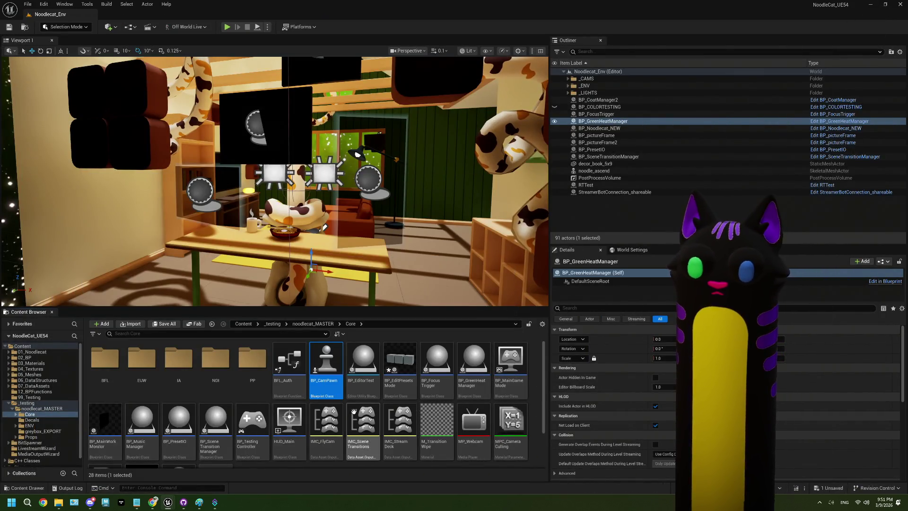
- Place a BP_EditPresetsMode actor in the level, nudge it along X, and play-test
mouse_move(402, 374)
mouse_down()
mouse_move(310, 263)
mouse_move(203, 240)
mouse_move(184, 213)
mouse_move(225, 215)
mouse_move(298, 270)
mouse_move(305, 245)
mouse_up()
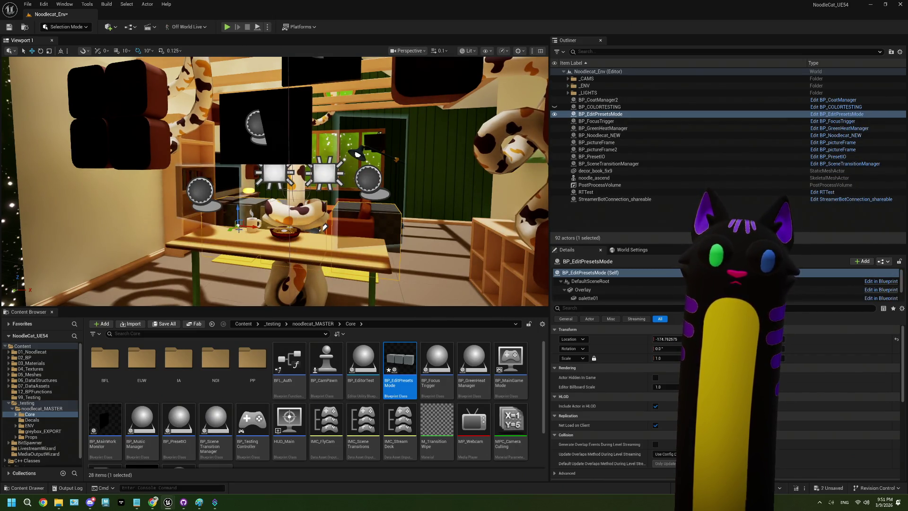
drag(239, 227, 237, 239)
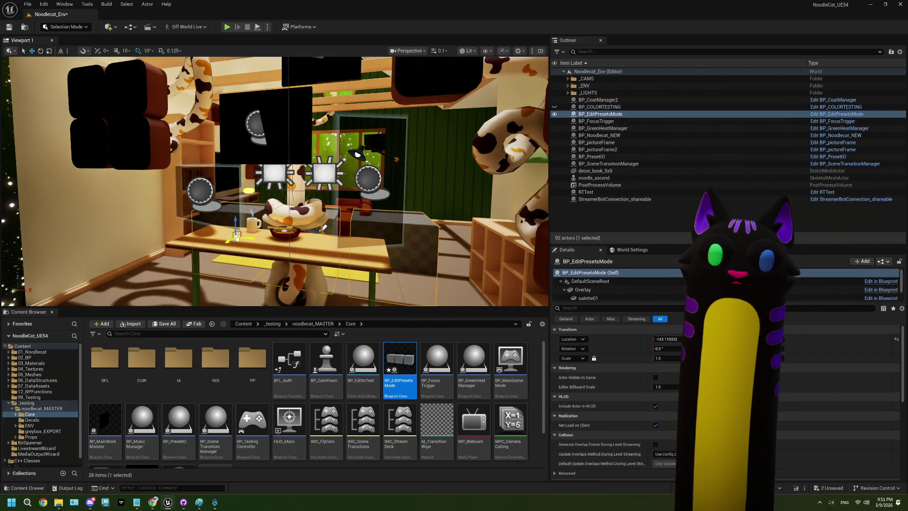
click(233, 28)
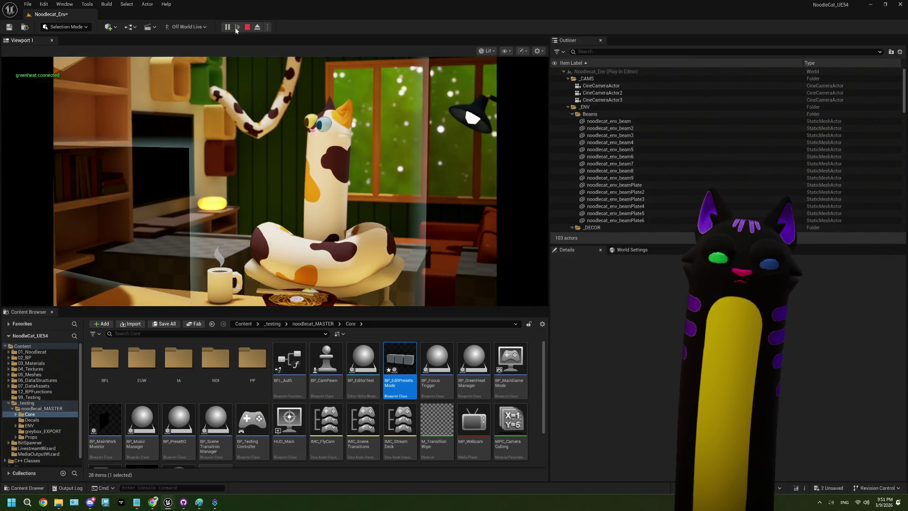
click(247, 28)
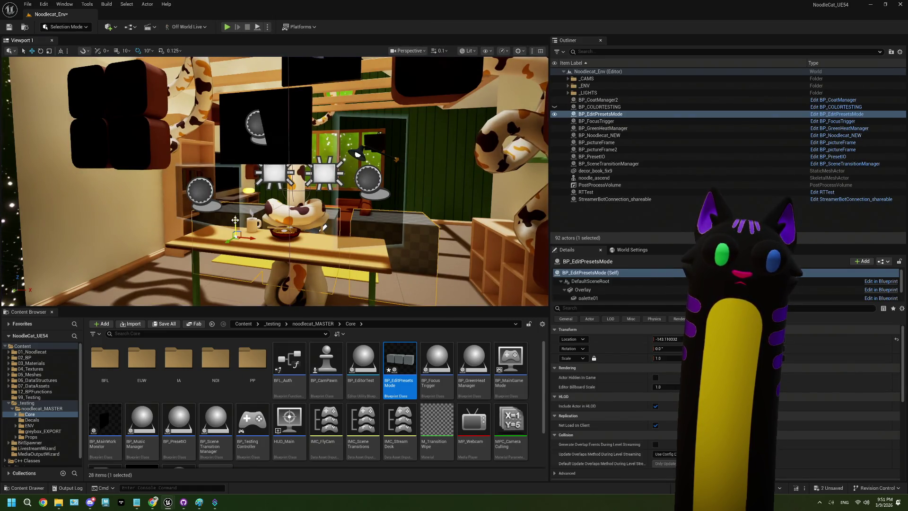
- Reposition the actor beside the table at X -186.11, play-testing twice more
mouse_move(235, 220)
mouse_down()
mouse_move(245, 208)
mouse_move(232, 207)
mouse_move(239, 202)
mouse_up()
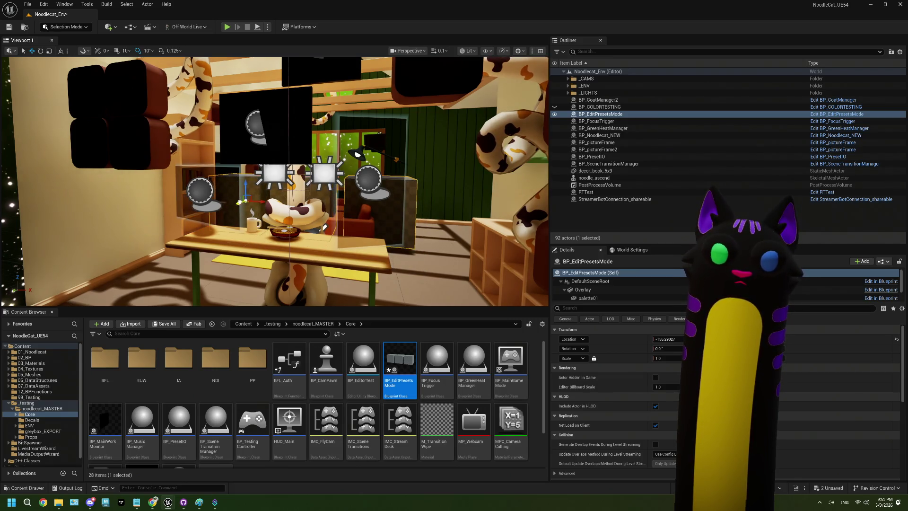
key(alt+p)
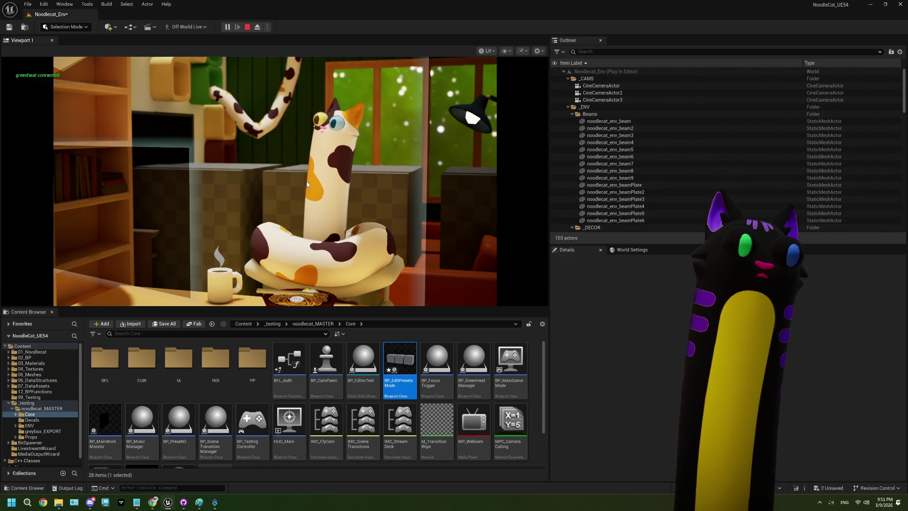
click(247, 27)
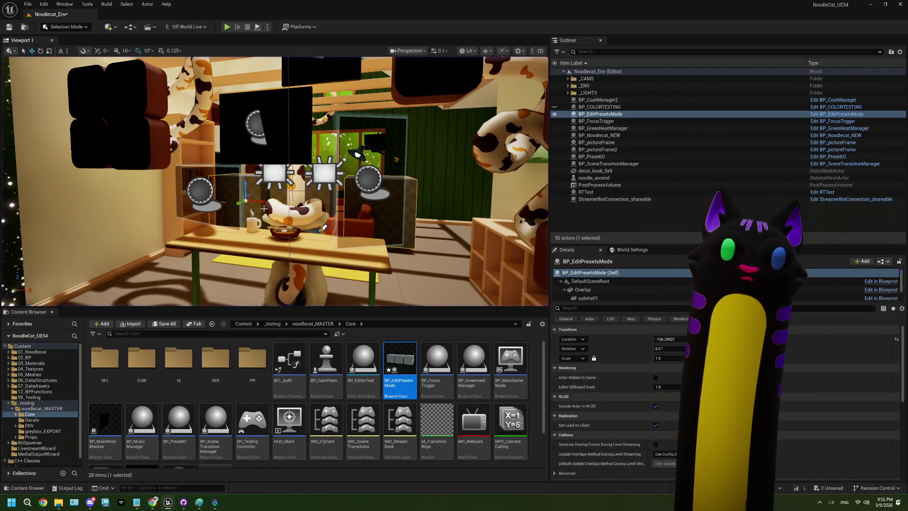
drag(257, 201, 243, 202)
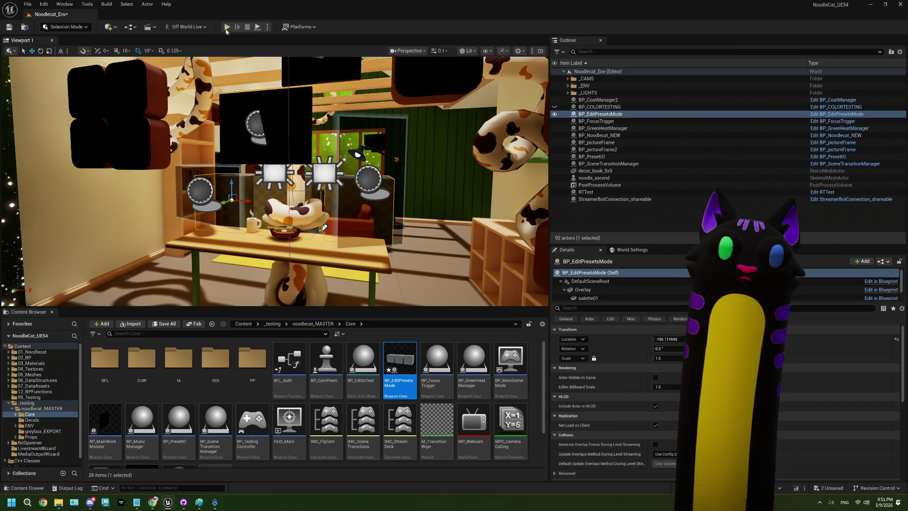
click(227, 27)
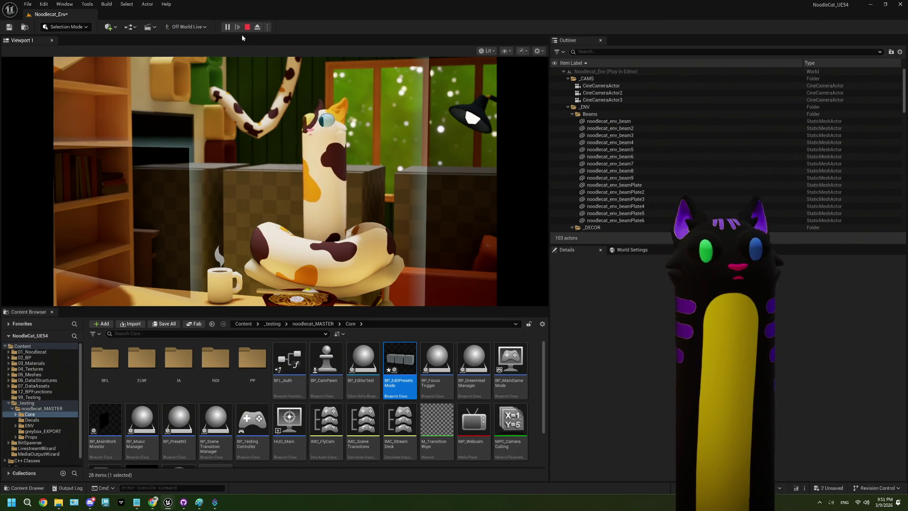
key(Escape)
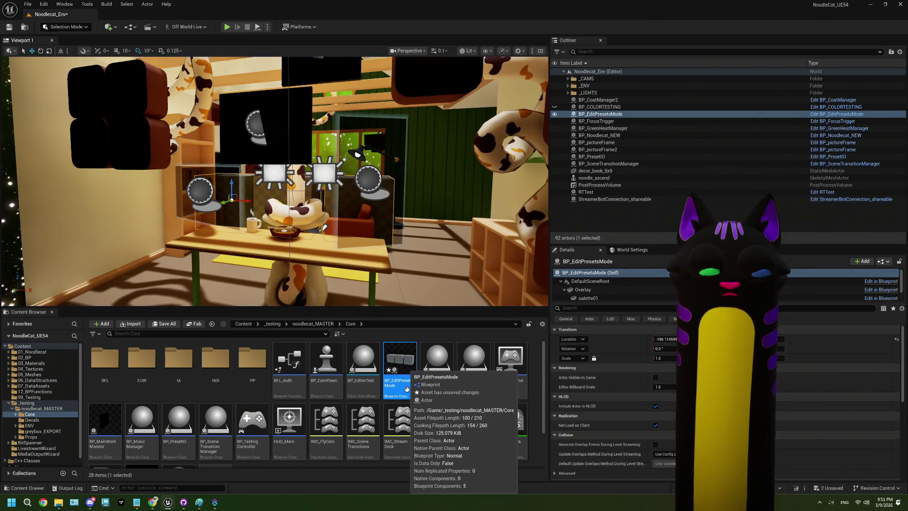
- Delete the unused Overlay node from BP_EditPresetsMode and close the blueprint
double_click(406, 387)
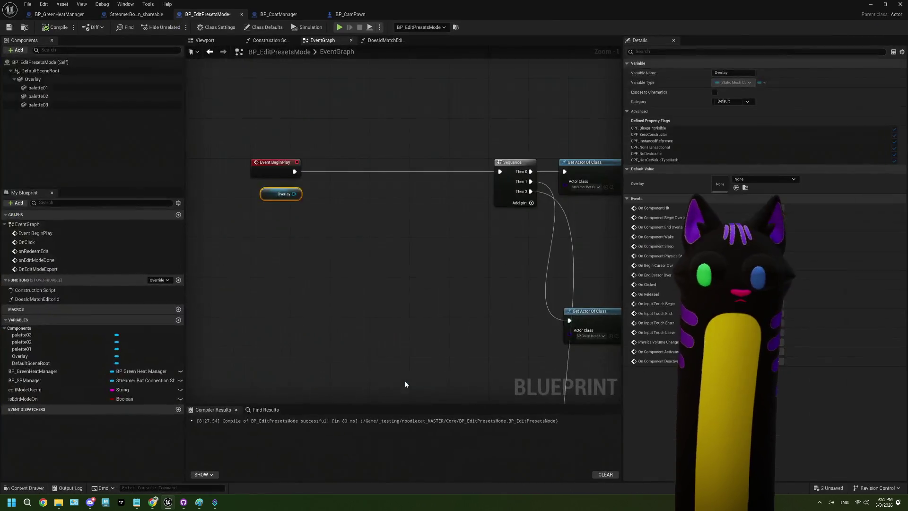
drag(297, 213, 286, 201)
key(Delete)
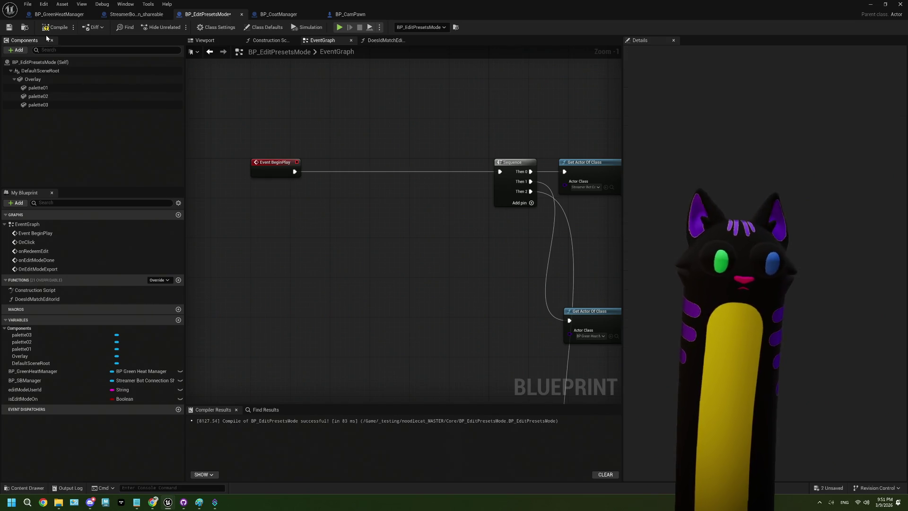
click(900, 4)
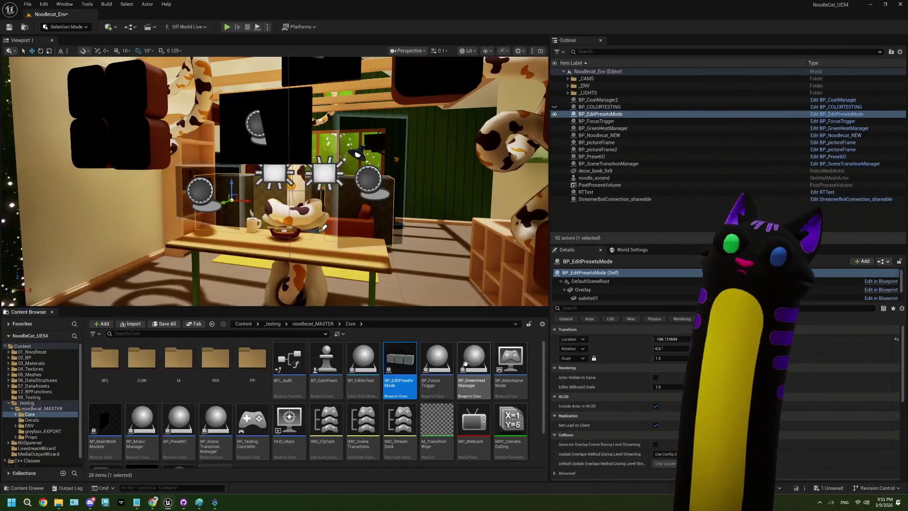
- Create a new folder named 'EditMode' inside Core
right_click(294, 430)
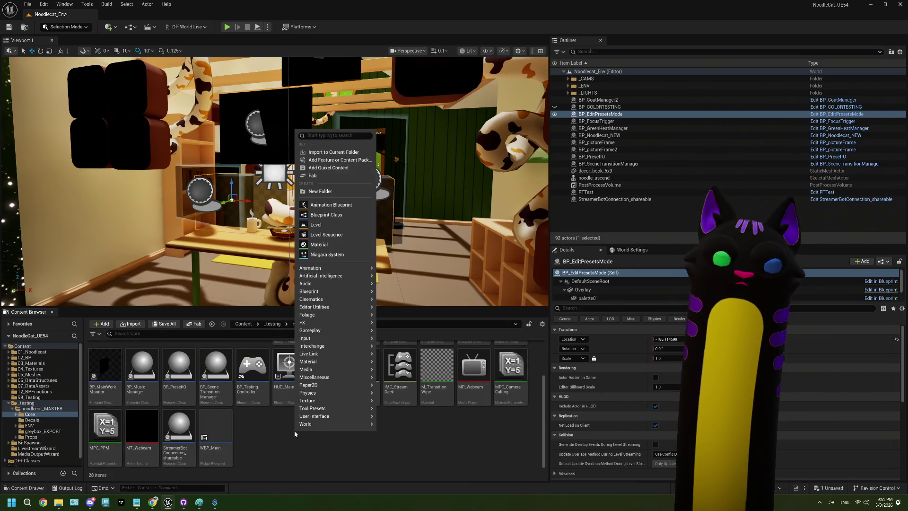
click(320, 191)
text(EditMode)
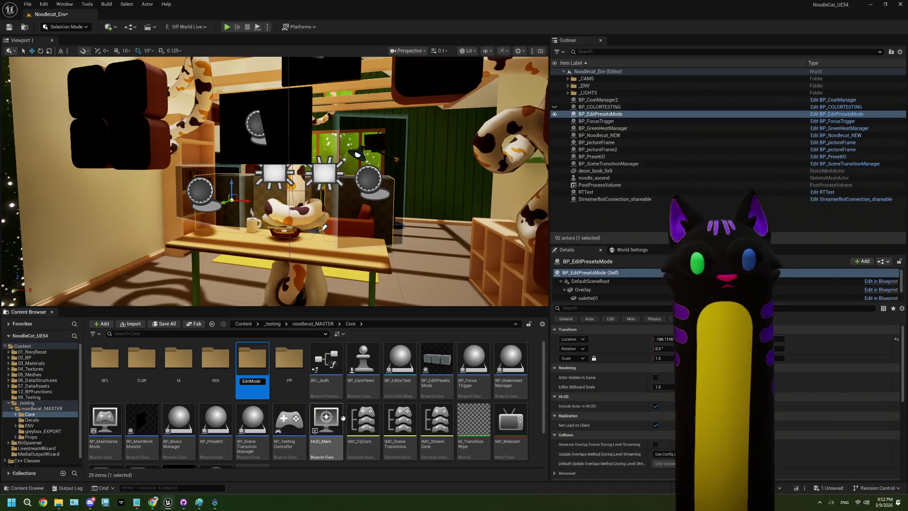
click(438, 361)
- Move BP_EditPresetsMode into the EditMode folder and open that folder
drag(438, 362, 152, 367)
click(172, 391)
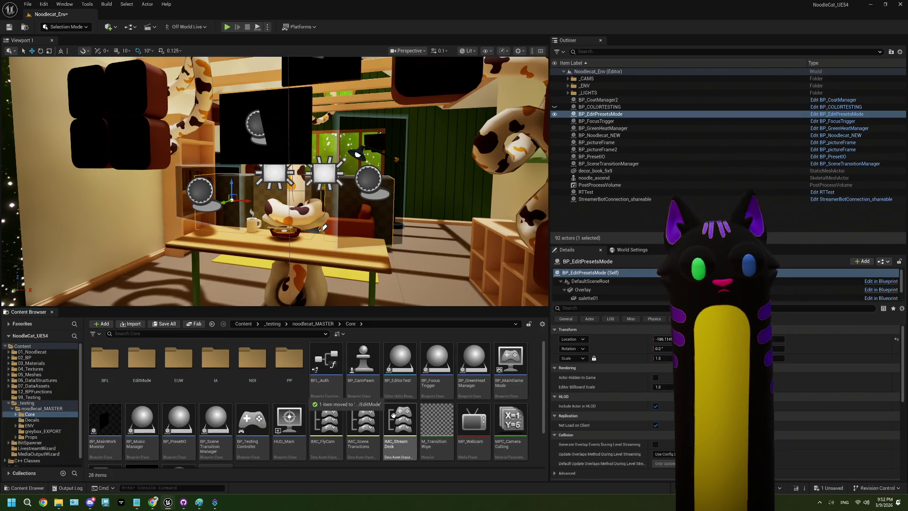
scroll(283, 407, down, 2)
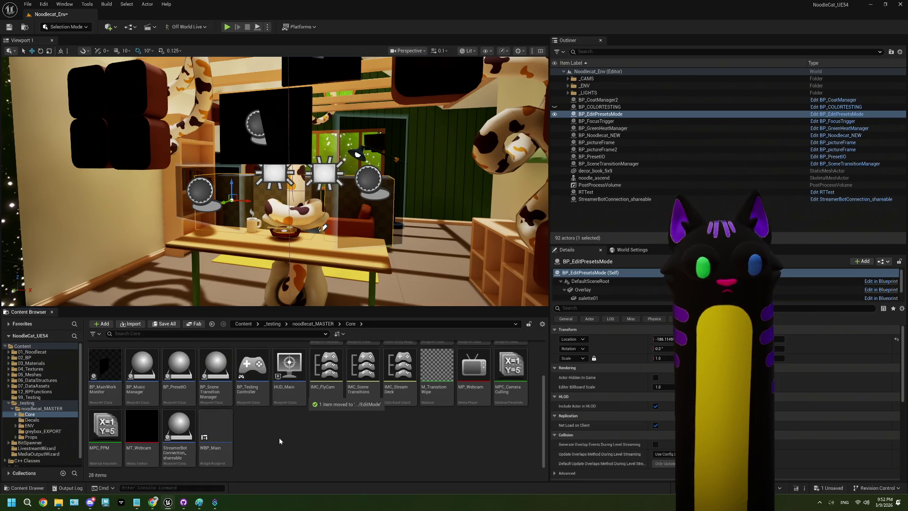
scroll(279, 437, up, 2)
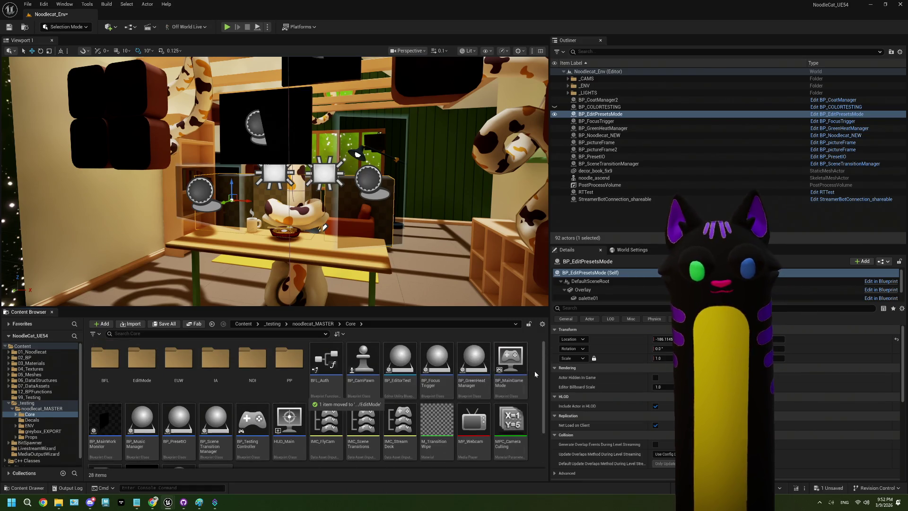
click(473, 364)
double_click(142, 364)
click(105, 364)
click(200, 396)
right_click(166, 383)
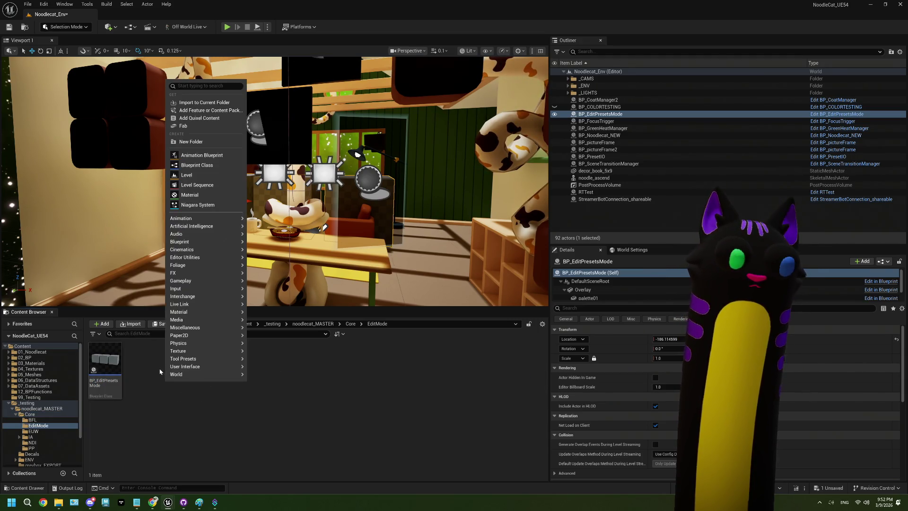
- Navigate to Props/01_Hat and select the MI_hat_horns material instance
click(147, 376)
click(34, 363)
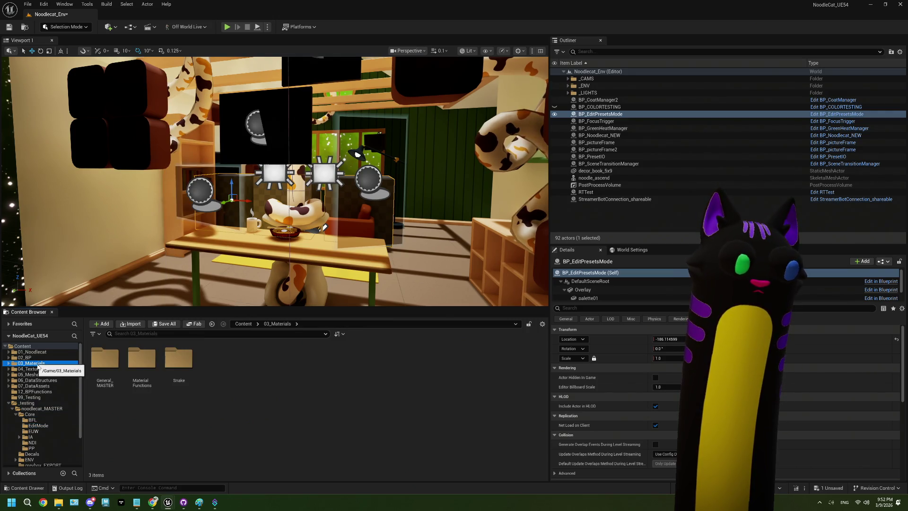
scroll(46, 434, down, 3)
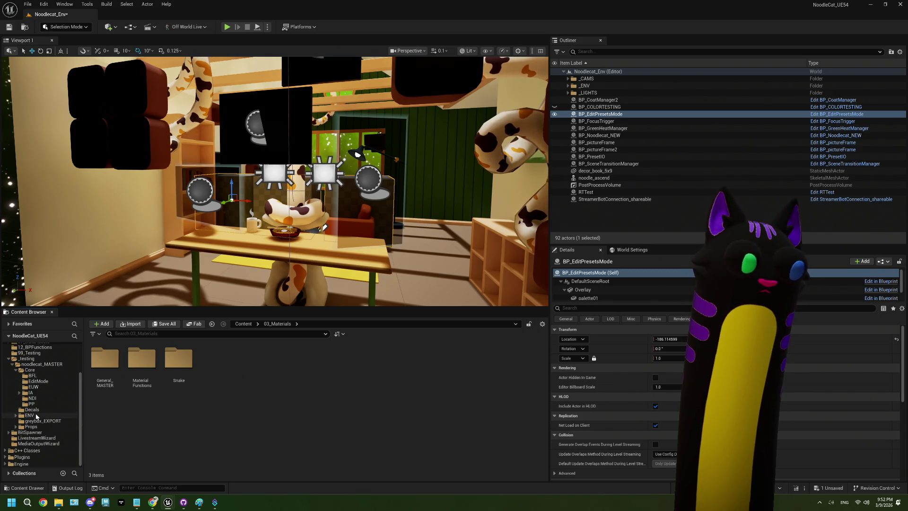
click(32, 416)
click(38, 421)
click(31, 426)
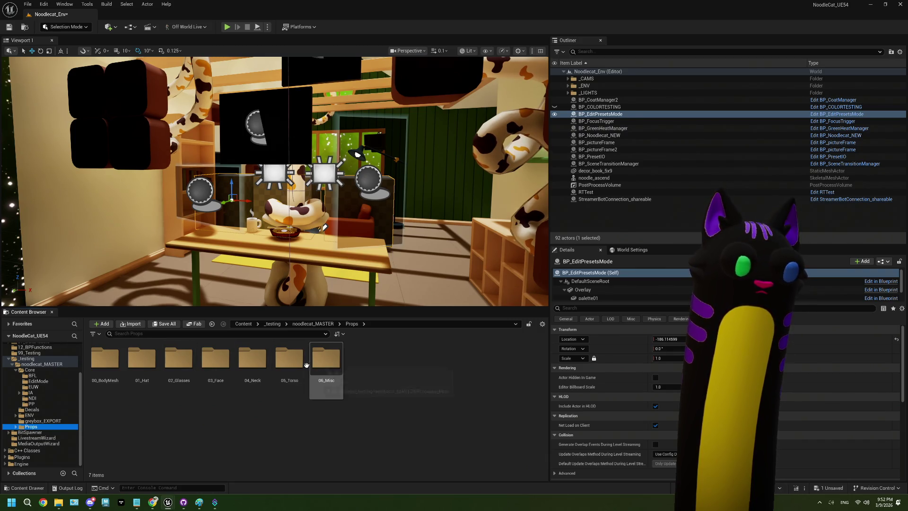
double_click(277, 372)
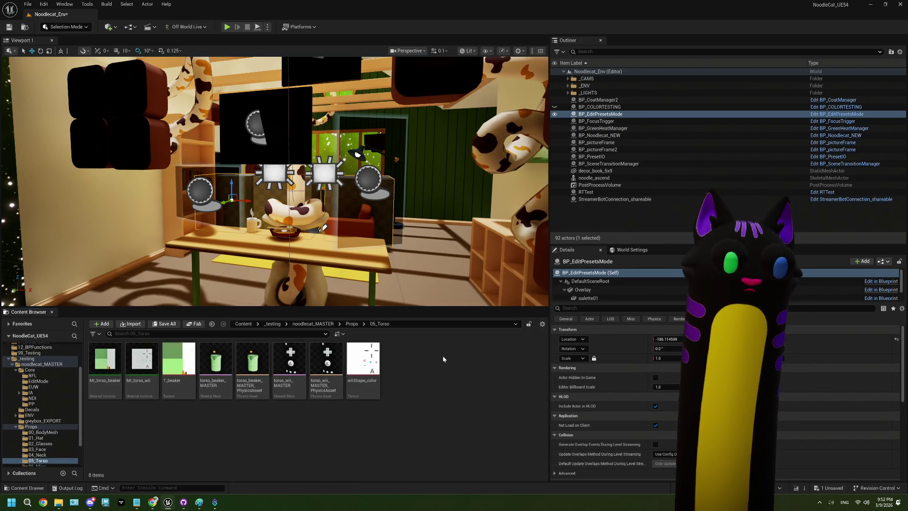
click(36, 438)
click(149, 419)
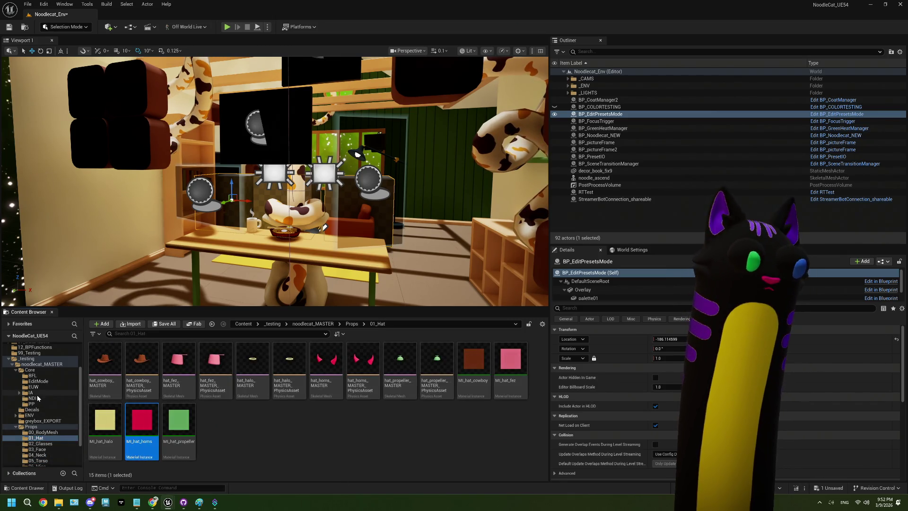
- Paste MI_hat_horns into EditMode, rename it MI_color01, and duplicate it twice
click(38, 380)
key(ctrl+v)
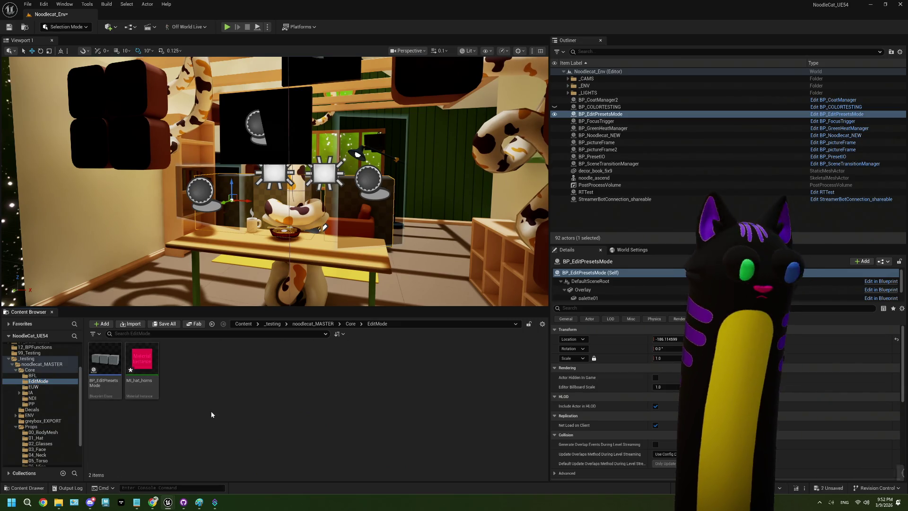
click(142, 374)
click(148, 385)
text(MI_color01)
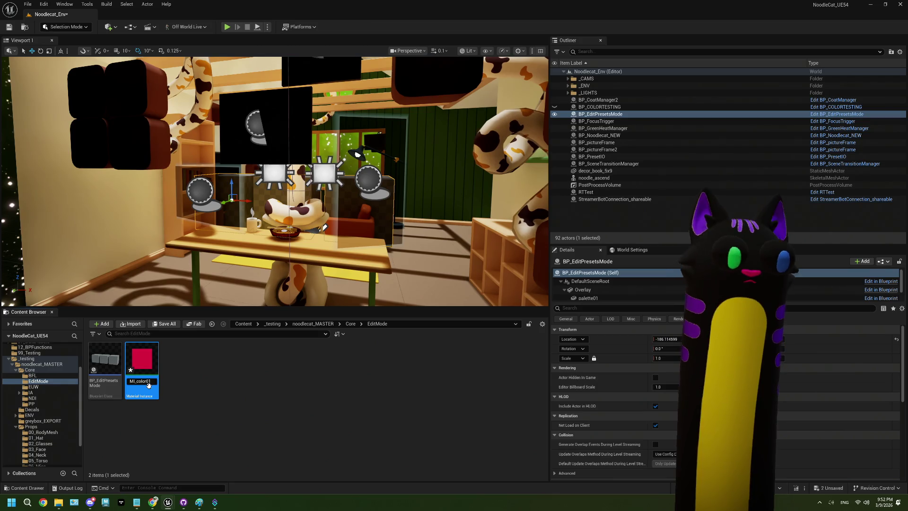
key(Return)
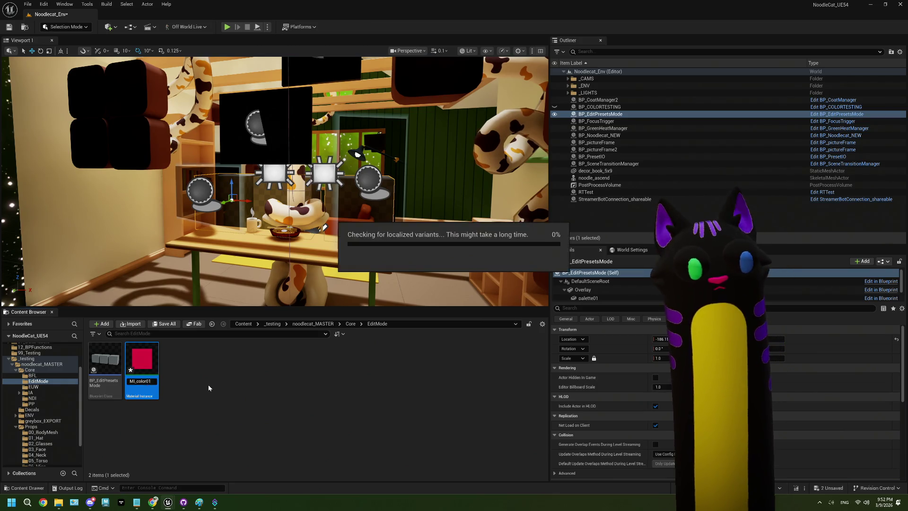
key(ctrl+d)
key(Return)
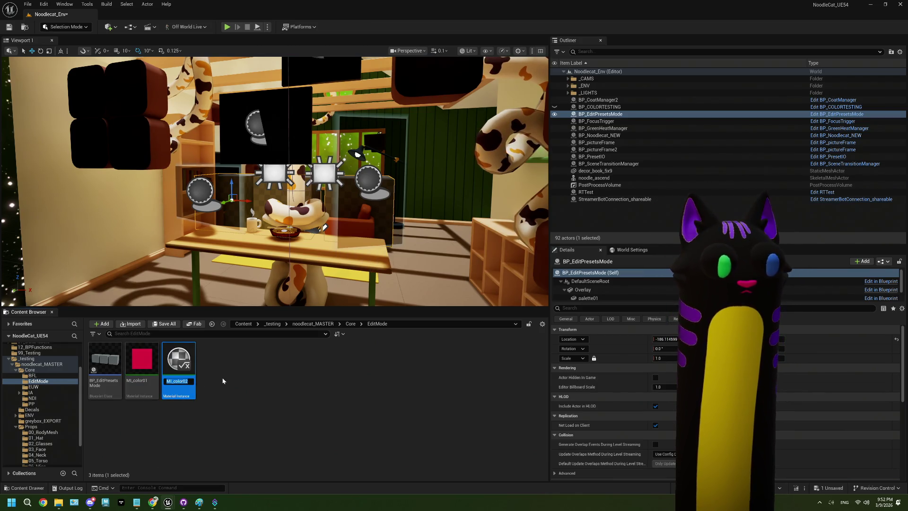
- Set MI_color02's Base Color to pale mint and save it
double_click(181, 366)
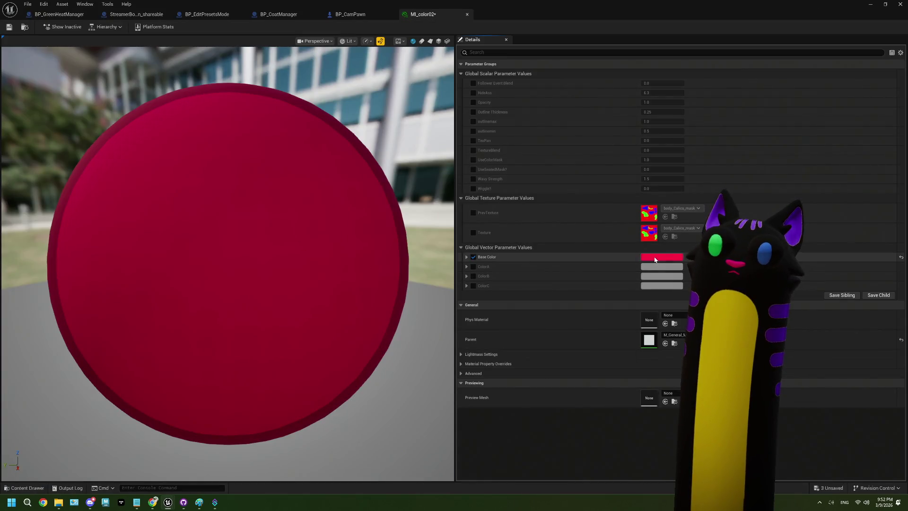
click(662, 257)
mouse_move(726, 313)
mouse_down()
mouse_move(690, 331)
mouse_move(678, 306)
mouse_up()
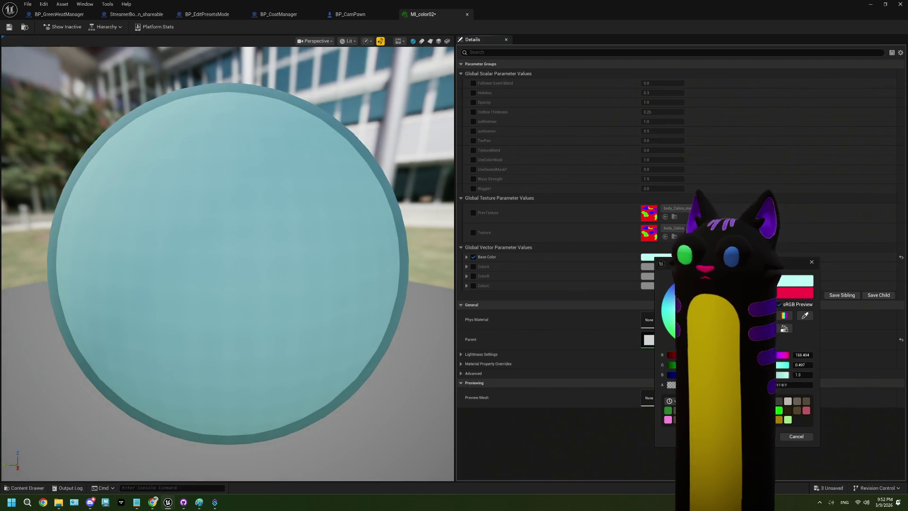
key(Return)
key(ctrl+s)
click(24, 27)
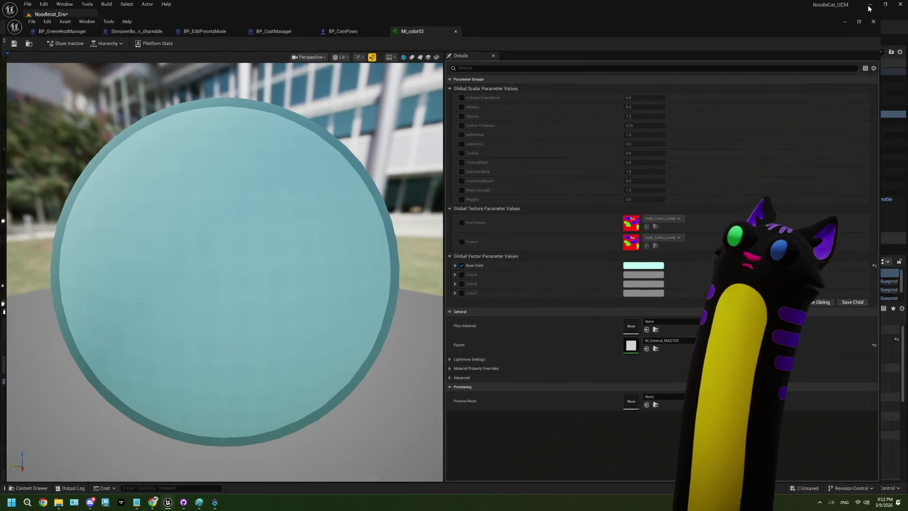
- Set MI_color03's Base Color to magenta, save, and close the material editor
click(208, 364)
double_click(208, 364)
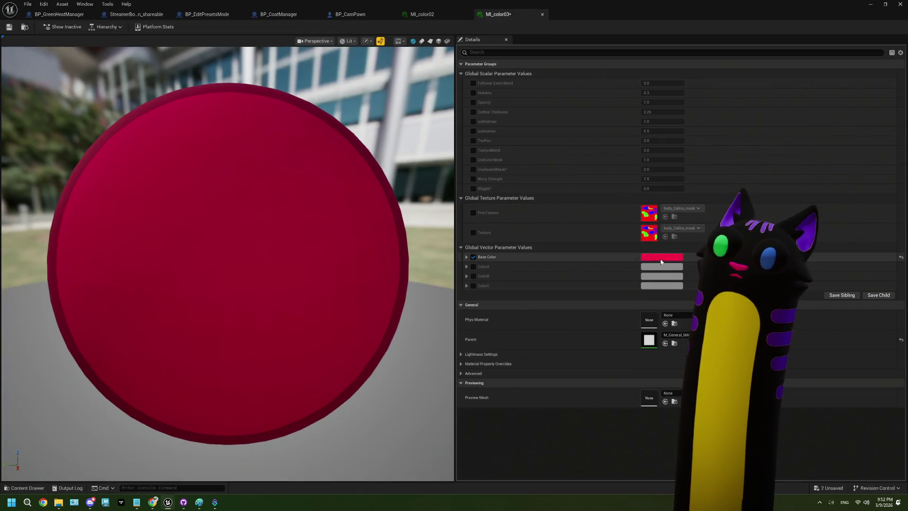
click(662, 257)
mouse_move(733, 313)
mouse_down()
mouse_move(704, 315)
mouse_move(719, 335)
mouse_up()
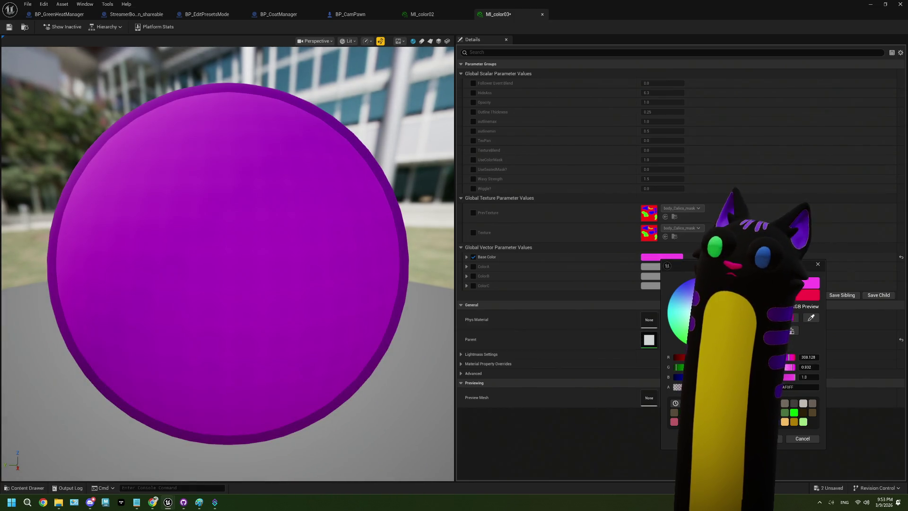
click(766, 438)
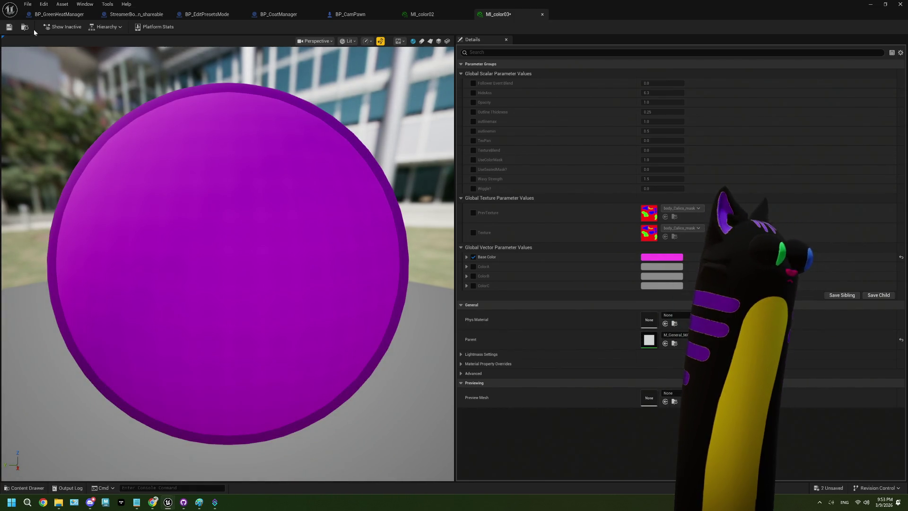
click(9, 27)
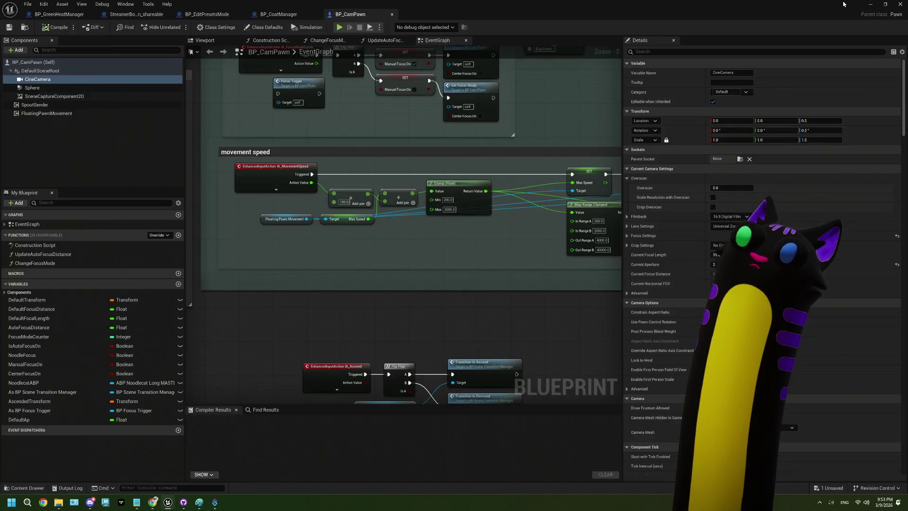
click(542, 14)
click(853, 24)
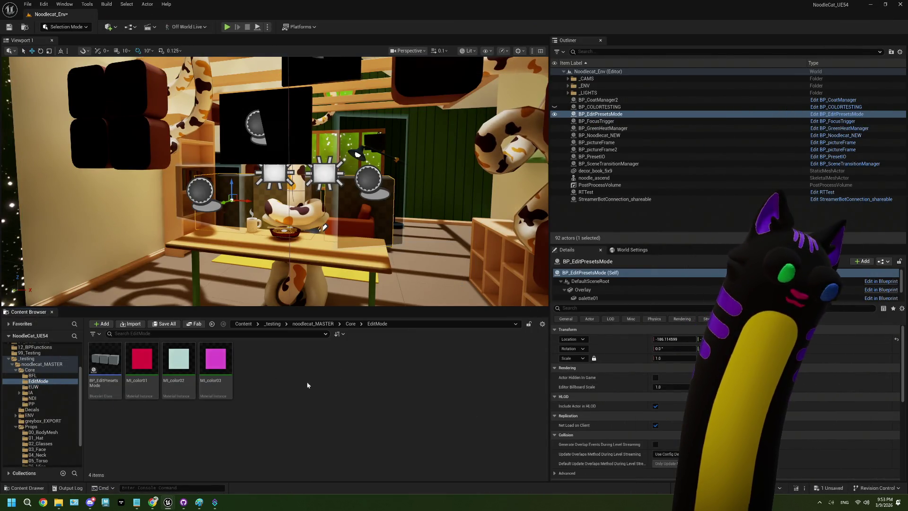
- Open BP_EditPresetsMode's viewport and give palette01 the red MI_color01 material
double_click(105, 360)
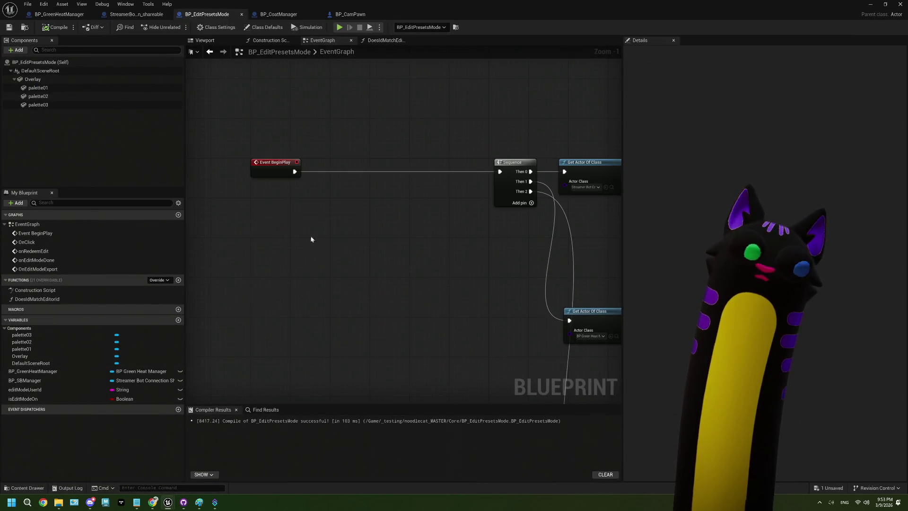
click(37, 88)
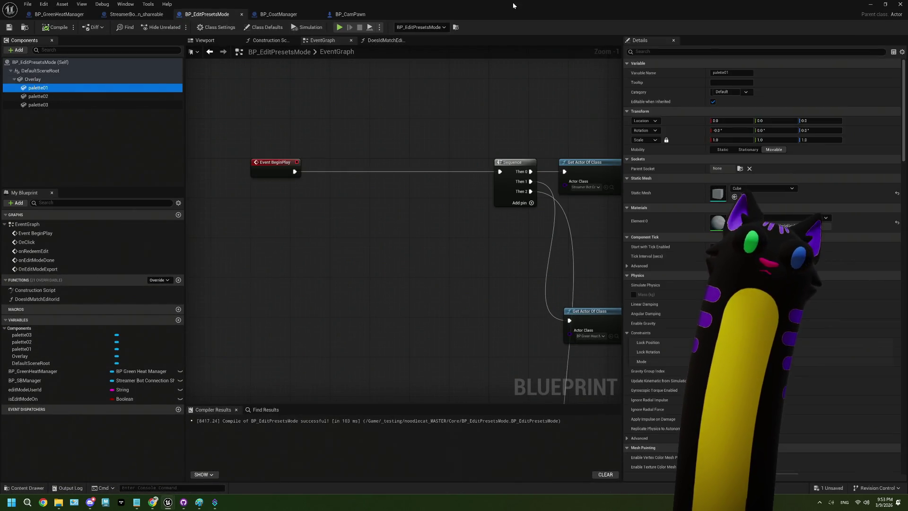
double_click(505, 8)
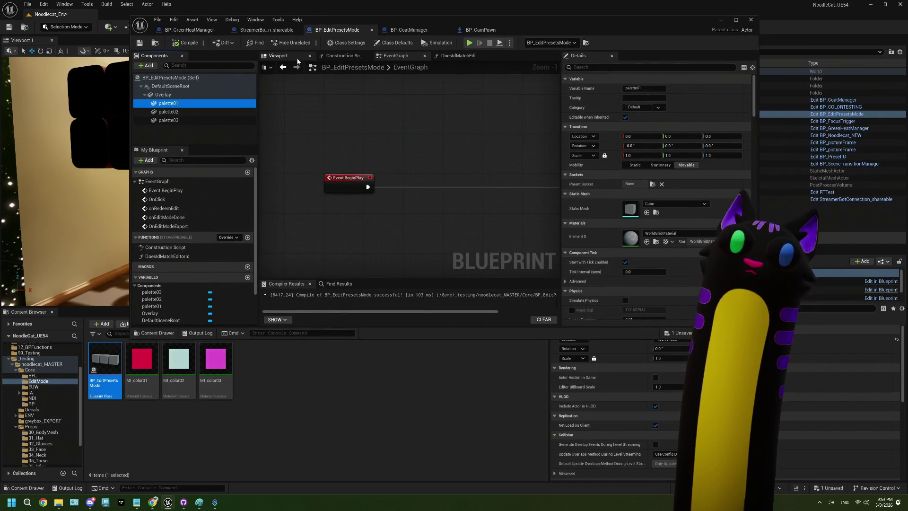
click(298, 60)
mouse_move(141, 360)
mouse_down()
mouse_move(551, 268)
mouse_move(626, 233)
mouse_move(397, 188)
mouse_up()
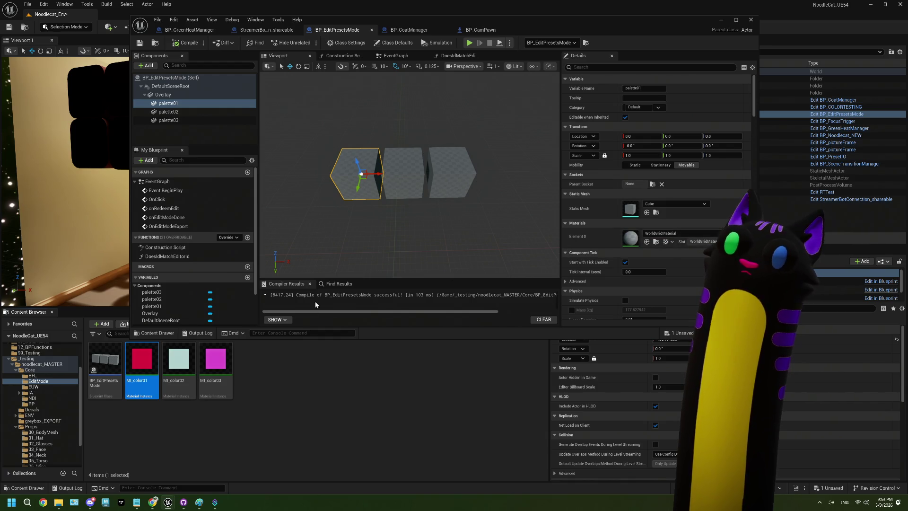
drag(152, 354, 636, 238)
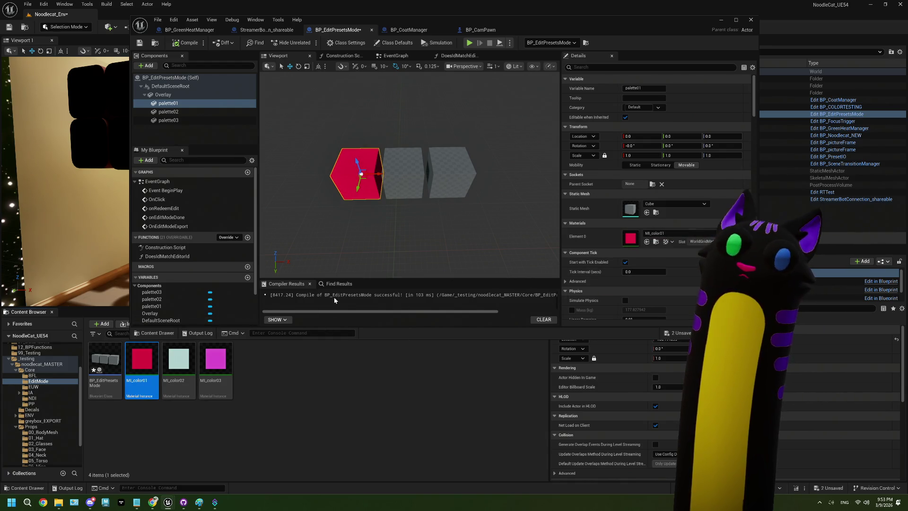
- Give palette02 MI_color02 and palette03 MI_color03, then maximize the blueprint window
click(404, 173)
mouse_move(179, 360)
mouse_down()
mouse_move(629, 261)
mouse_move(628, 240)
mouse_up()
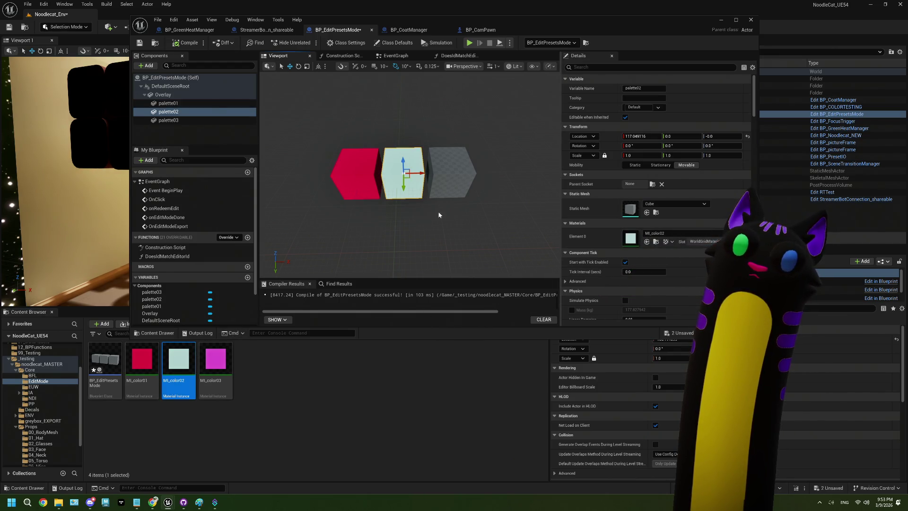
click(450, 175)
mouse_move(216, 359)
mouse_down()
mouse_move(473, 322)
mouse_move(627, 235)
mouse_up()
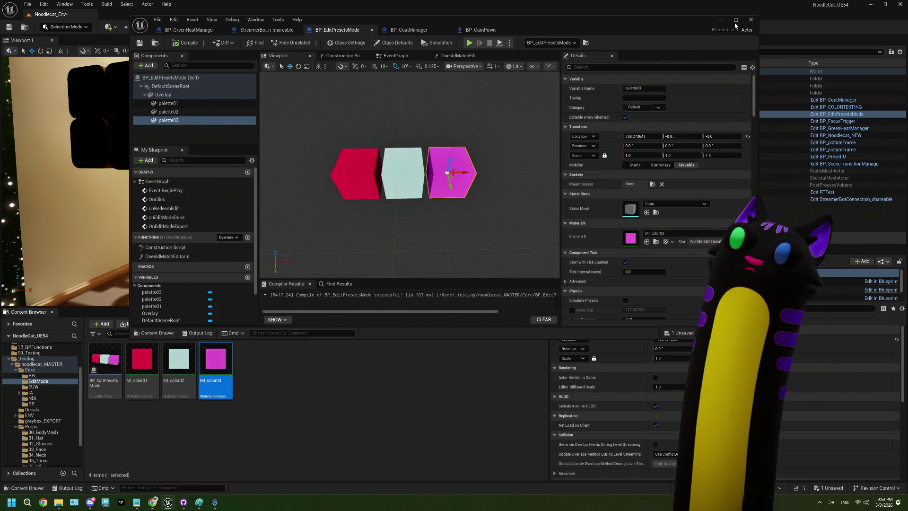
click(736, 20)
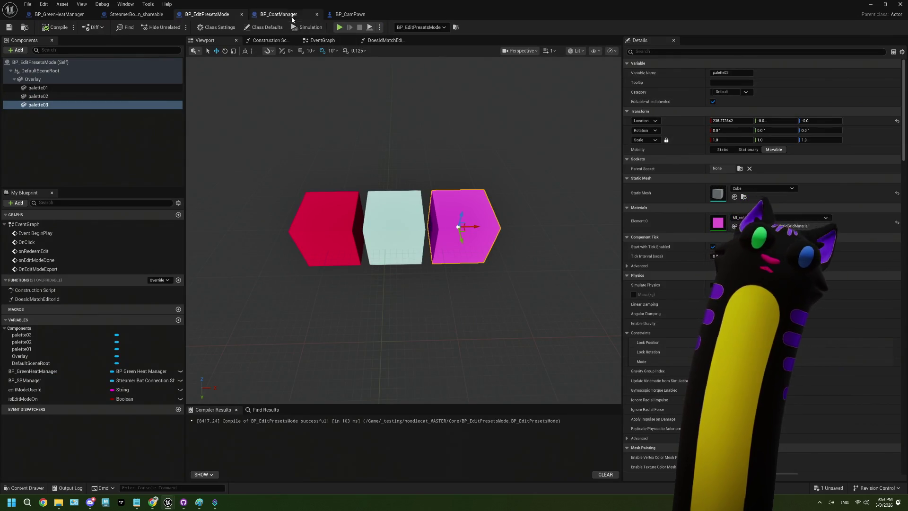
- Return to the EventGraph and pan to the OnClick and export-preset nodes
click(408, 40)
click(327, 40)
drag(592, 345, 438, 292)
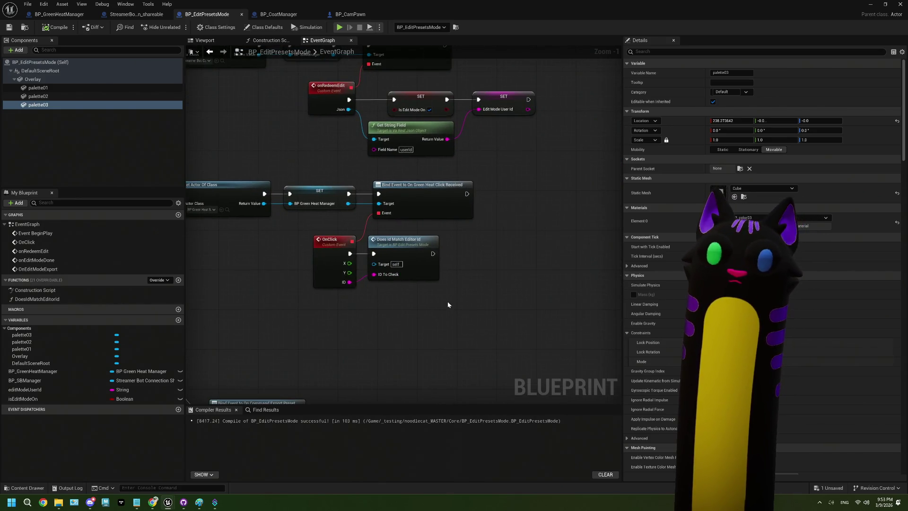
mouse_move(461, 325)
mouse_down()
mouse_move(434, 286)
mouse_move(395, 269)
mouse_up()
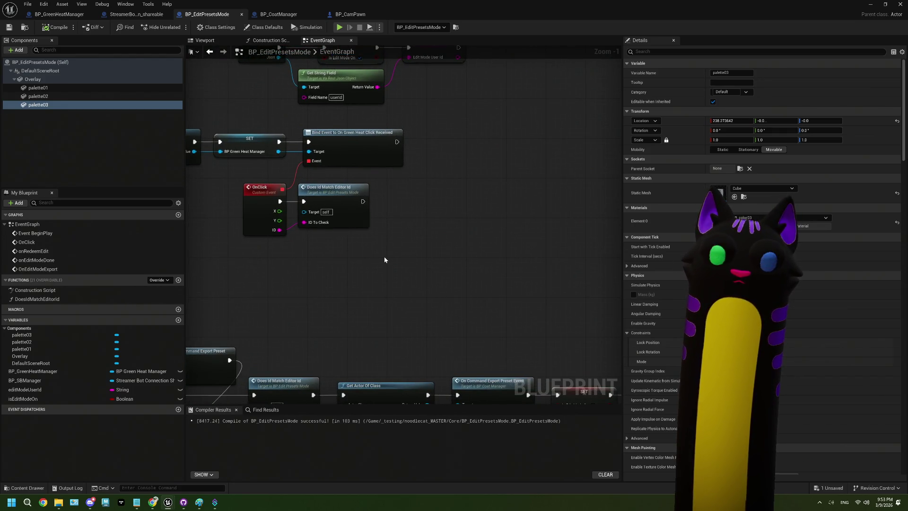
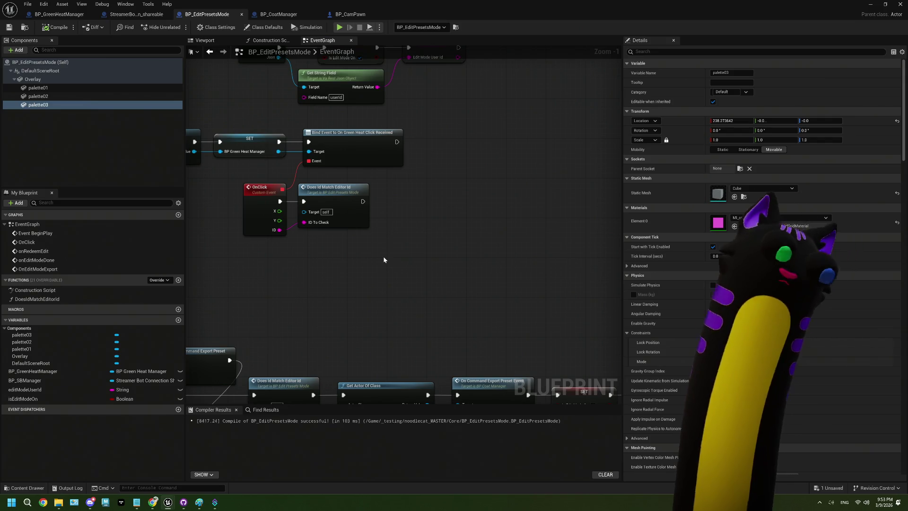
- Add a Line Trace By Channel node off the OnClick event's execution pin
mouse_move(350, 193)
mouse_down()
mouse_move(378, 197)
mouse_move(348, 198)
mouse_up()
mouse_move(273, 212)
mouse_down()
mouse_move(261, 165)
mouse_move(306, 221)
mouse_up()
text(line trace)
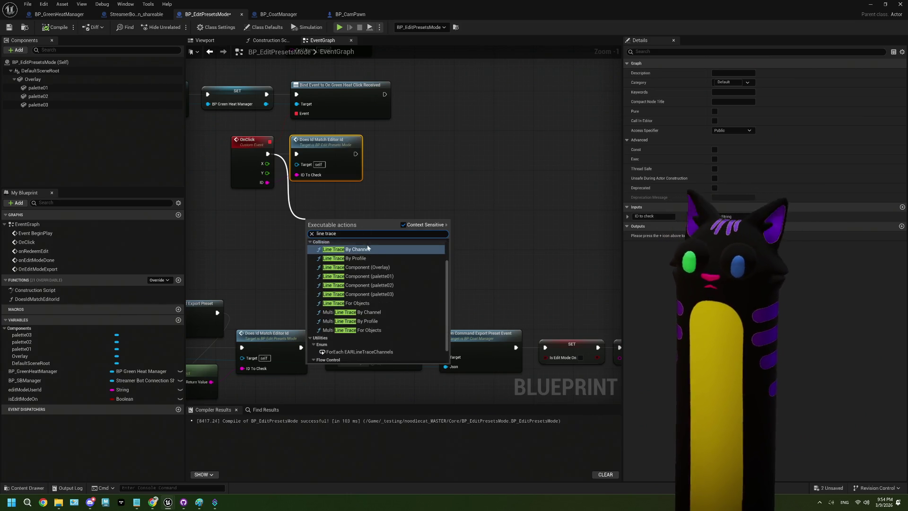
click(368, 249)
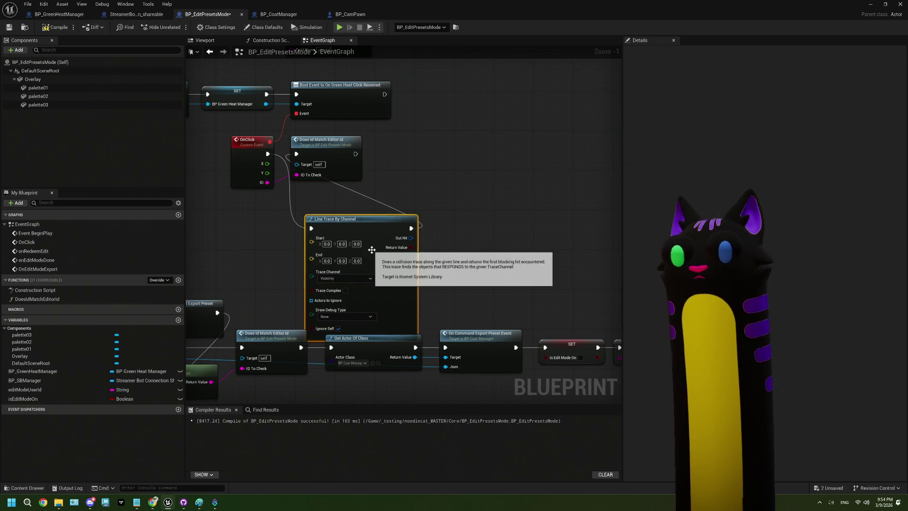
- Check the palette01 component's properties, then move the Line Trace By Channel node up and centre it
click(64, 87)
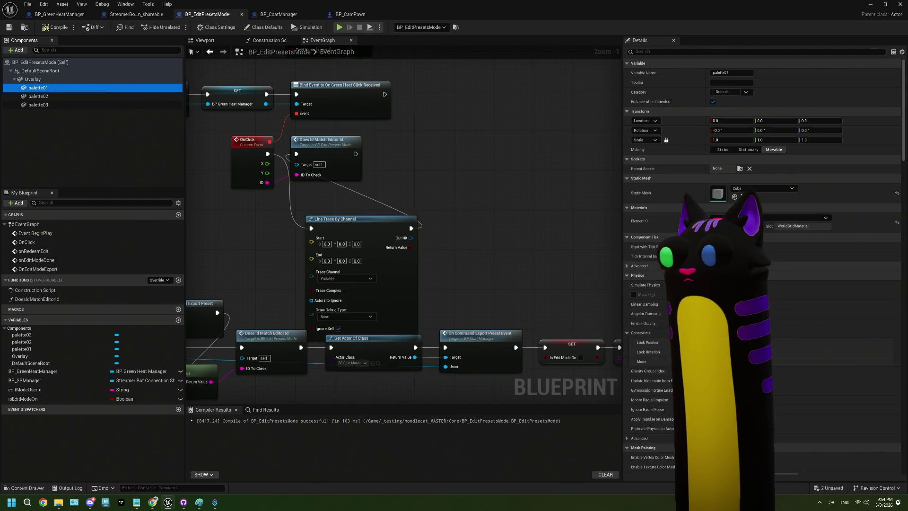
scroll(664, 271, down, 10)
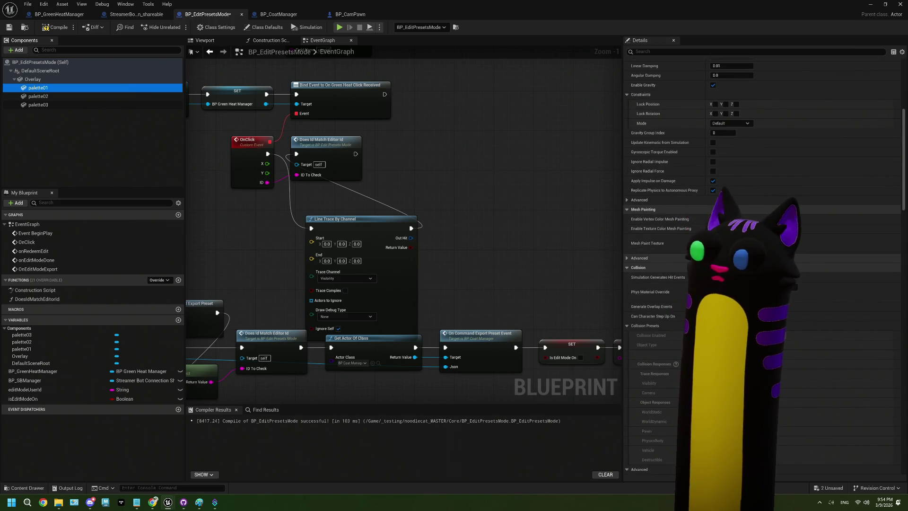
drag(360, 226, 350, 196)
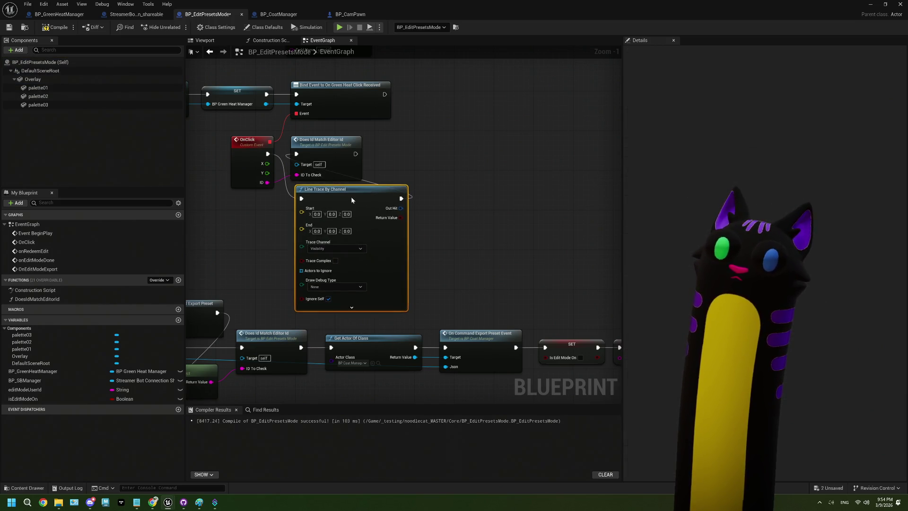
right_click(401, 200)
key(Escape)
scroll(412, 235, up, 1)
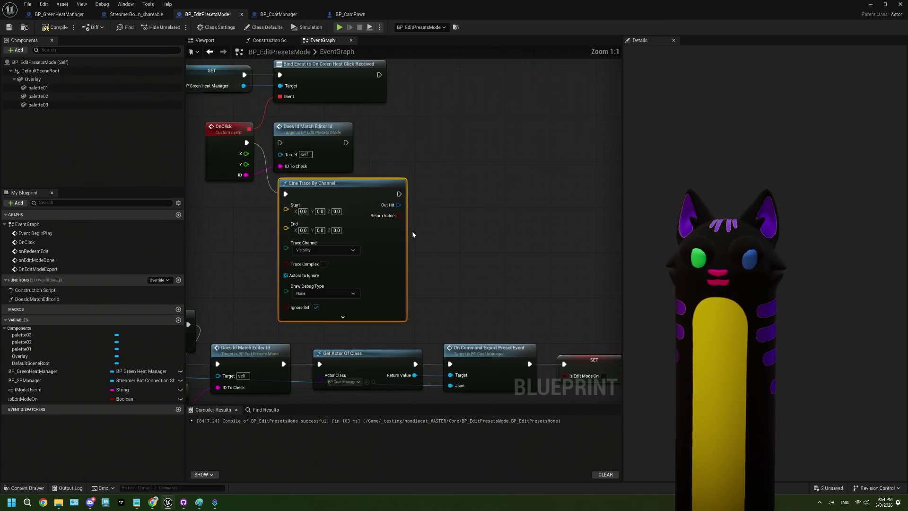
drag(413, 234, 507, 228)
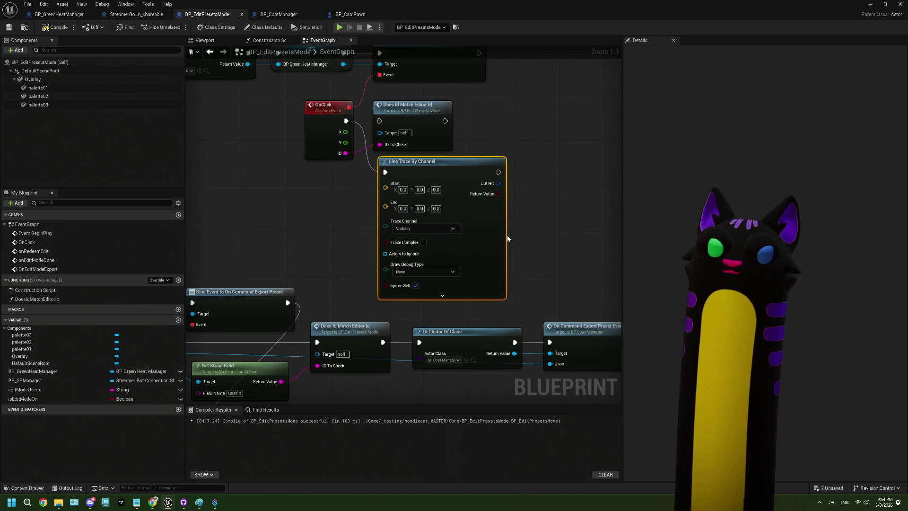
mouse_move(481, 246)
mouse_down()
mouse_move(496, 244)
mouse_move(423, 248)
mouse_up()
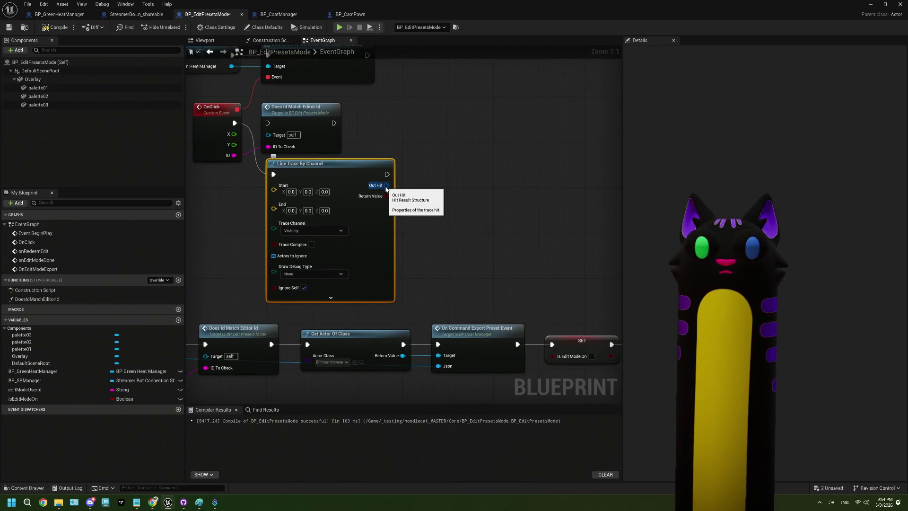
- Add an expanded Break Hit Result node from the trace's Out Hit and move it up
drag(386, 188, 420, 193)
text(break hit)
key(Return)
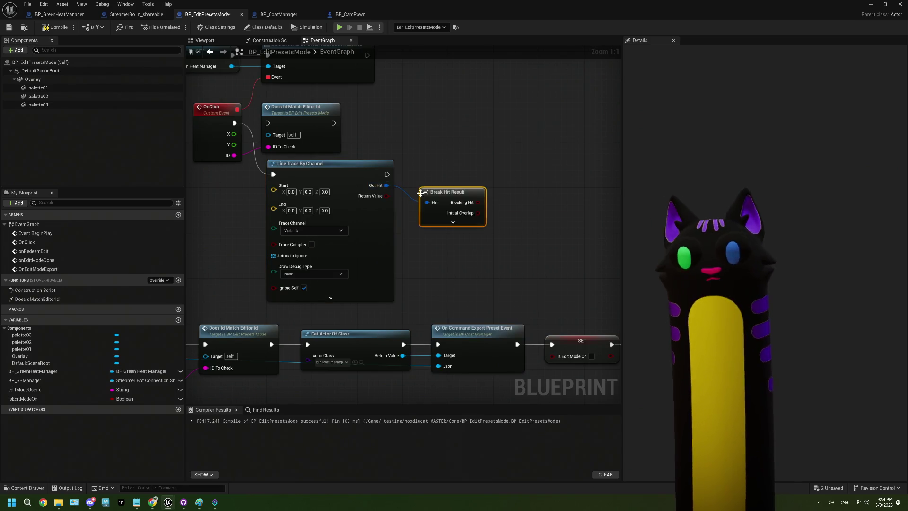
click(453, 223)
mouse_move(447, 192)
mouse_down()
mouse_move(441, 159)
mouse_move(453, 96)
mouse_move(447, 112)
mouse_up()
drag(581, 229, 506, 232)
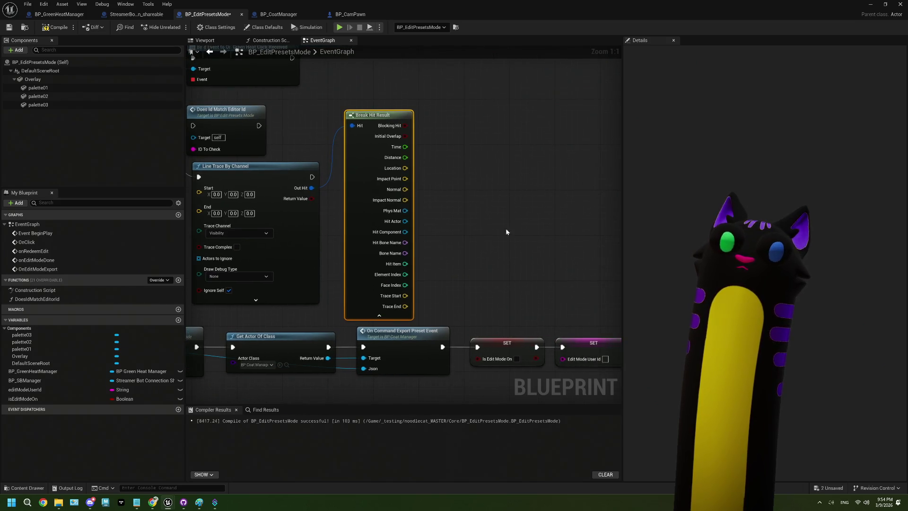
drag(424, 240, 432, 251)
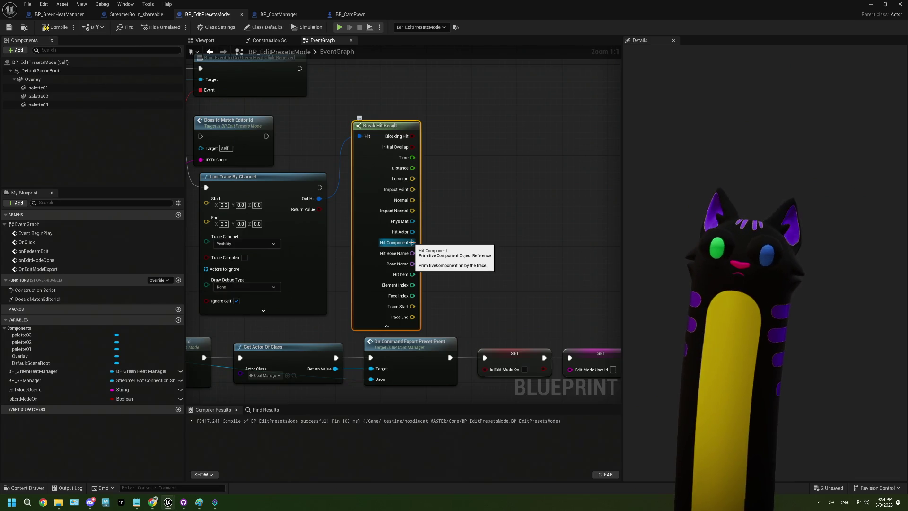
- Add a Get Material node driven by Break Hit Result's Hit Component
mouse_move(412, 242)
mouse_down()
mouse_move(465, 243)
mouse_move(466, 225)
mouse_up()
text(get mater)
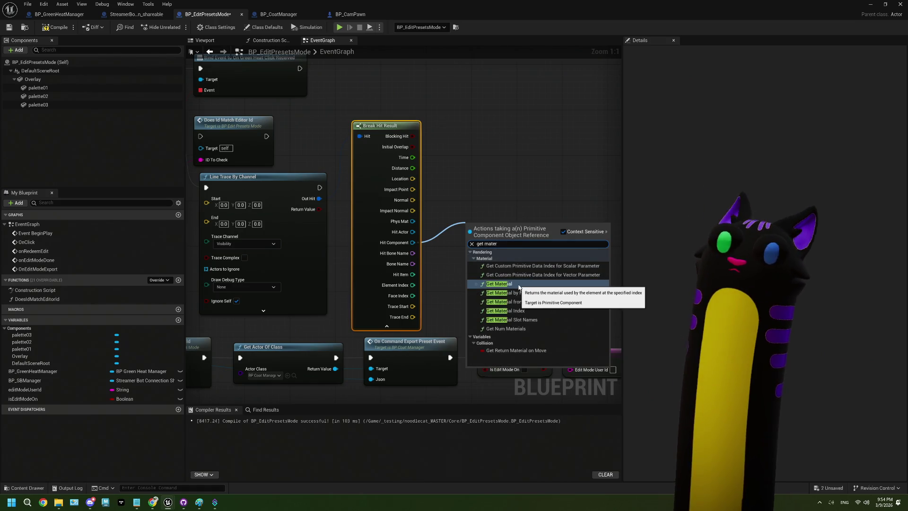
click(521, 287)
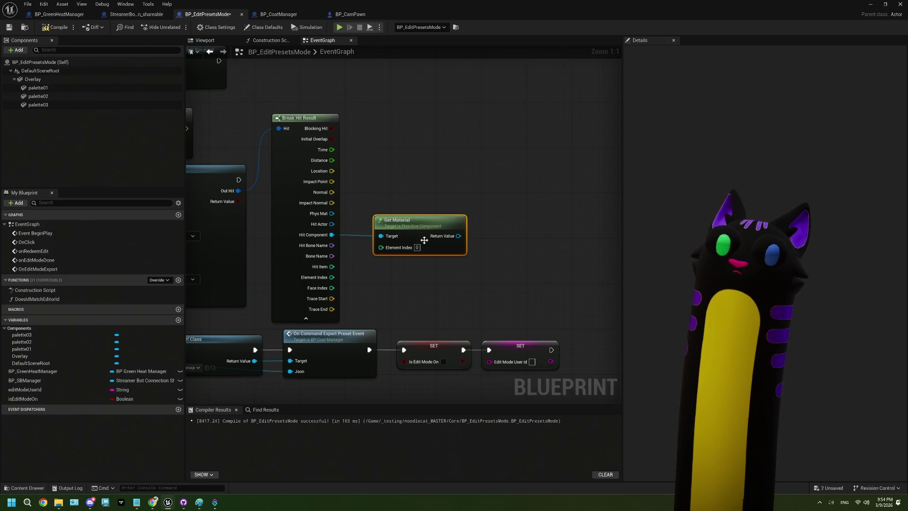
drag(356, 231, 398, 231)
text(g)
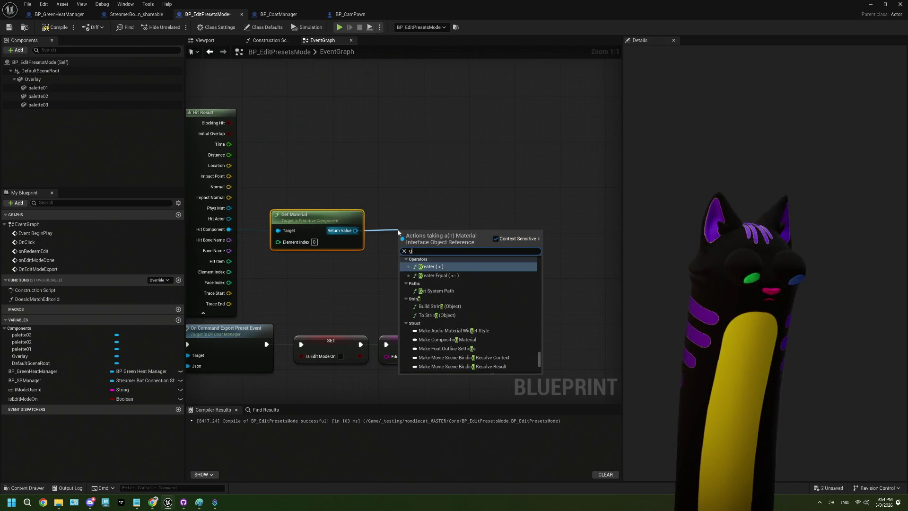
text(et pa)
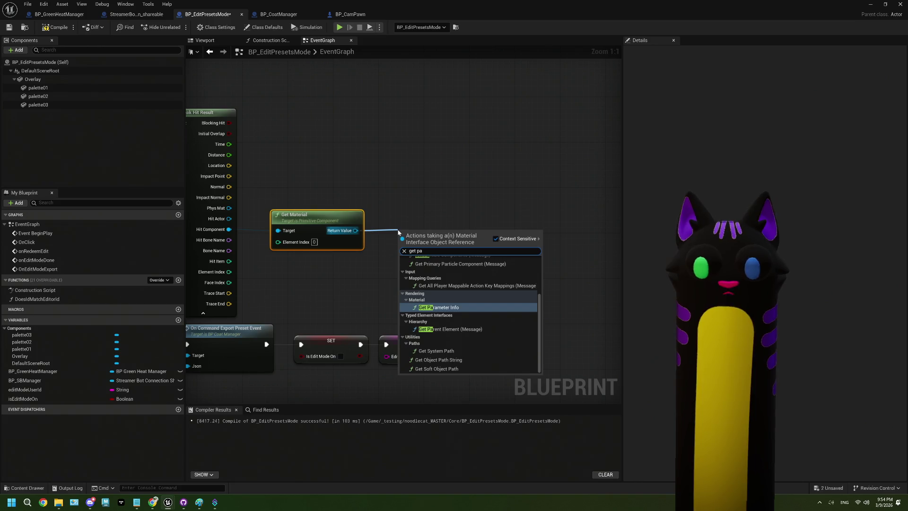
text(r)
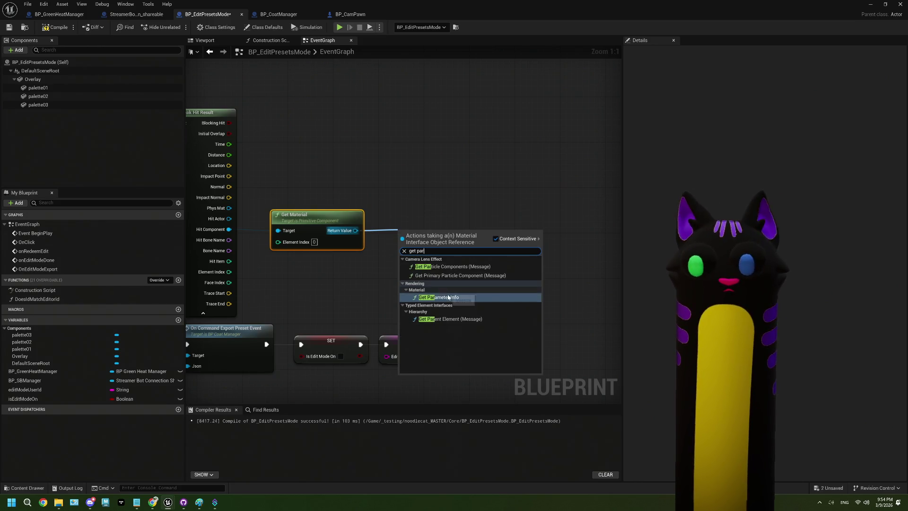
click(449, 297)
drag(431, 232, 430, 227)
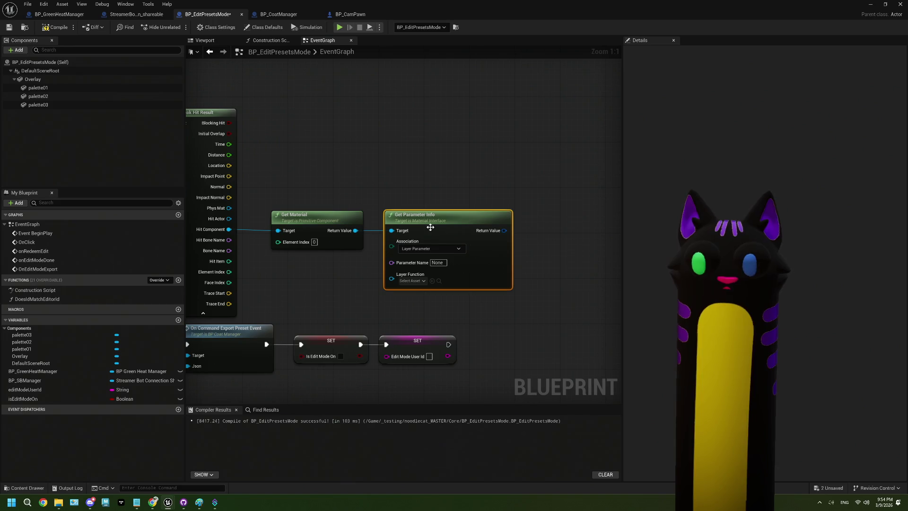
drag(505, 232, 418, 231)
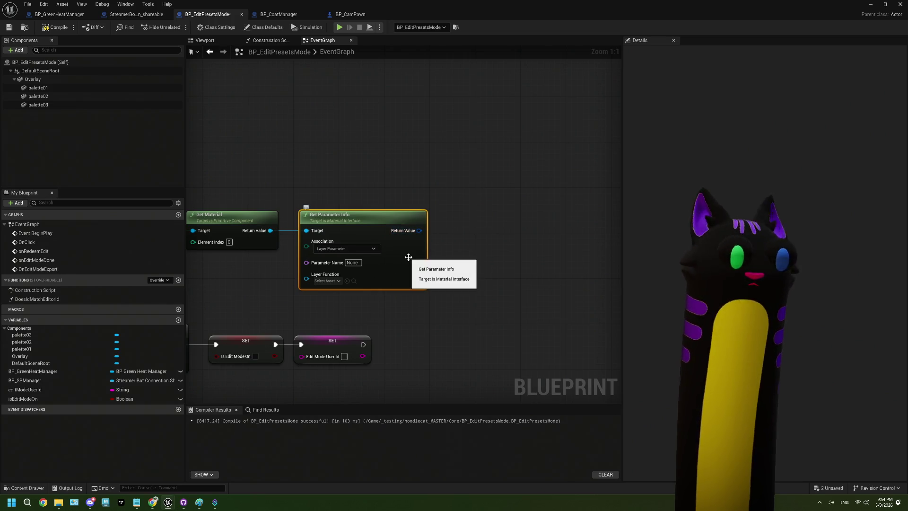
click(369, 248)
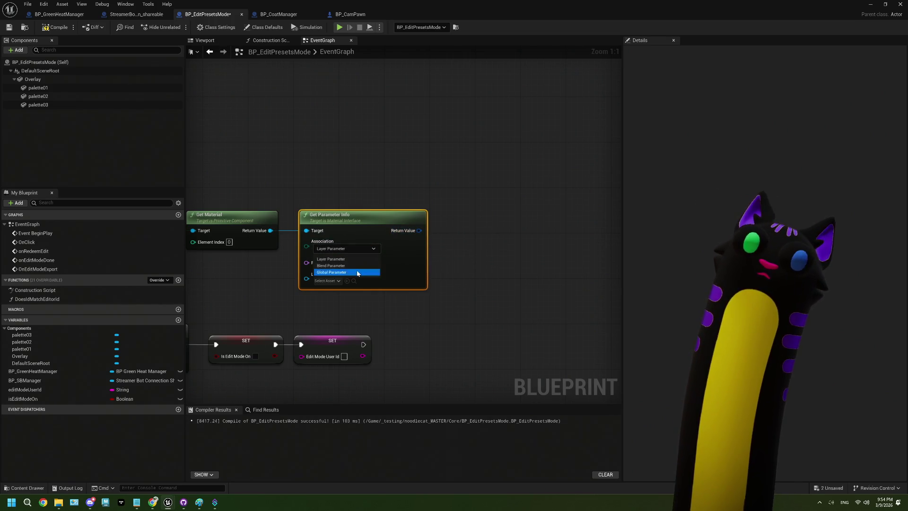
click(341, 272)
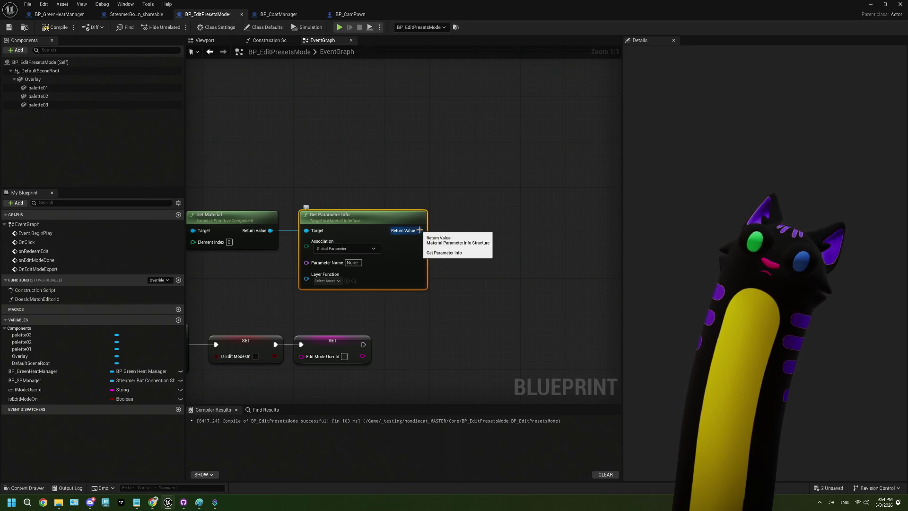
drag(419, 231, 450, 238)
text(break)
key(Return)
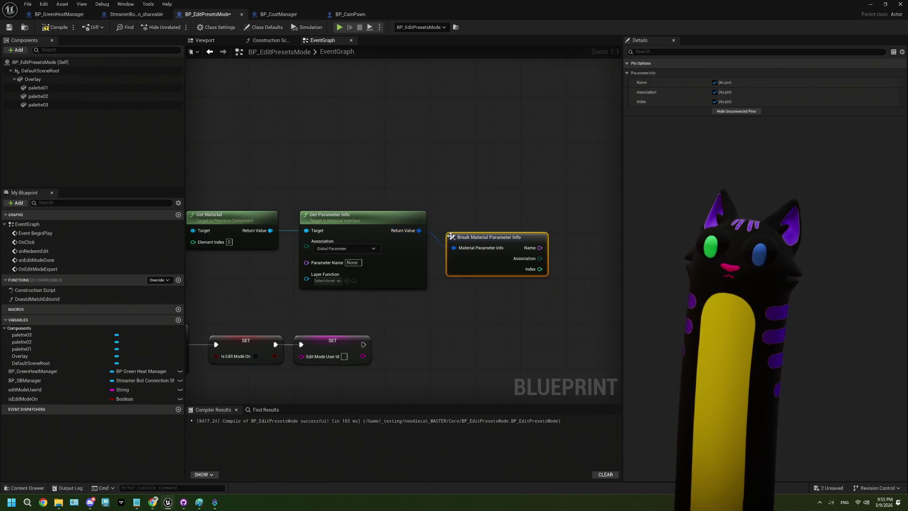
drag(557, 297, 610, 288)
shift+click(476, 209)
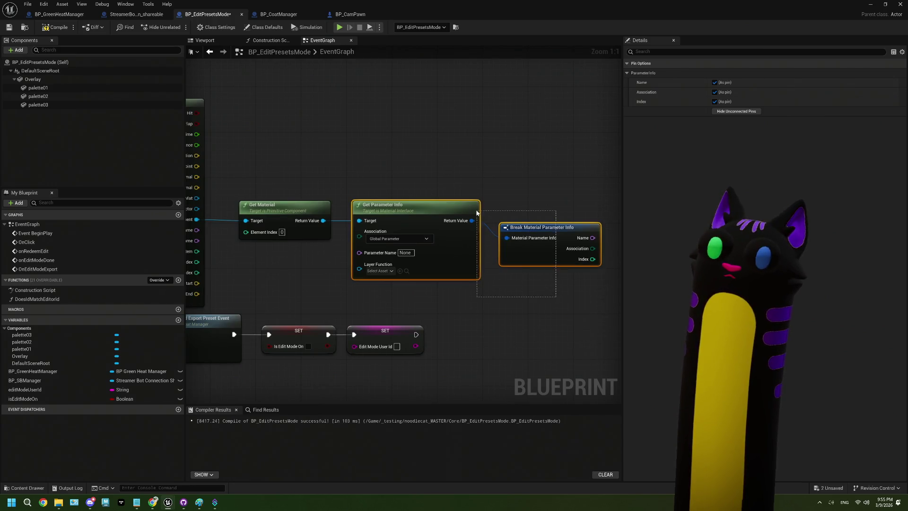
key(Delete)
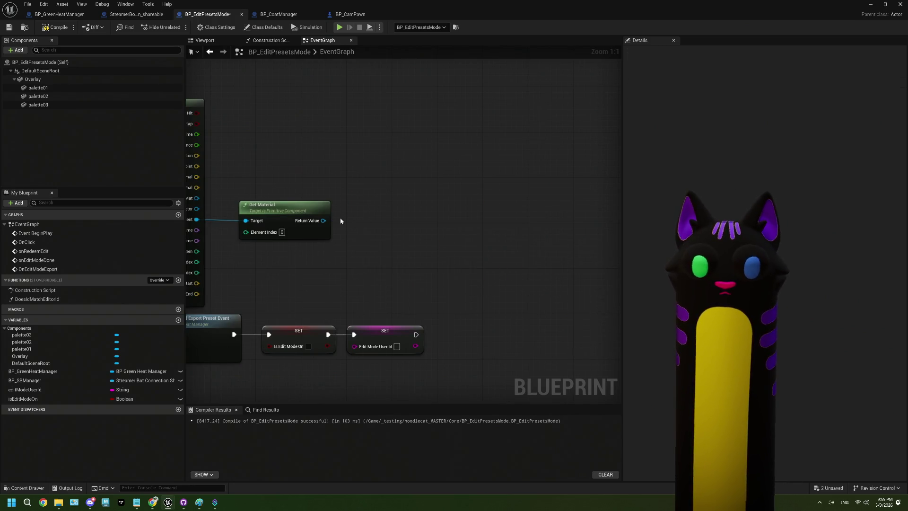
- Search Get Material's return-value actions for parameter, vector and set-parameter nodes, adding none
drag(323, 220, 350, 227)
text(get para)
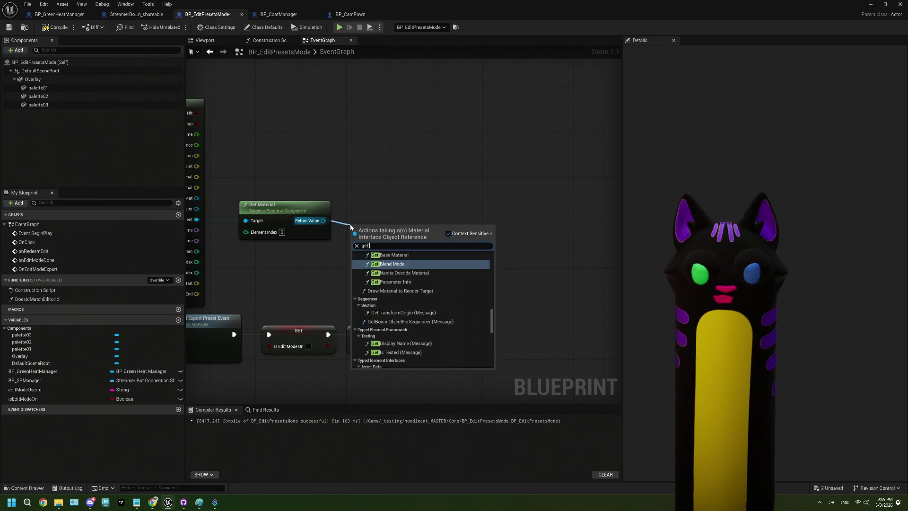
key(BackSpace)
key(BackSpace)
key(BackSpace)
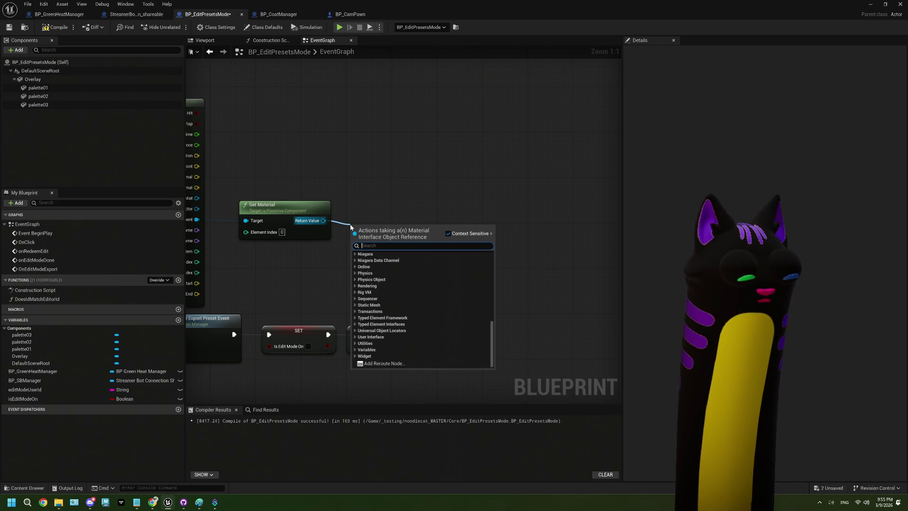
text(vecto)
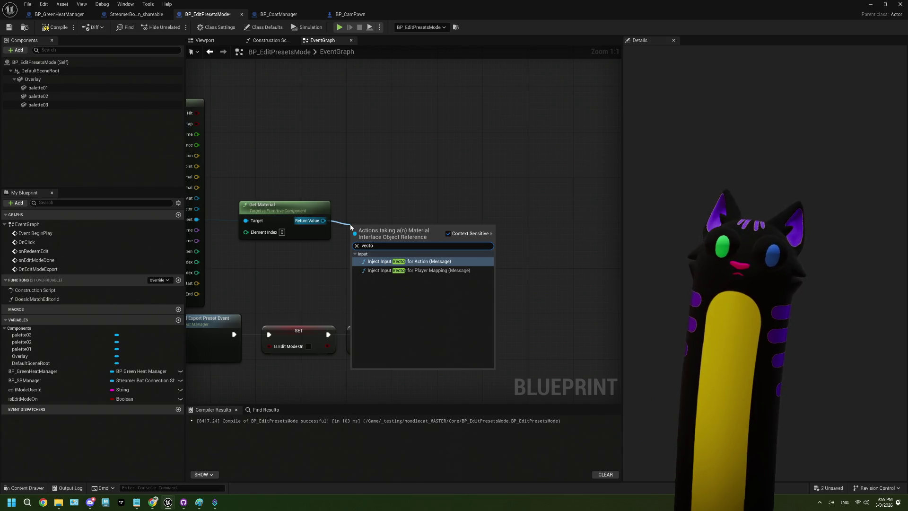
key(BackSpace)
key(BackSpace)
key(BackSpace)
text(set )
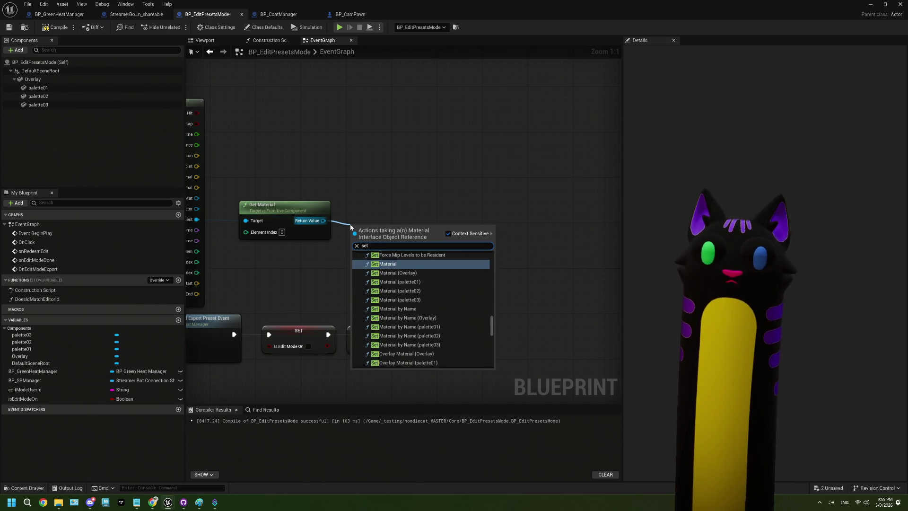
text(parat)
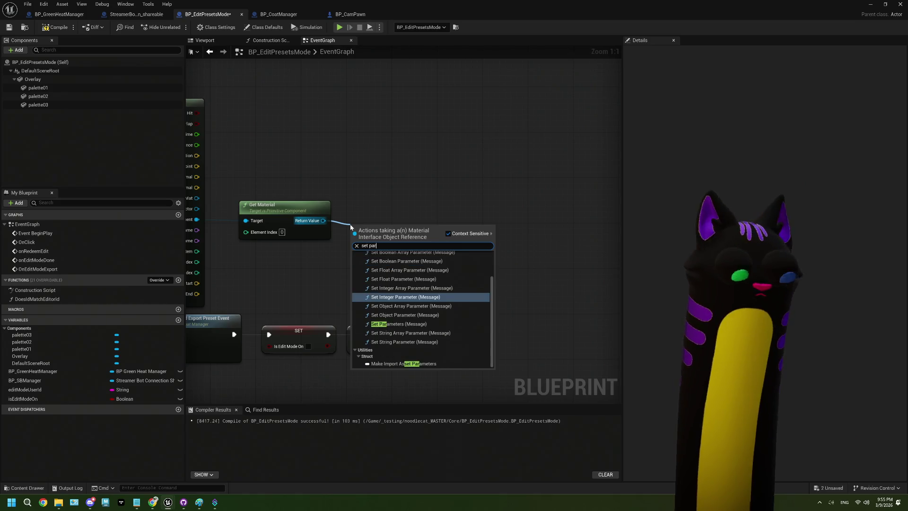
key(BackSpace)
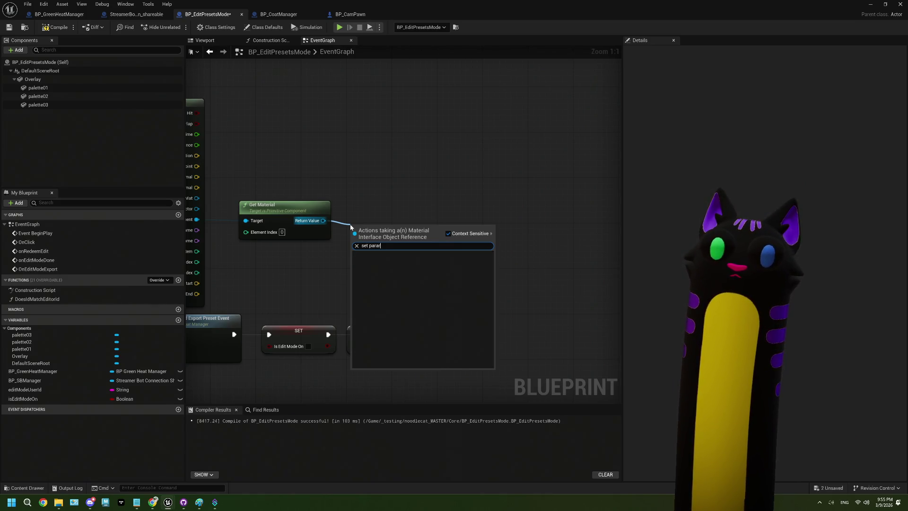
text(meter)
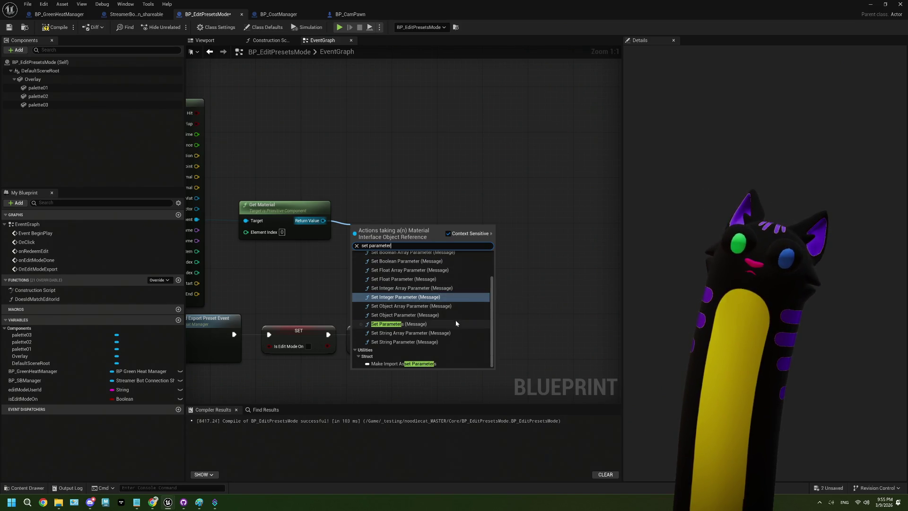
scroll(456, 320, up, 2)
scroll(457, 322, down, 2)
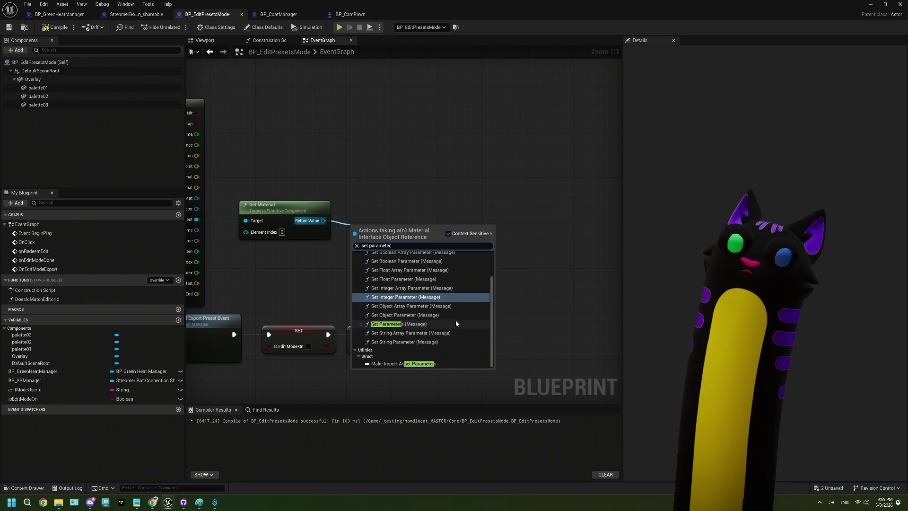
click(546, 285)
- Nudge Get Material left, reframe the hit result nodes and select the palette01 component
drag(381, 205, 365, 205)
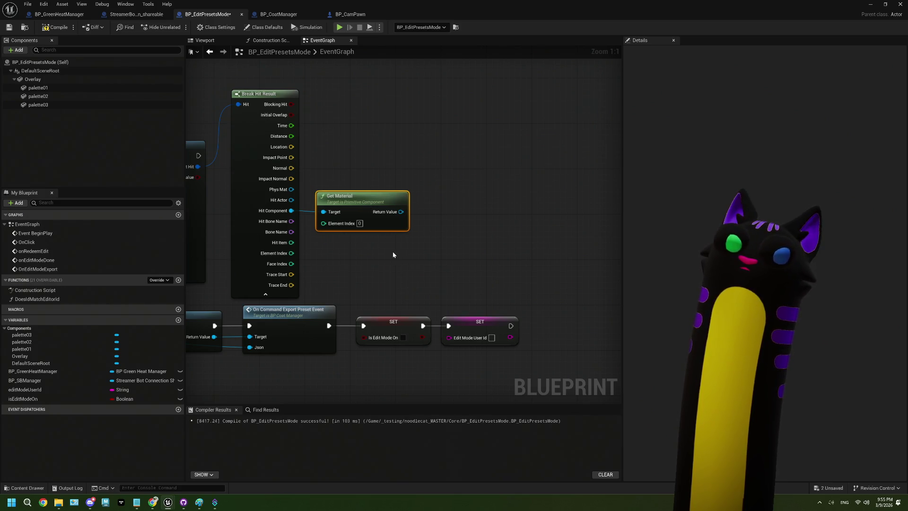
drag(392, 254, 345, 247)
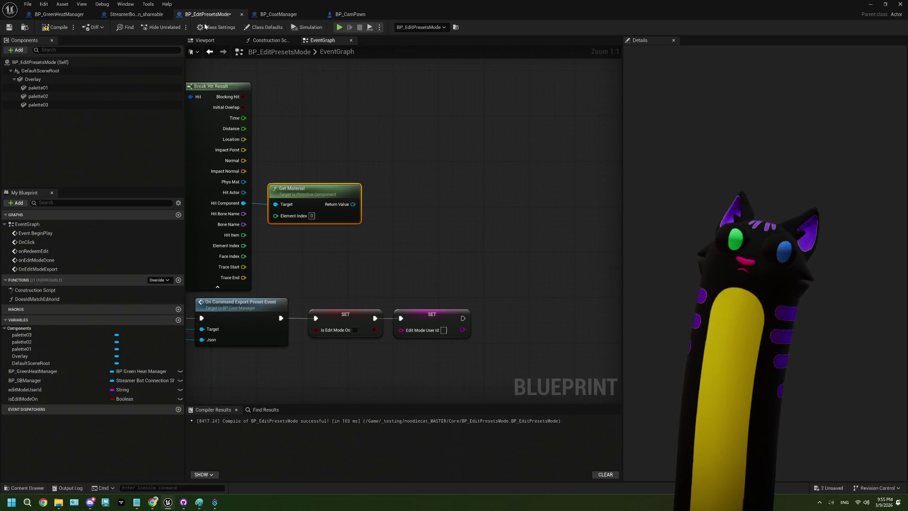
click(60, 89)
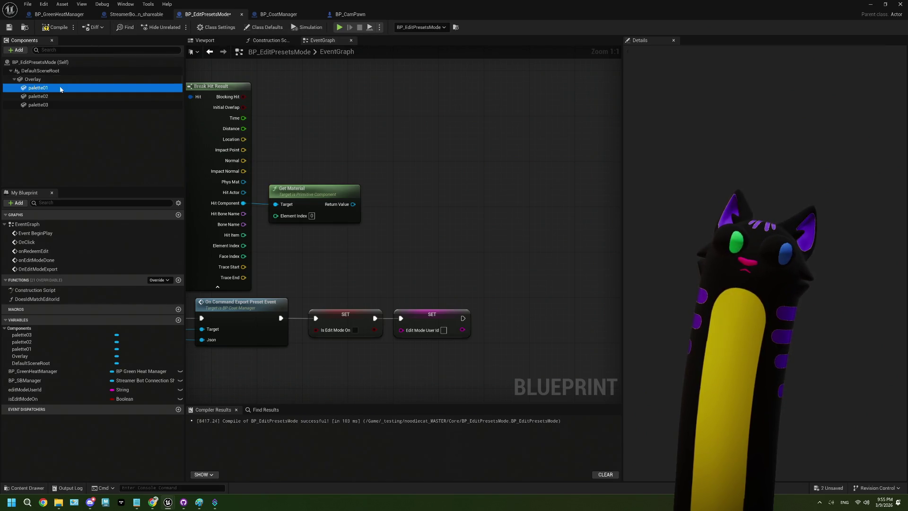
- Open palette01's material instance MI_color01, then switch to the web browser
double_click(717, 208)
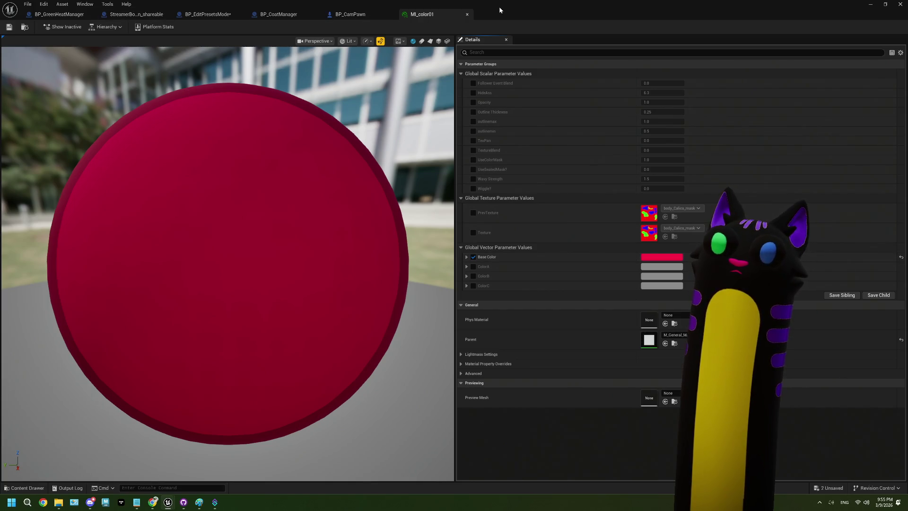
key(alt+Tab)
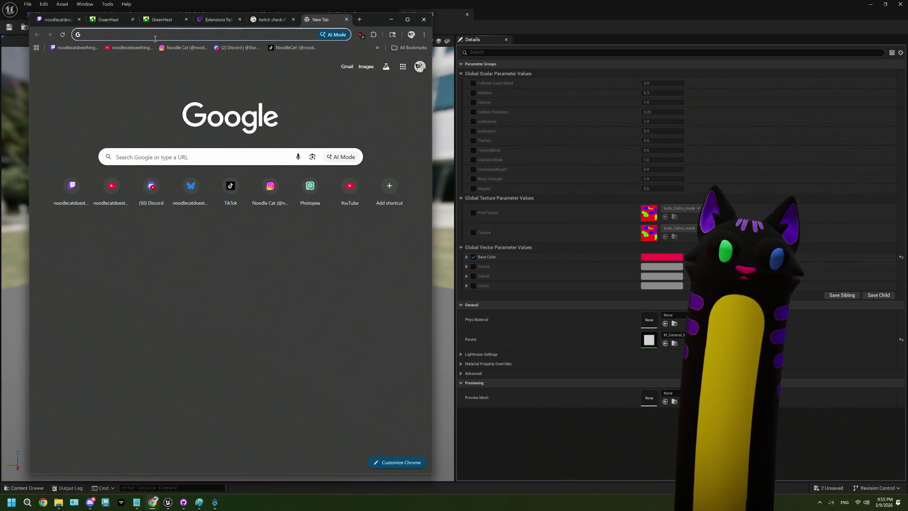
- Search Google for 'ue get material parameter value'
click(155, 35)
text(u)
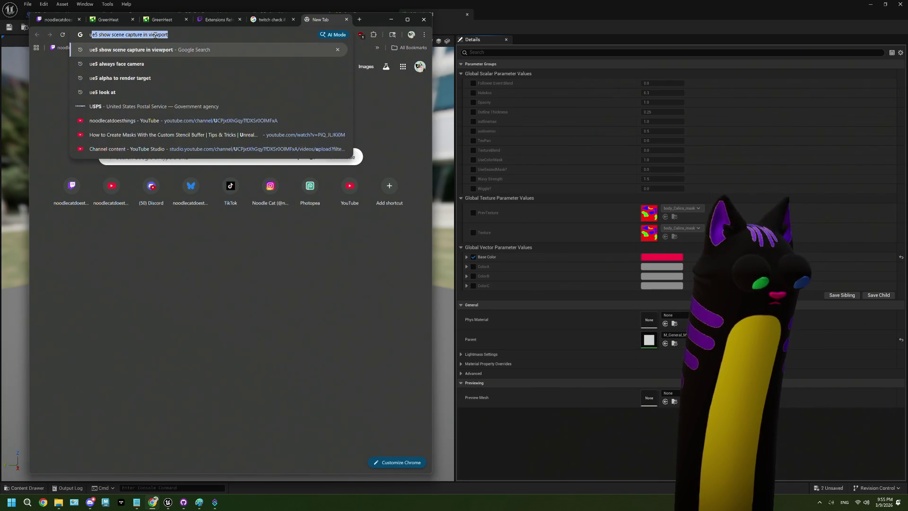
text(e get materi)
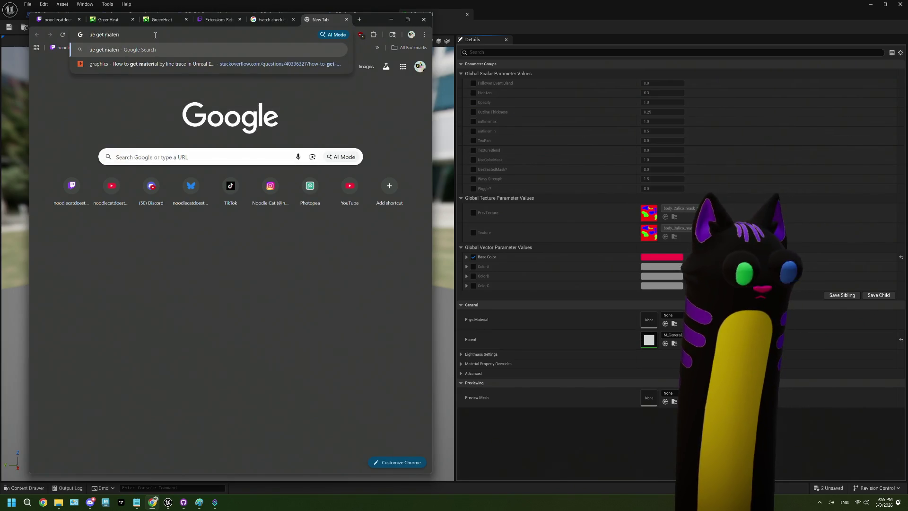
text(al paramete)
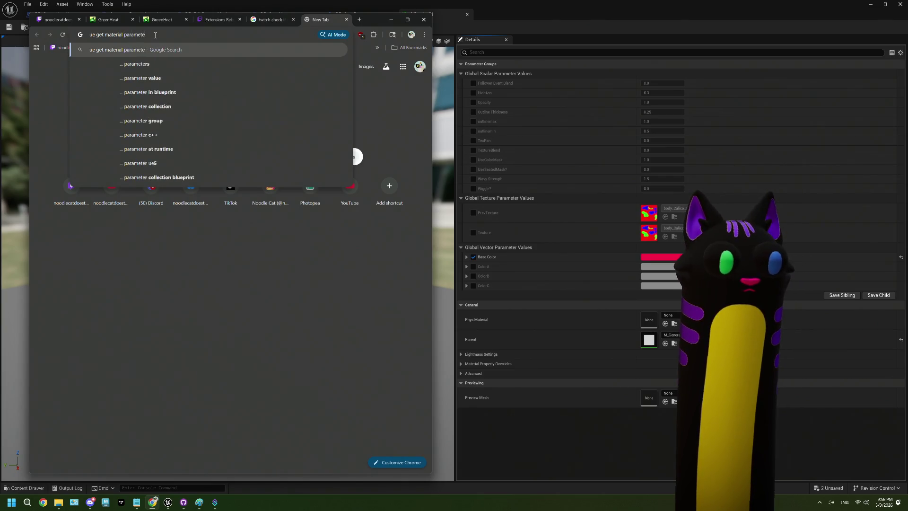
text(r value)
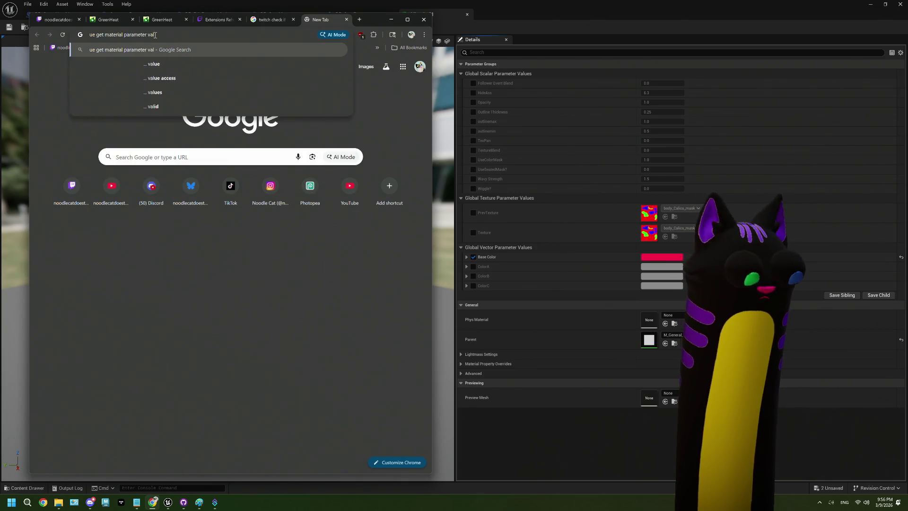
key(Return)
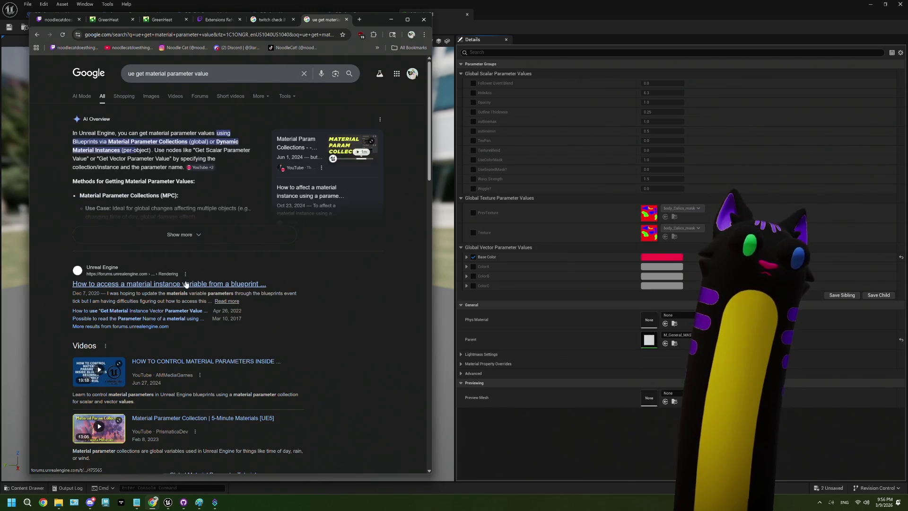
- Read the Unreal forum thread on material instance variables, enlarging its Blueprint screenshots
click(264, 290)
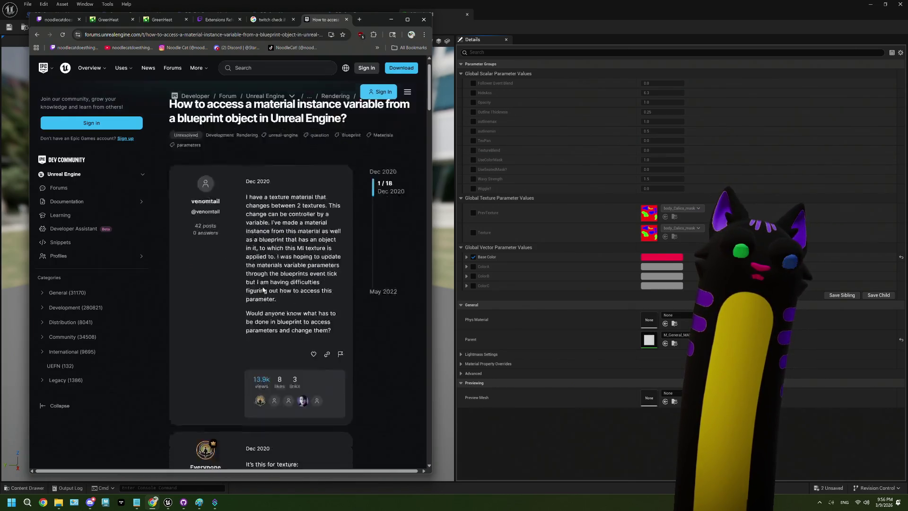
scroll(264, 290, down, 3)
click(264, 290)
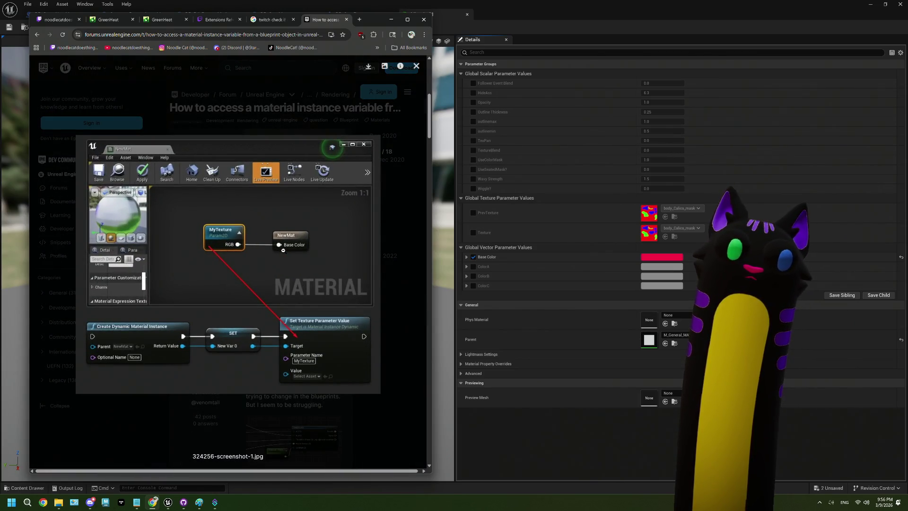
click(390, 257)
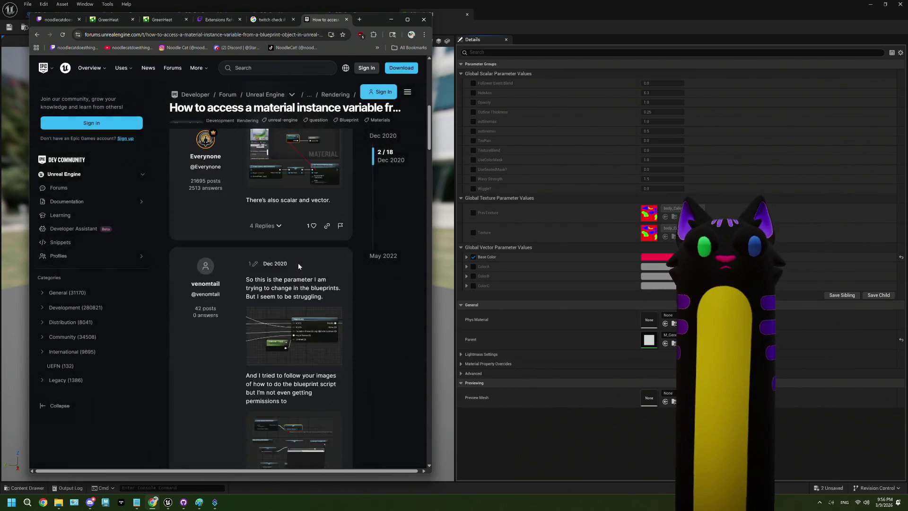
scroll(299, 263, down, 1)
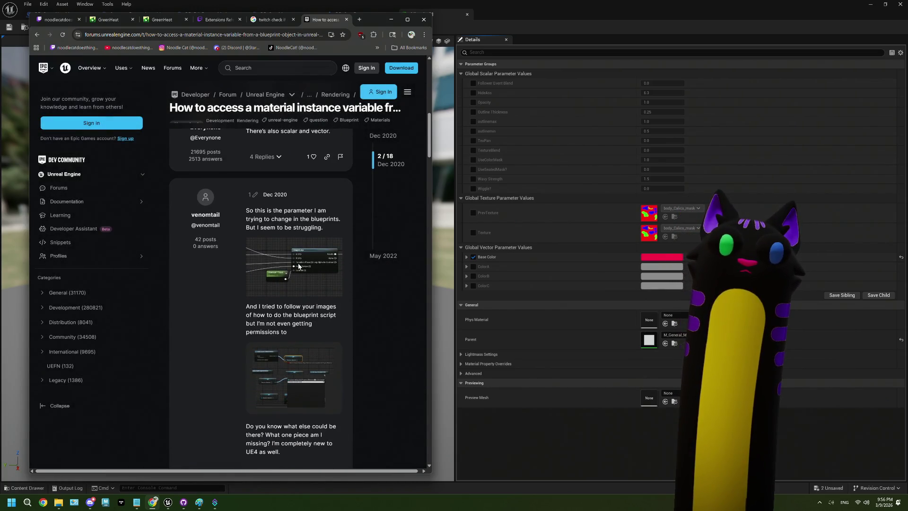
scroll(299, 266, down, 3)
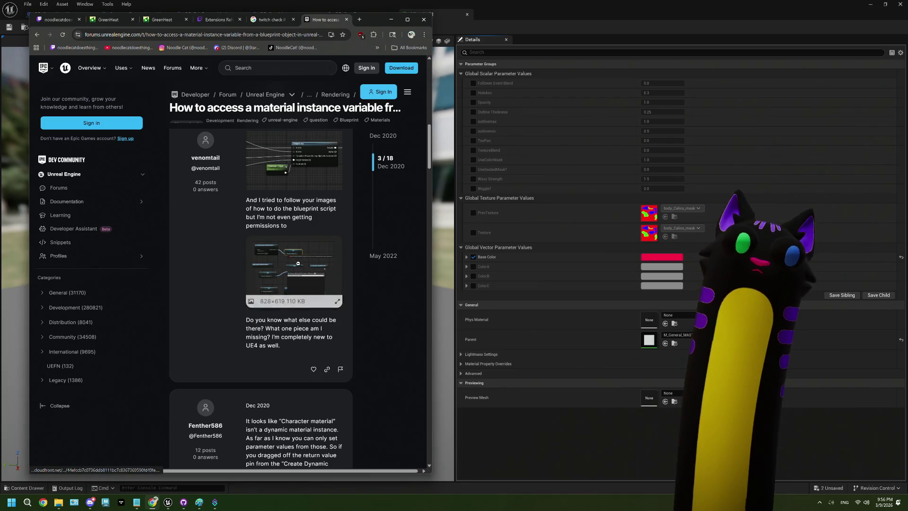
click(299, 263)
click(382, 250)
scroll(308, 255, down, 3)
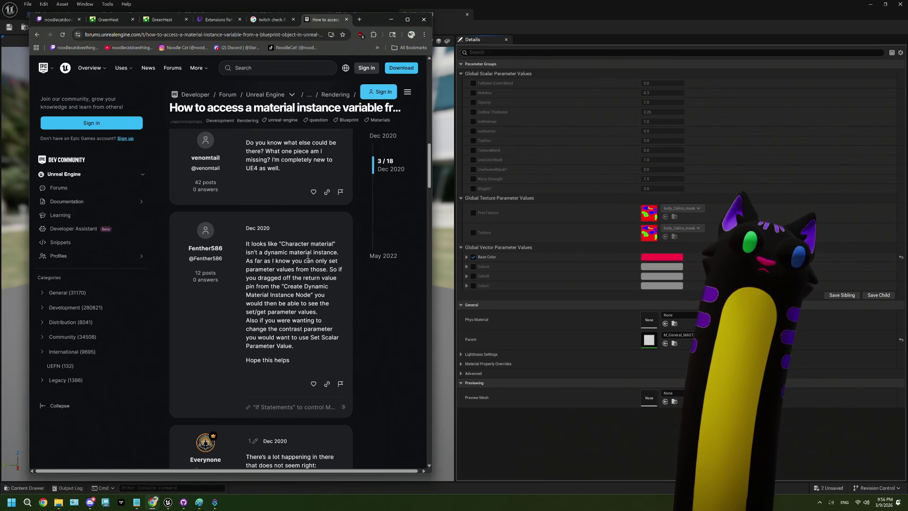
scroll(310, 258, down, 5)
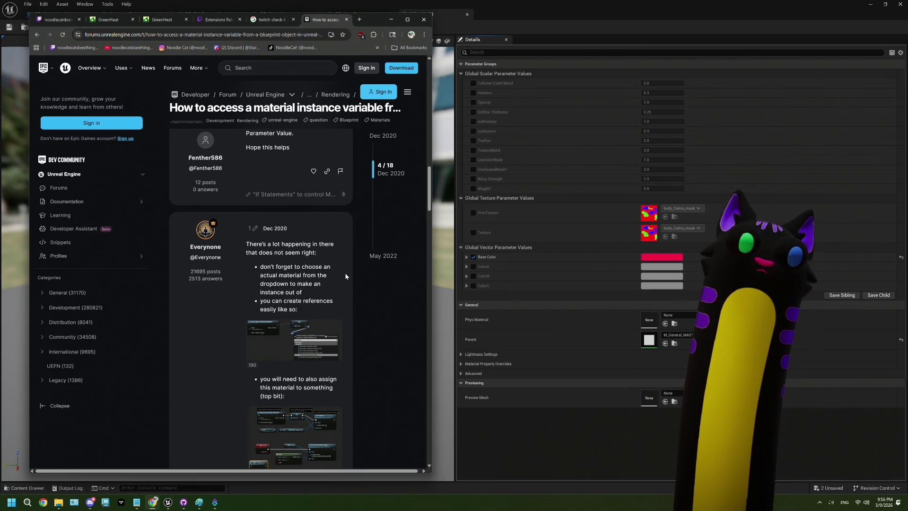
scroll(346, 277, down, 3)
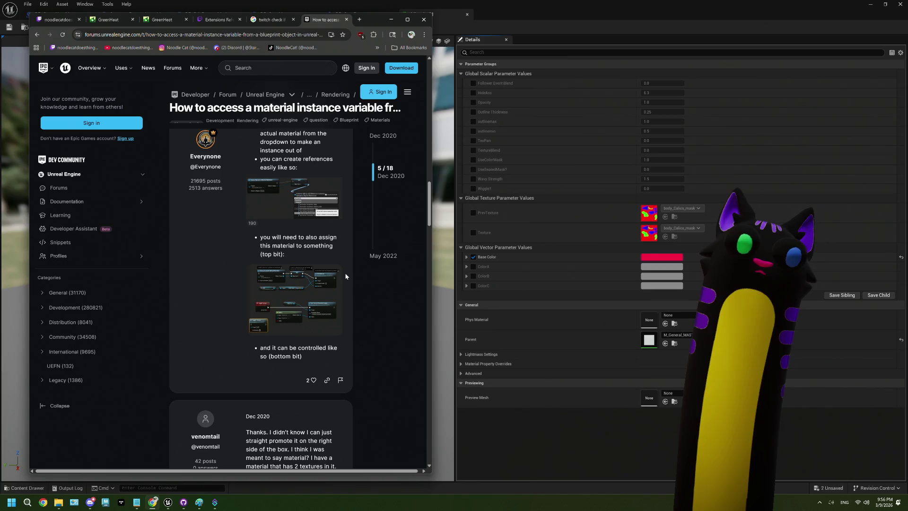
scroll(346, 276, down, 5)
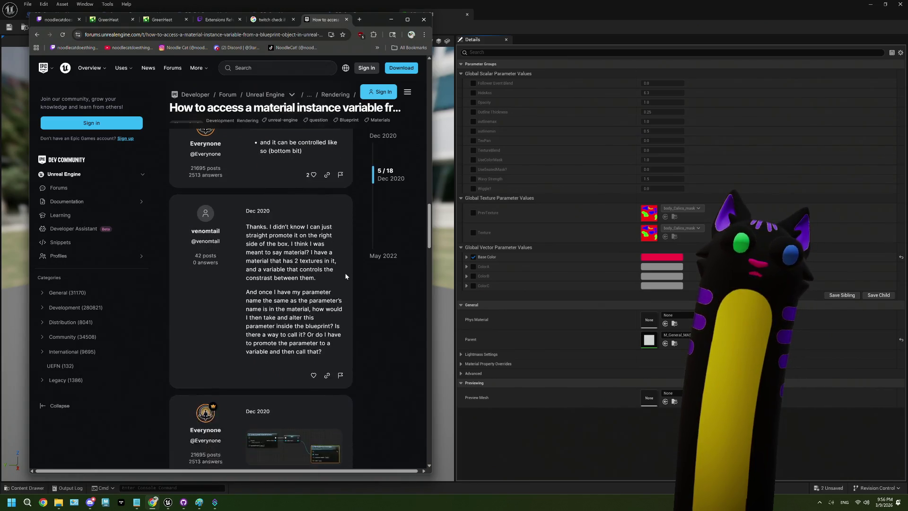
scroll(346, 277, down, 3)
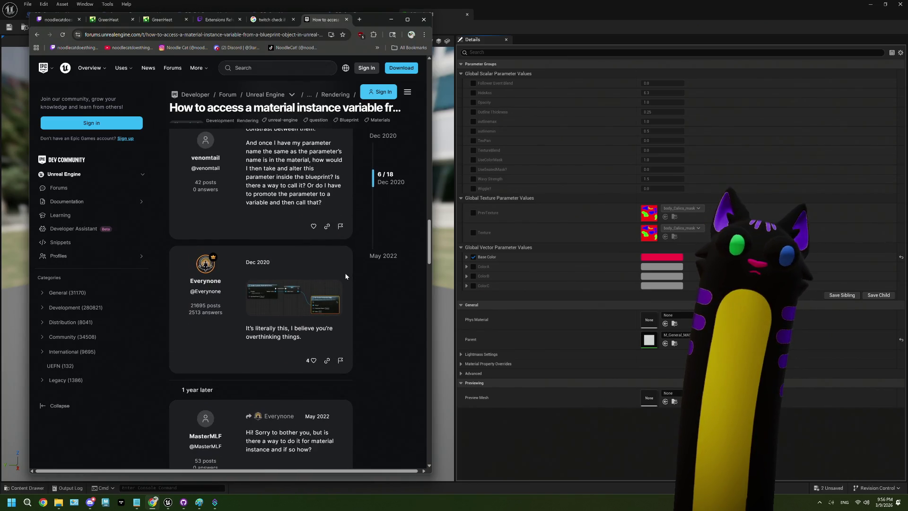
- View the later reply's Blueprint screenshot, finish the thread and return to the search results
click(286, 295)
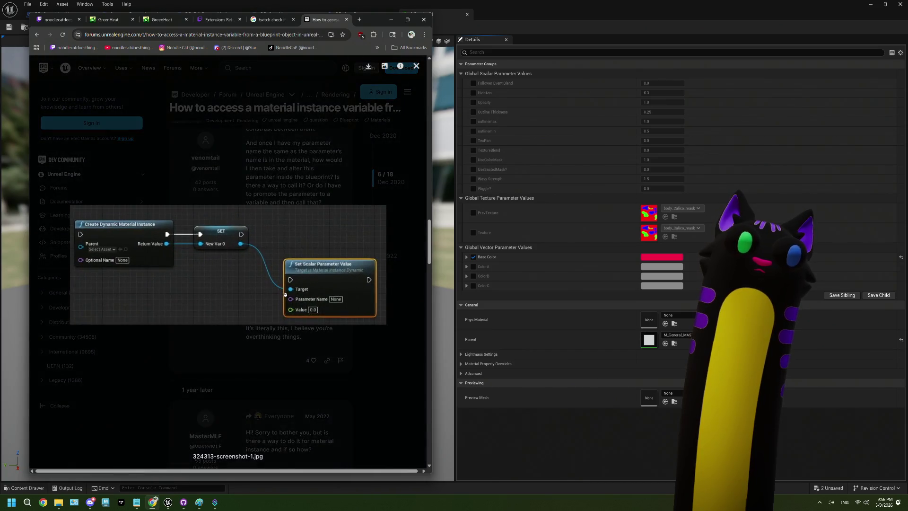
click(342, 330)
scroll(322, 311, down, 6)
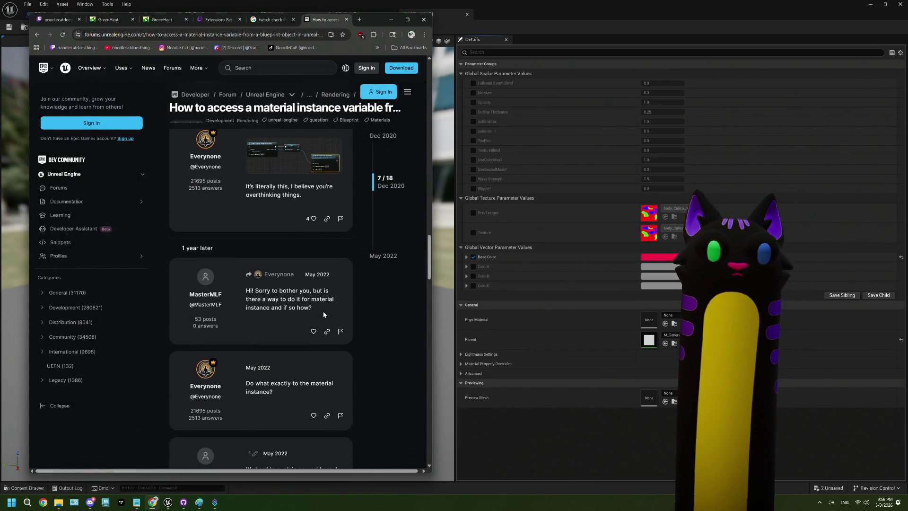
scroll(323, 311, down, 10)
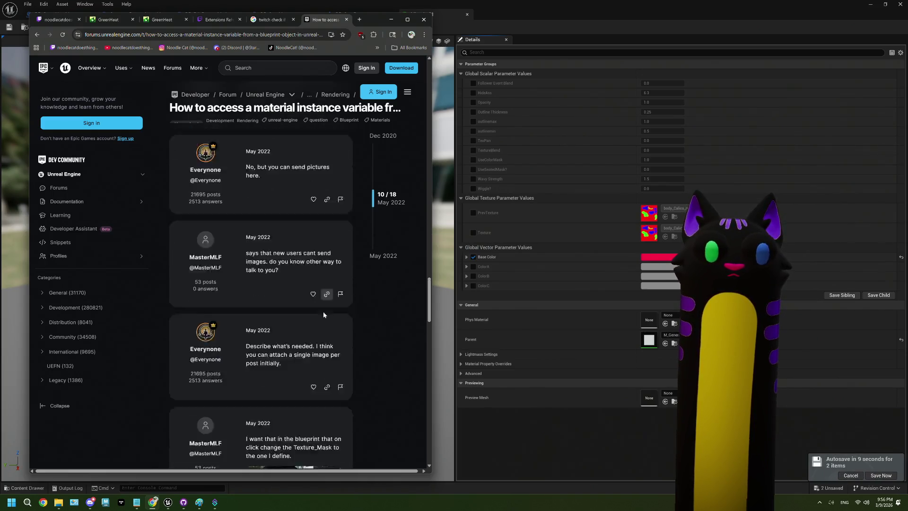
scroll(350, 314, down, 3)
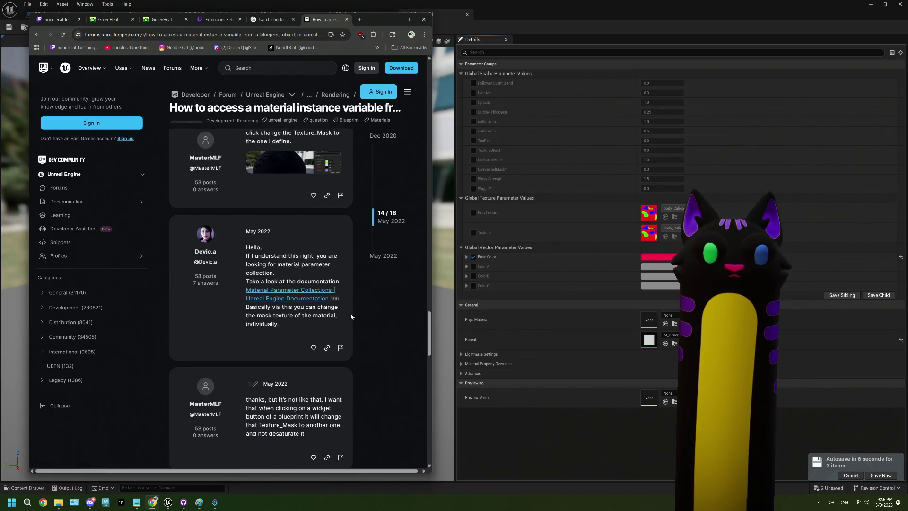
scroll(341, 314, down, 3)
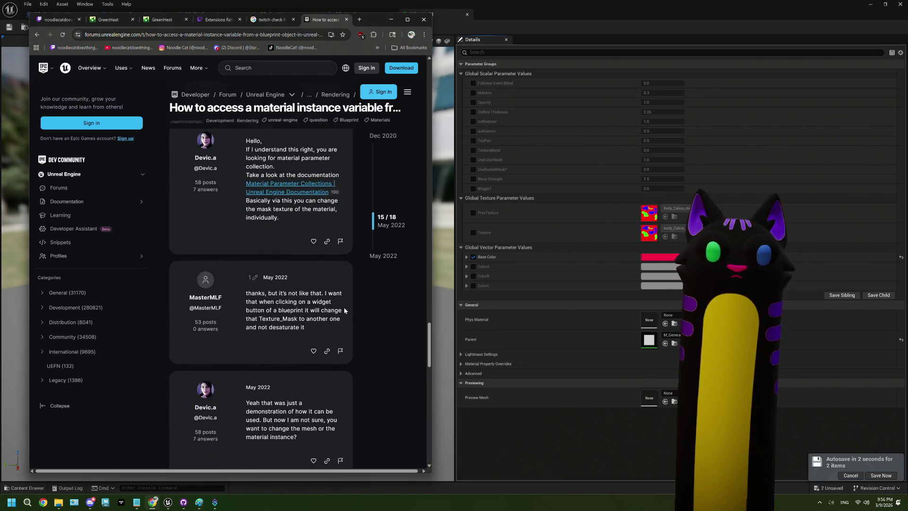
scroll(344, 305, down, 8)
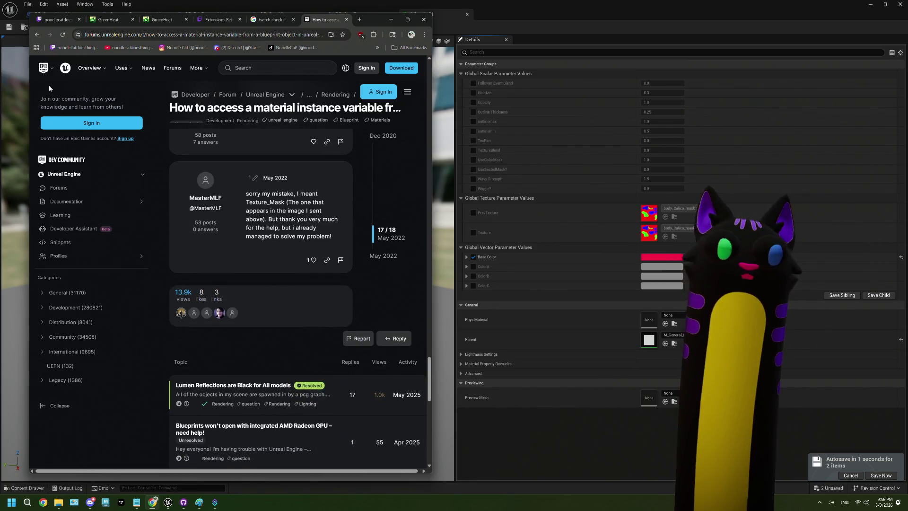
click(37, 37)
scroll(214, 247, down, 3)
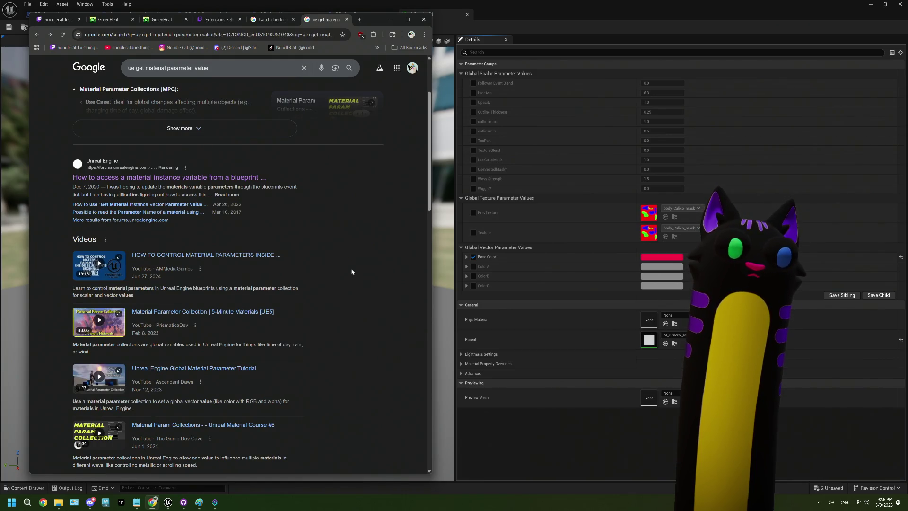
- Check the Stack Overflow answer on material instance variables from the search results
scroll(351, 272, down, 6)
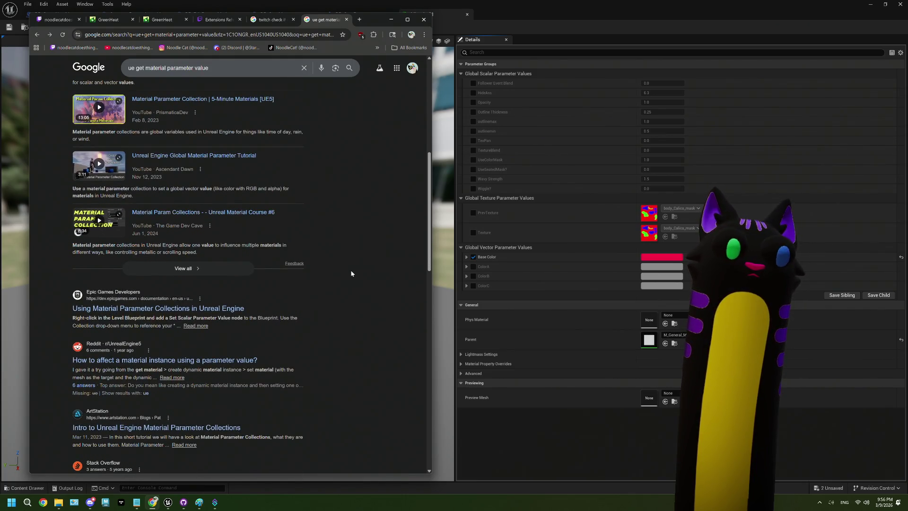
scroll(351, 273, down, 4)
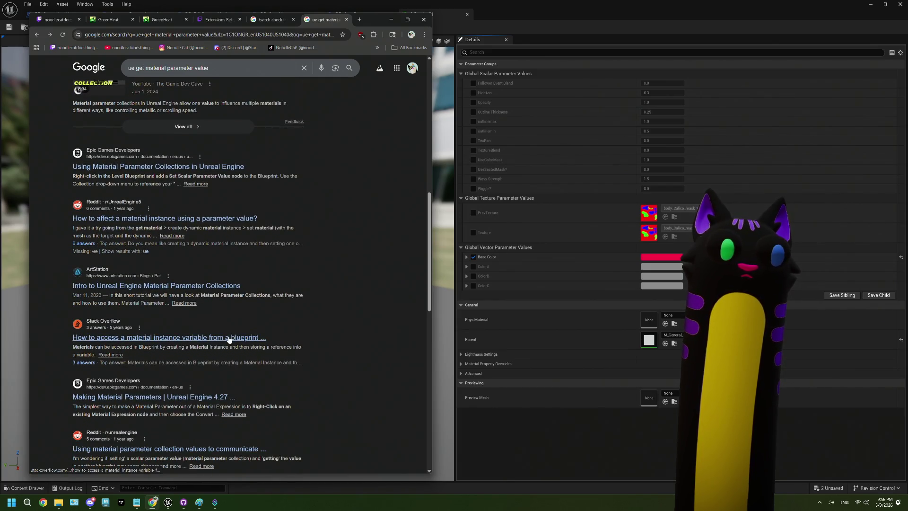
click(183, 342)
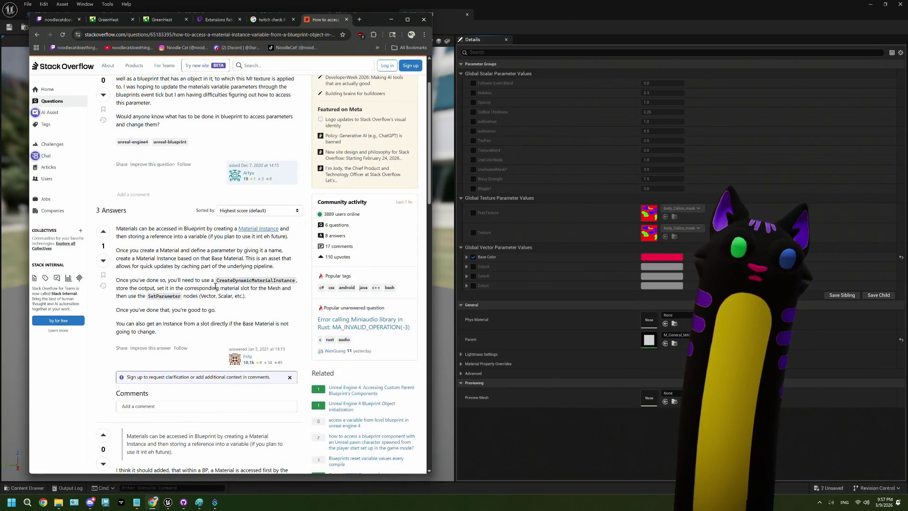
scroll(219, 291, down, 3)
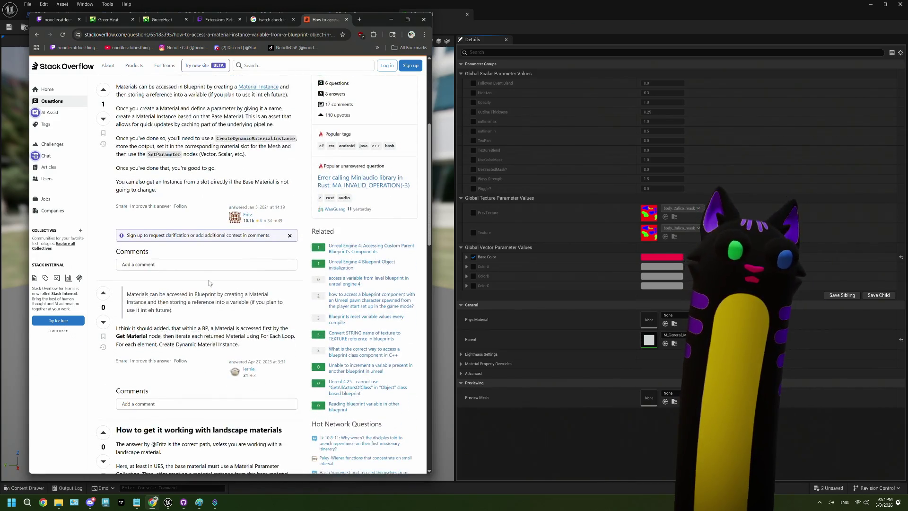
click(36, 35)
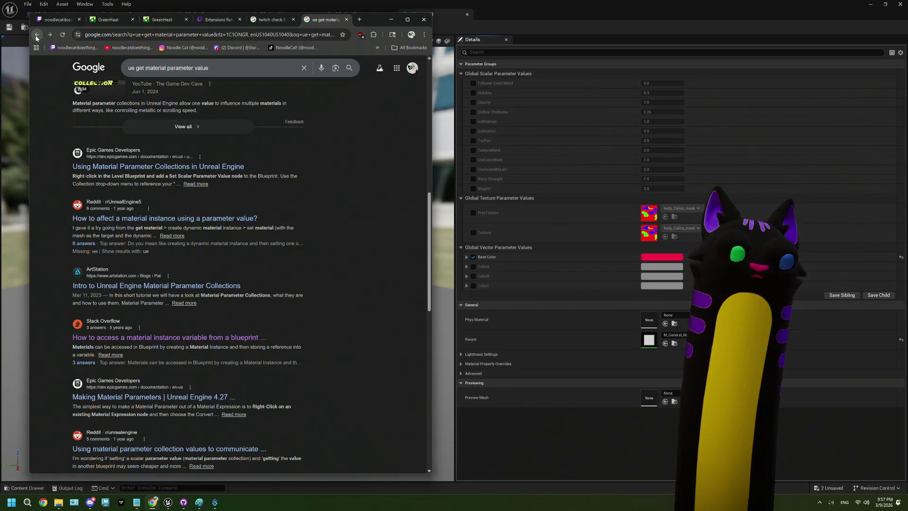
click(48, 35)
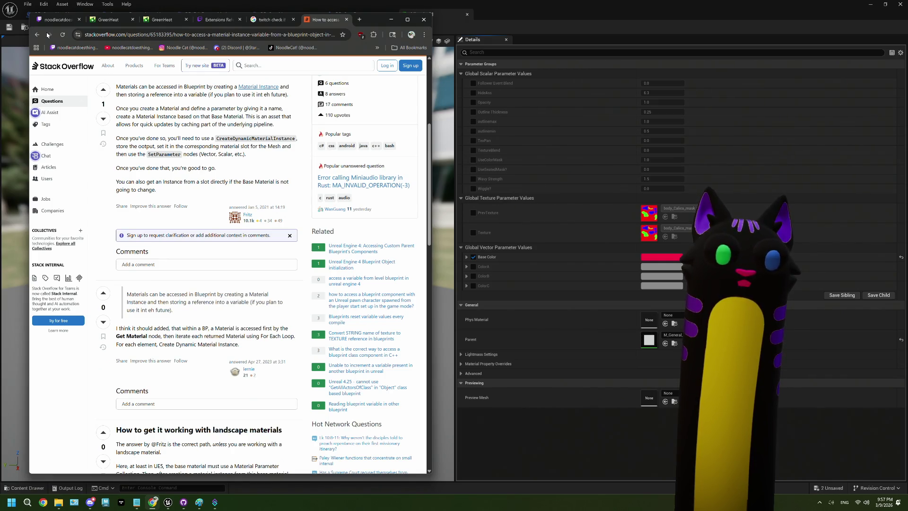
click(37, 36)
- Scroll through the remaining results, then return to the Unreal editor's BP_CamPawn blueprint
scroll(281, 264, down, 2)
scroll(281, 265, down, 5)
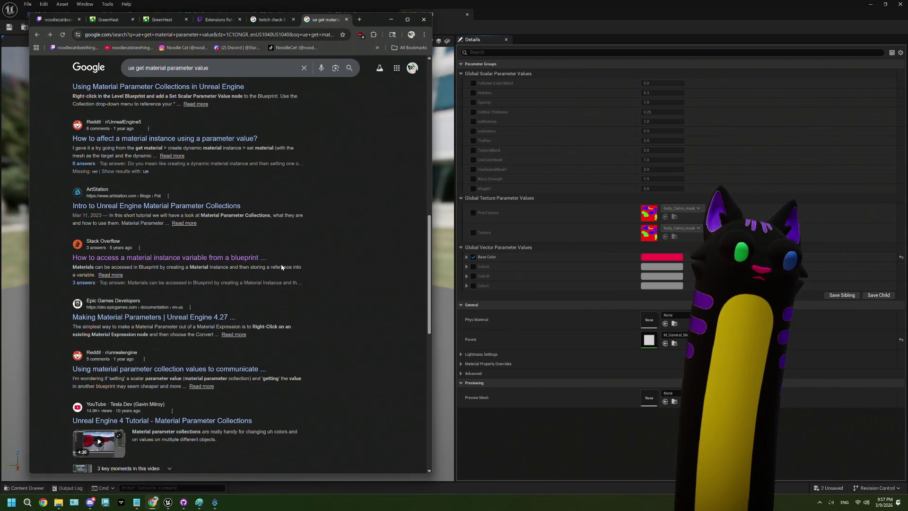
click(503, 8)
click(363, 14)
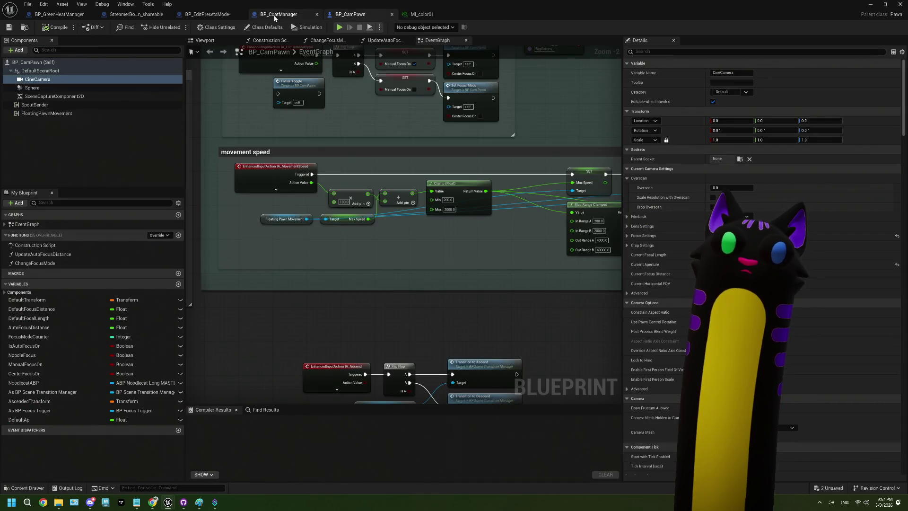
- In BP_EditPresetsMode, add Create Dynamic Material Instance from Get Material's Return Value
click(281, 14)
click(208, 14)
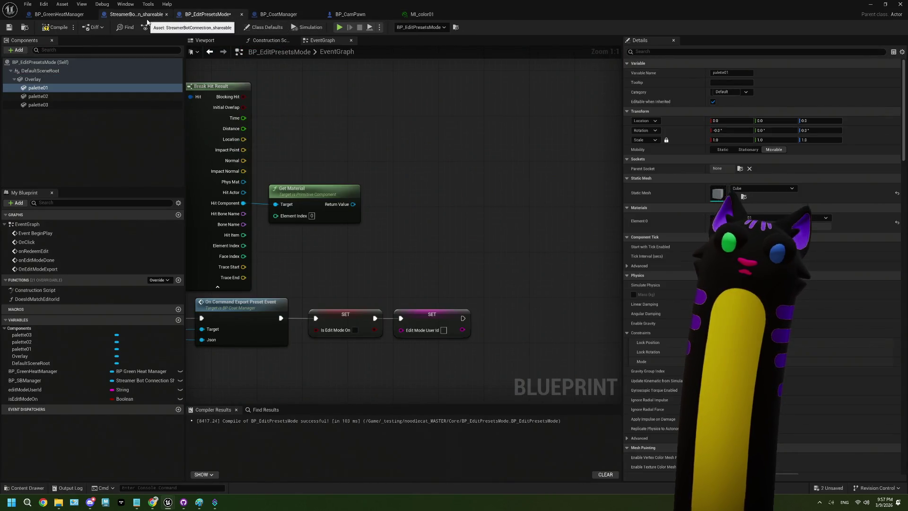
drag(401, 283, 378, 270)
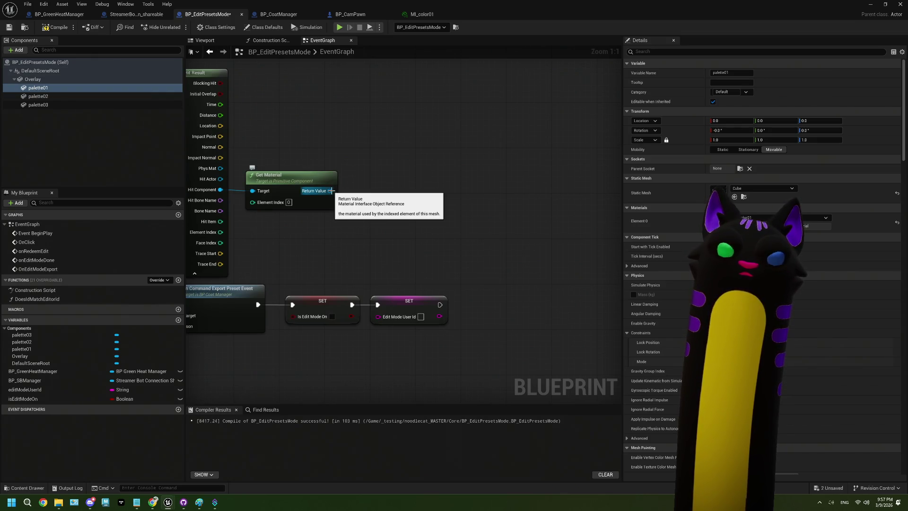
drag(304, 217, 410, 210)
text(dynam)
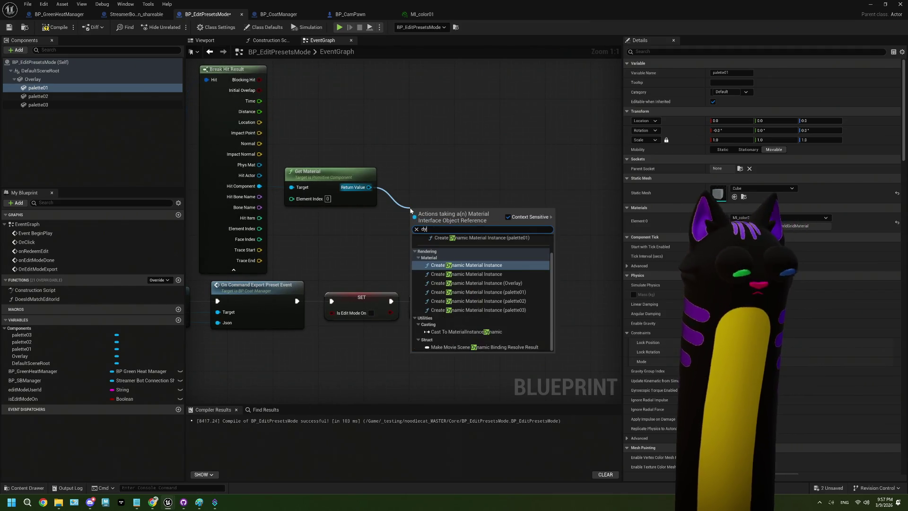
key(Return)
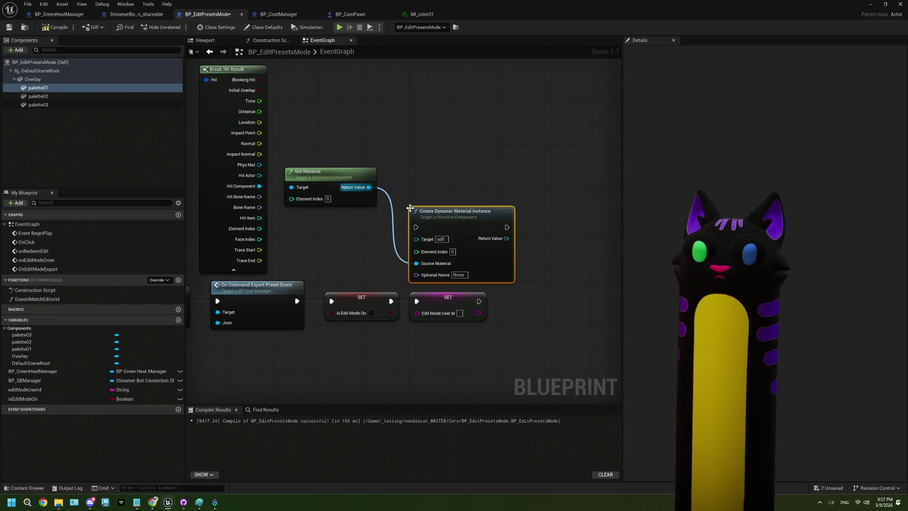
drag(525, 256, 416, 258)
- Add a Get Scalar Parameter Value node, then delete both trial material nodes
drag(391, 195, 458, 218)
text(get mat)
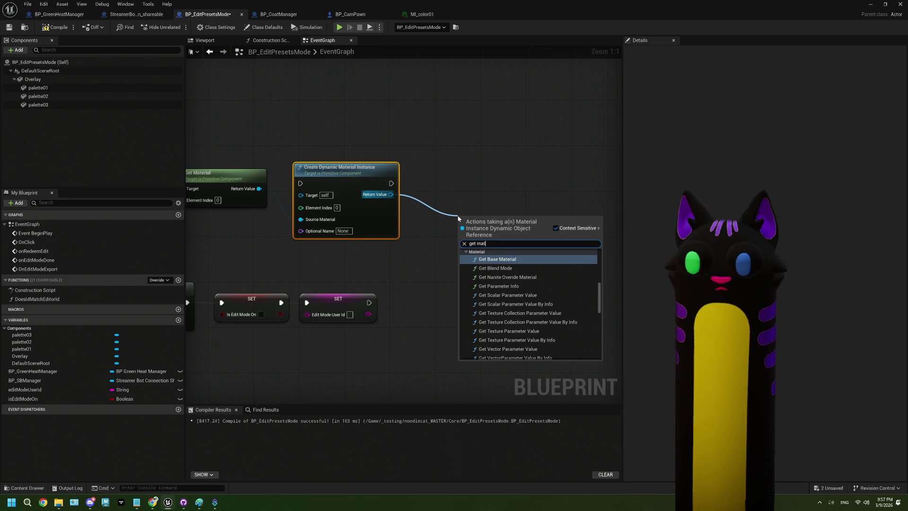
key(BackSpace)
key(BackSpace)
key(BackSpace)
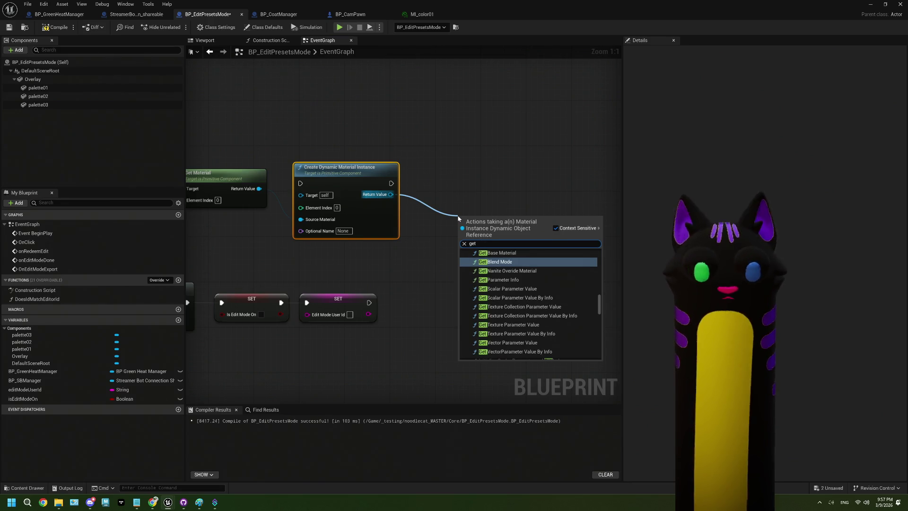
text( param)
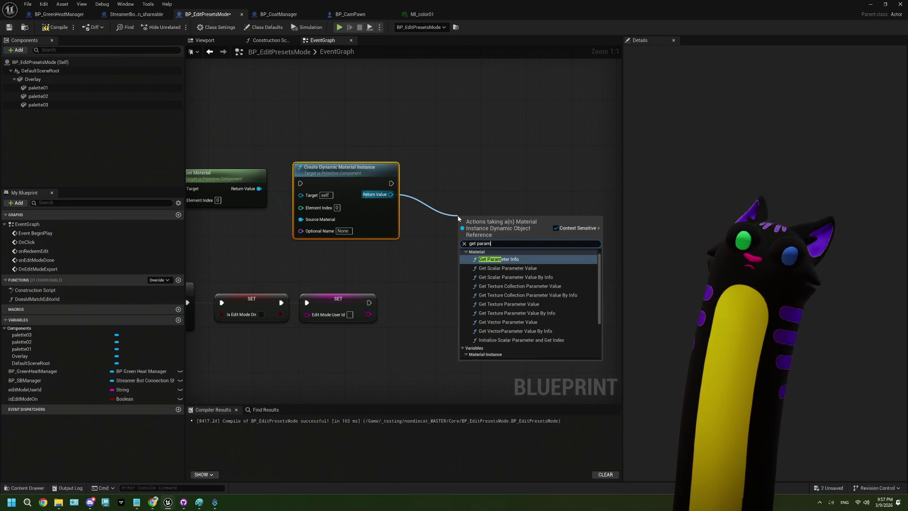
click(509, 268)
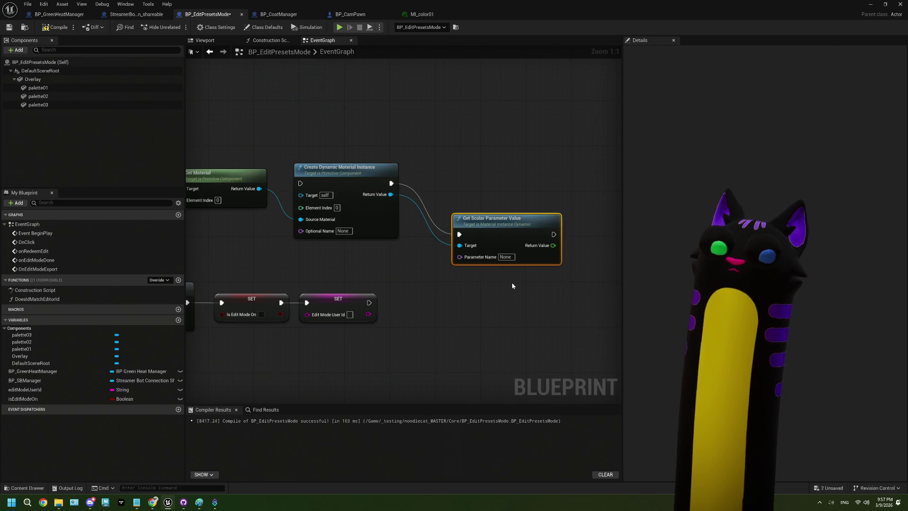
drag(403, 266, 431, 273)
ctrl+click(359, 185)
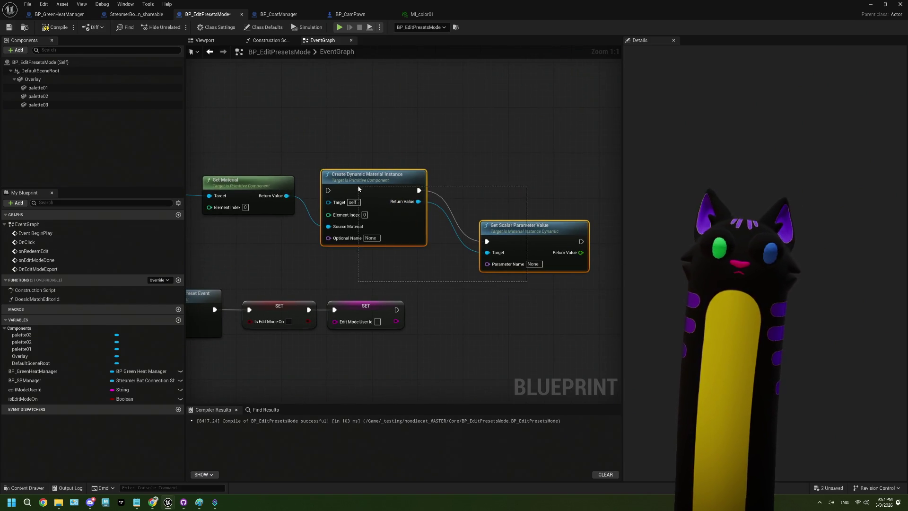
key(Delete)
click(218, 44)
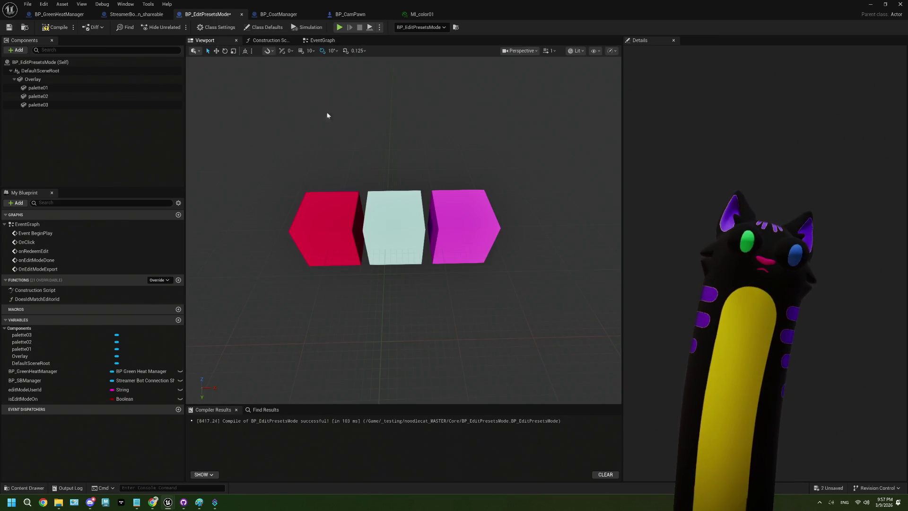
- In the Construction Script, drop in an Overlay reference and add Get Children Components
click(268, 40)
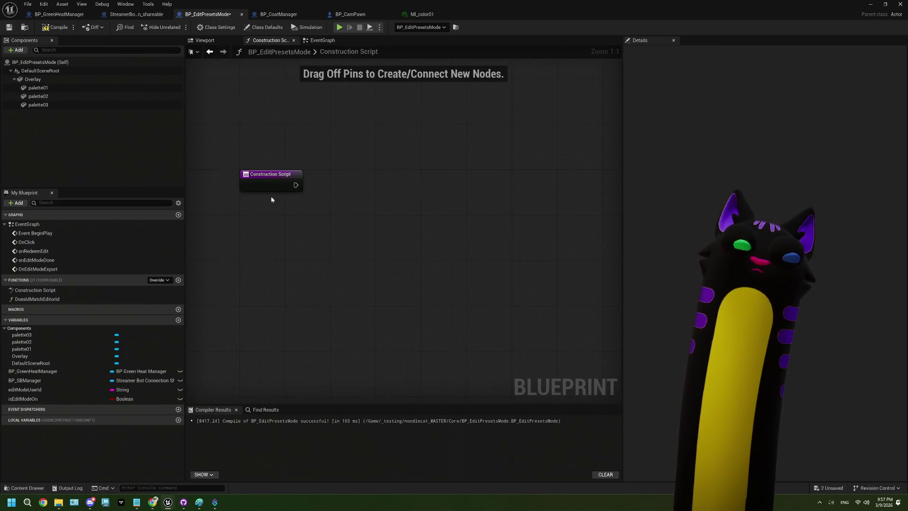
drag(322, 228, 284, 197)
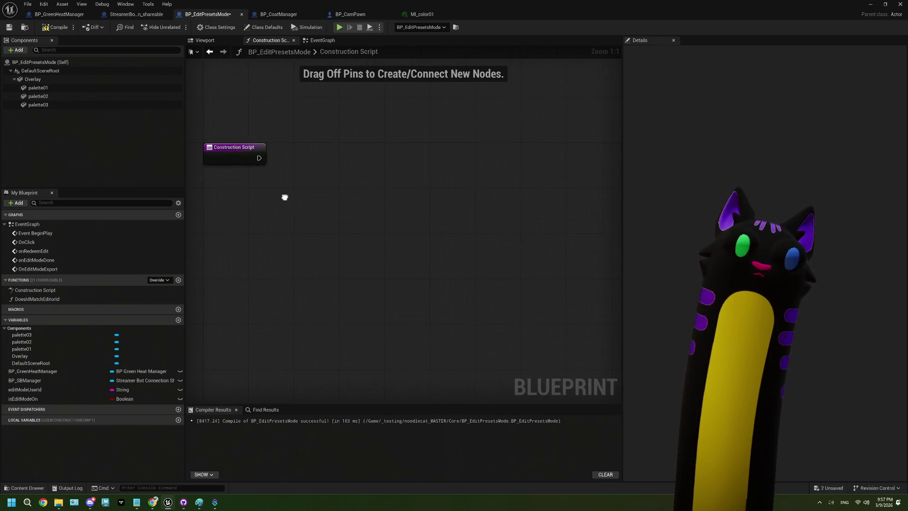
mouse_move(53, 81)
mouse_down()
mouse_move(40, 82)
mouse_move(219, 201)
mouse_move(283, 192)
mouse_up()
text(child)
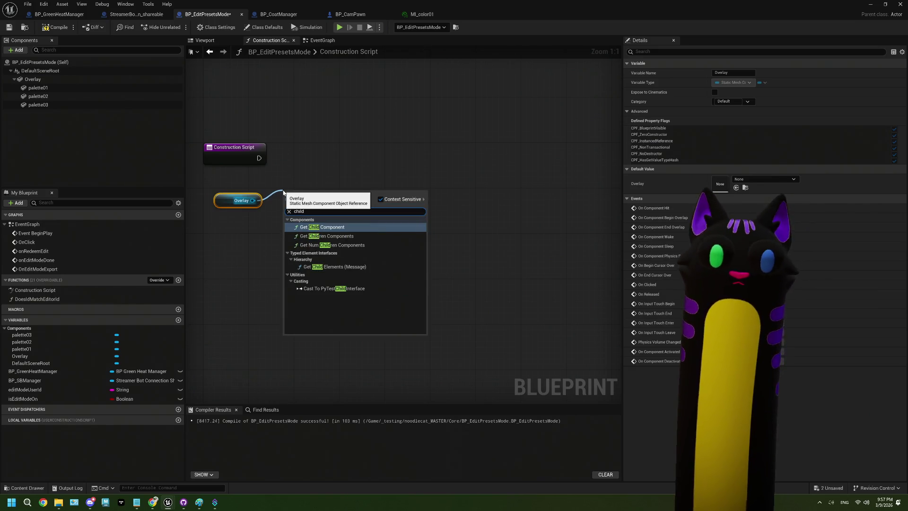
click(322, 236)
mouse_move(262, 159)
mouse_down()
mouse_move(281, 181)
mouse_move(304, 179)
mouse_move(297, 163)
mouse_up()
key(Escape)
- Add a For Each Loop over the children, wired from the Construction Script execution
drag(369, 208, 400, 180)
text(foore)
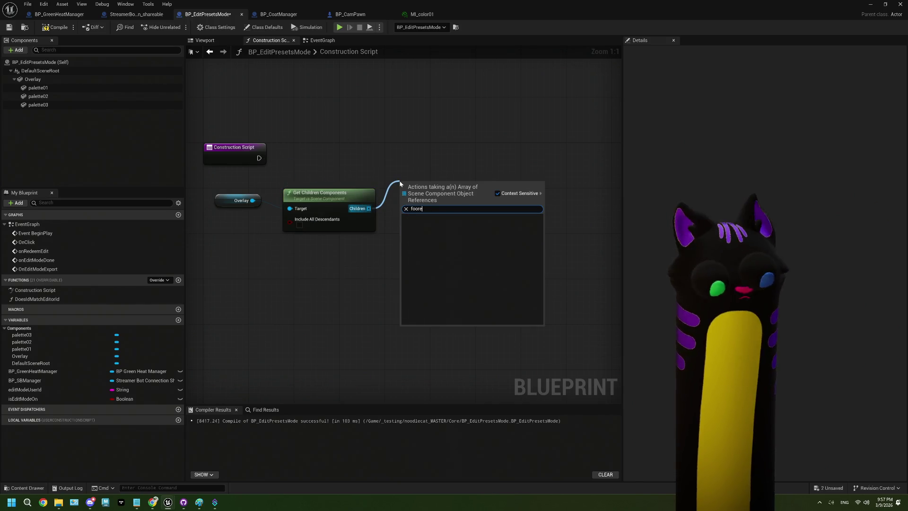
key(BackSpace)
key(BackSpace)
key(BackSpace)
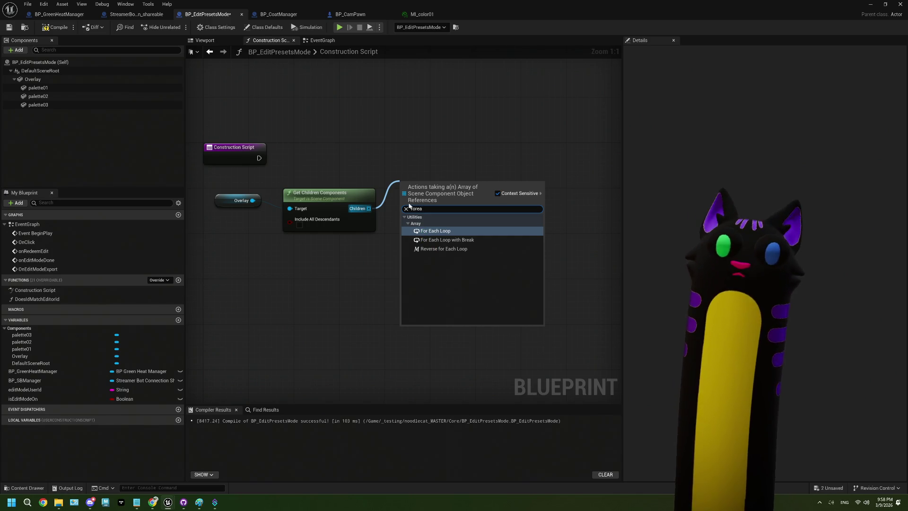
click(438, 231)
drag(416, 184, 416, 162)
mouse_move(259, 157)
mouse_down()
mouse_move(399, 159)
mouse_move(403, 169)
mouse_move(421, 148)
mouse_up()
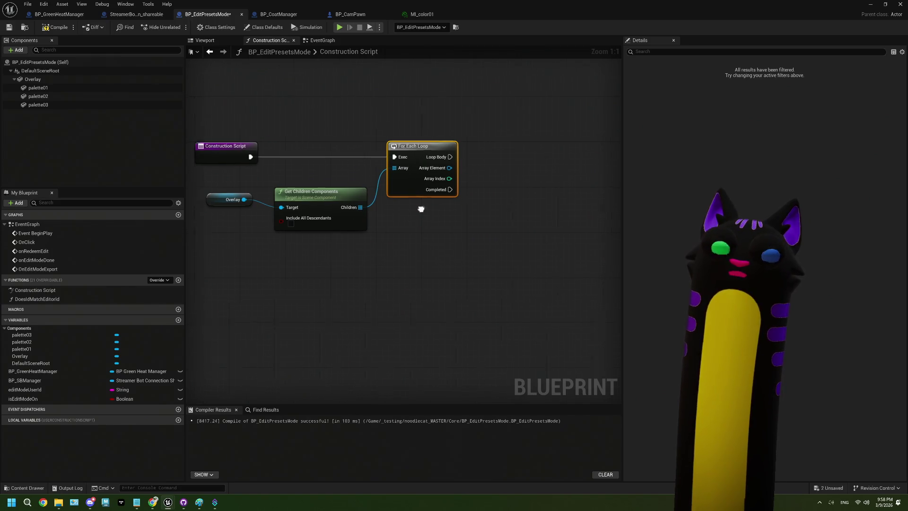
drag(421, 209, 373, 207)
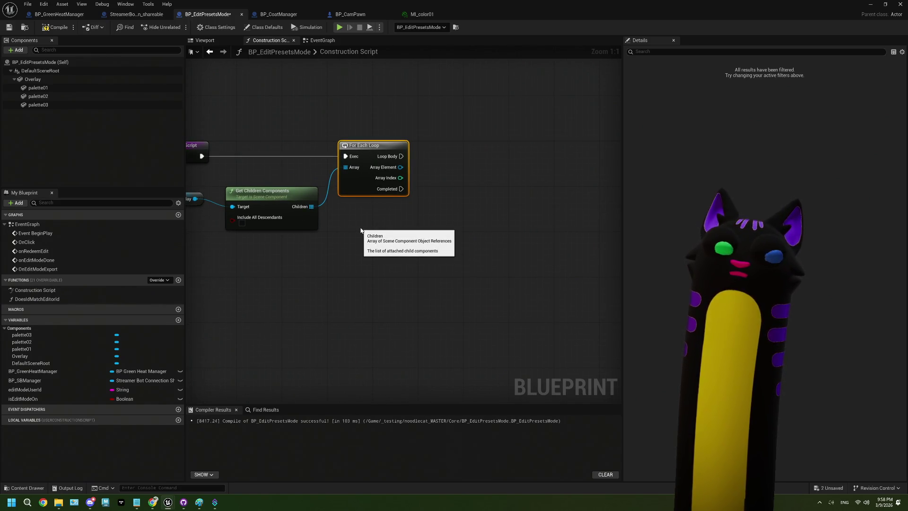
drag(361, 231, 329, 203)
- Try dynamic-material and Get Material searches from Array Element, then cut all Construction Script nodes
drag(320, 166, 351, 170)
text(create dyba)
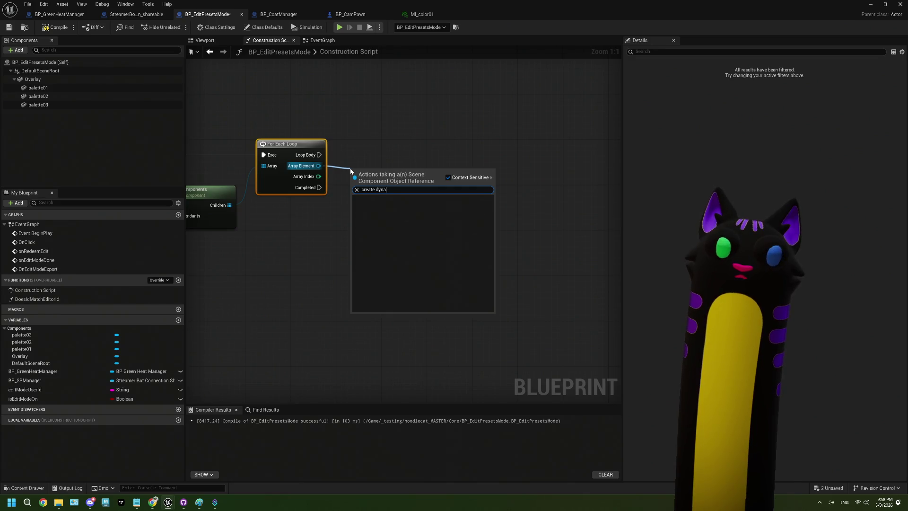
key(ctrl+a)
key(BackSpace)
click(319, 166)
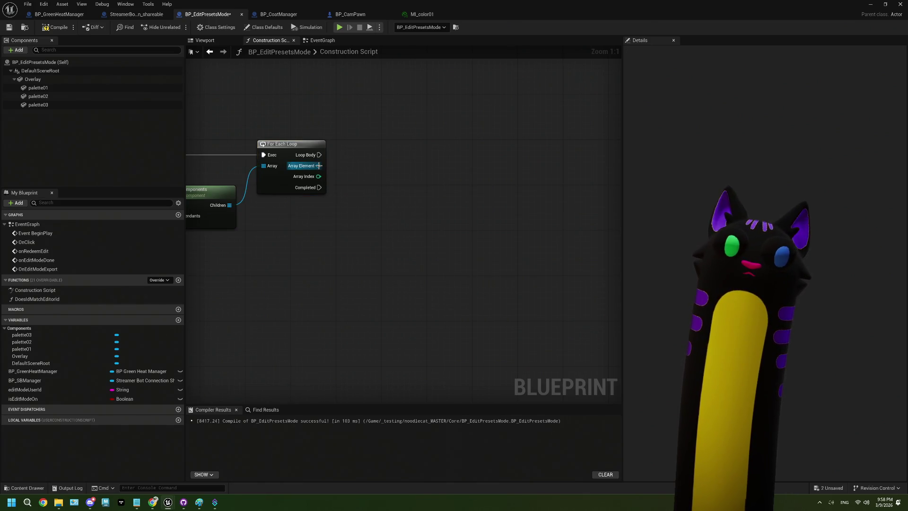
mouse_move(229, 205)
mouse_down()
mouse_move(305, 192)
mouse_move(225, 196)
mouse_up()
drag(314, 157, 347, 178)
text(get mater)
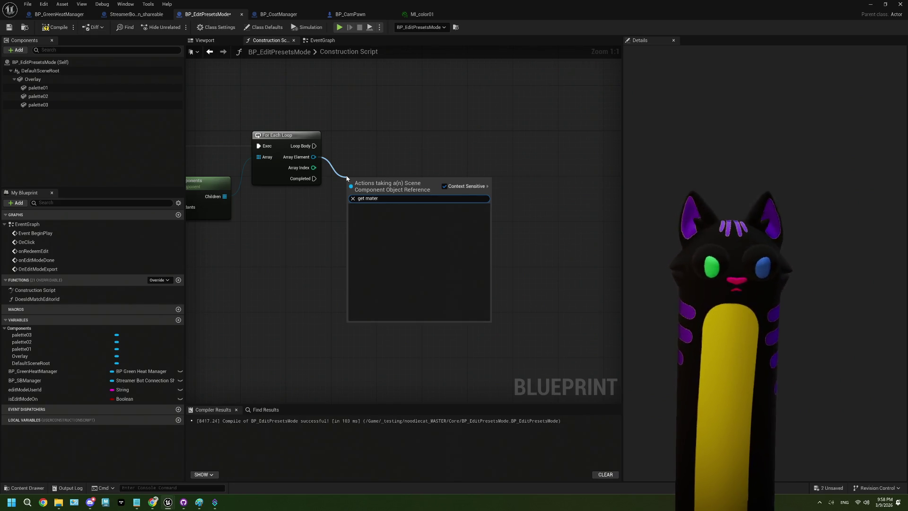
key(Escape)
mouse_move(308, 242)
mouse_down()
mouse_move(481, 239)
mouse_move(267, 146)
mouse_move(245, 125)
mouse_move(259, 165)
mouse_up()
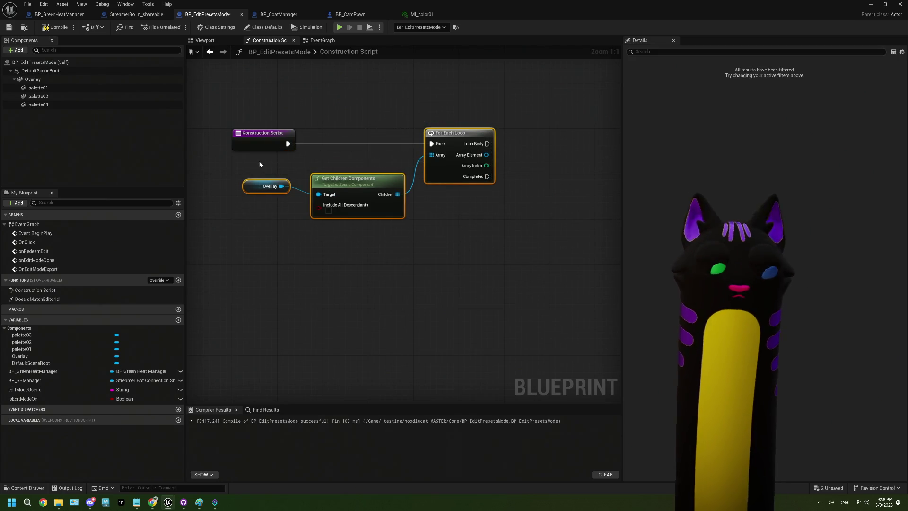
key(ctrl+x)
click(319, 40)
- Add a Get Custom Primitive Data Index for Vector Parameter node from Hit Component, then delete it
mouse_move(421, 252)
mouse_down()
mouse_move(431, 253)
mouse_move(409, 251)
mouse_up()
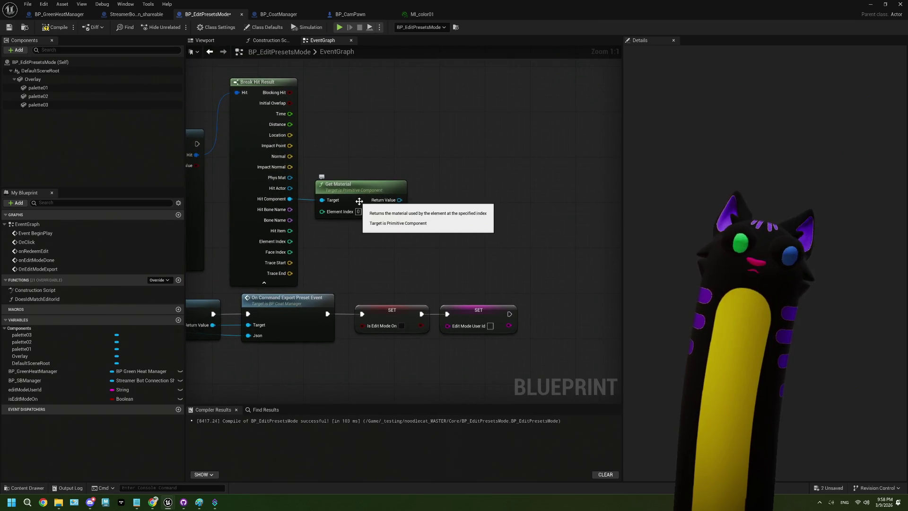
drag(290, 199, 337, 235)
text(get mat)
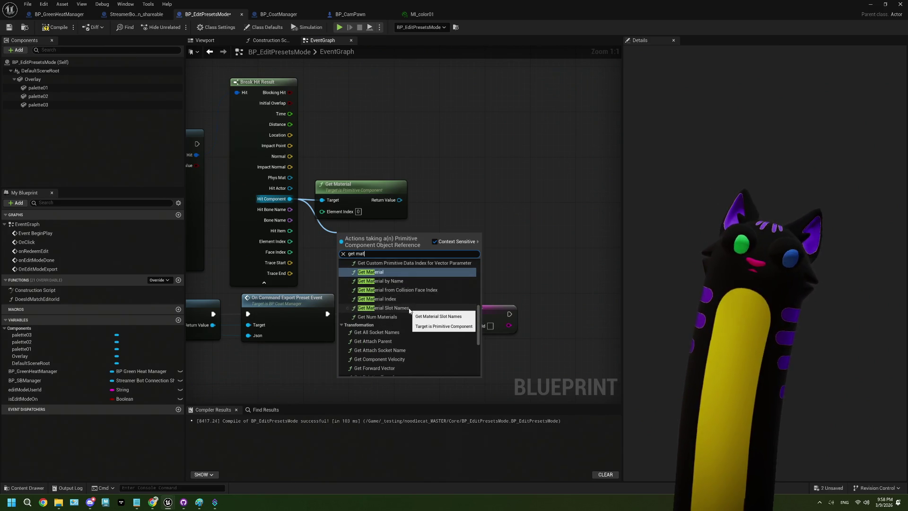
scroll(410, 310, up, 3)
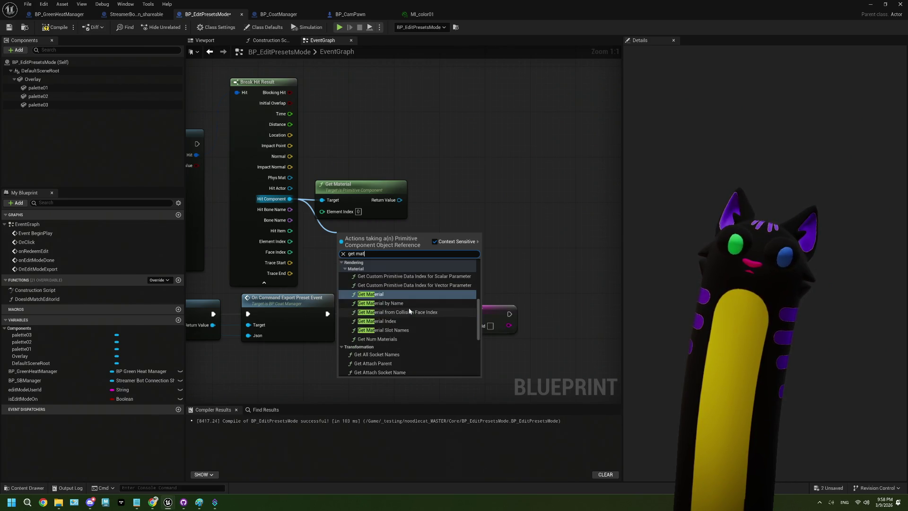
text(erial)
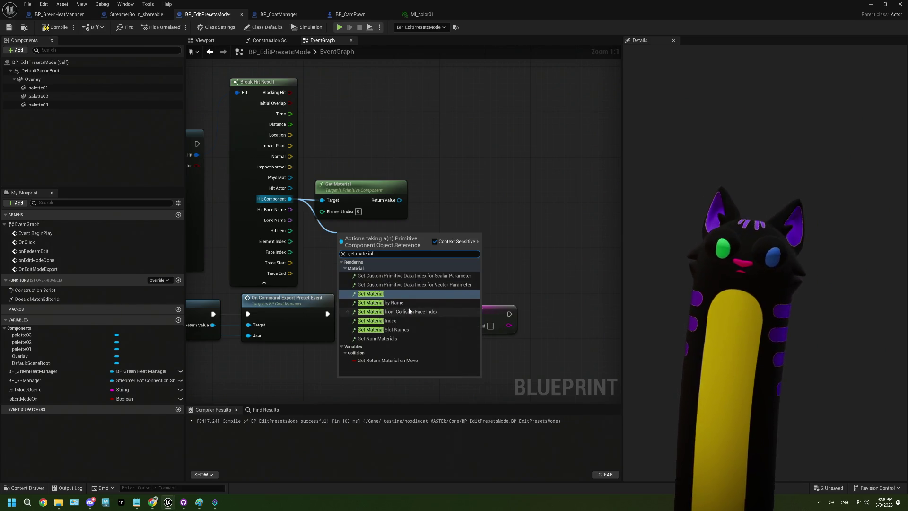
click(424, 285)
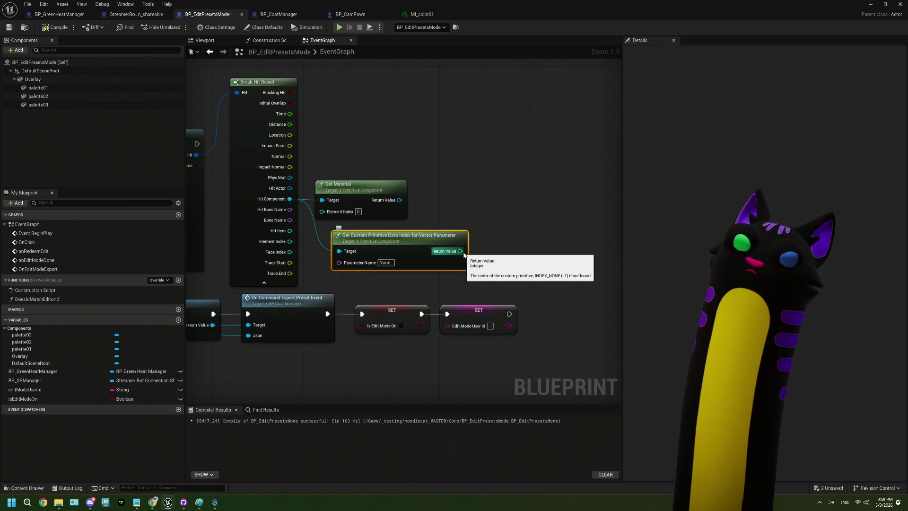
key(Delete)
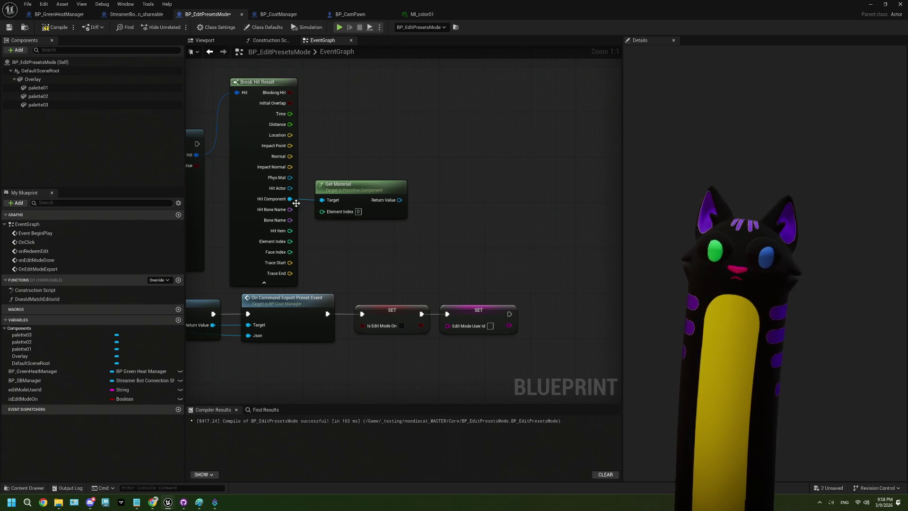
- Add Get Material from Collision Face Index from Hit Component, then delete it again
drag(290, 199, 322, 245)
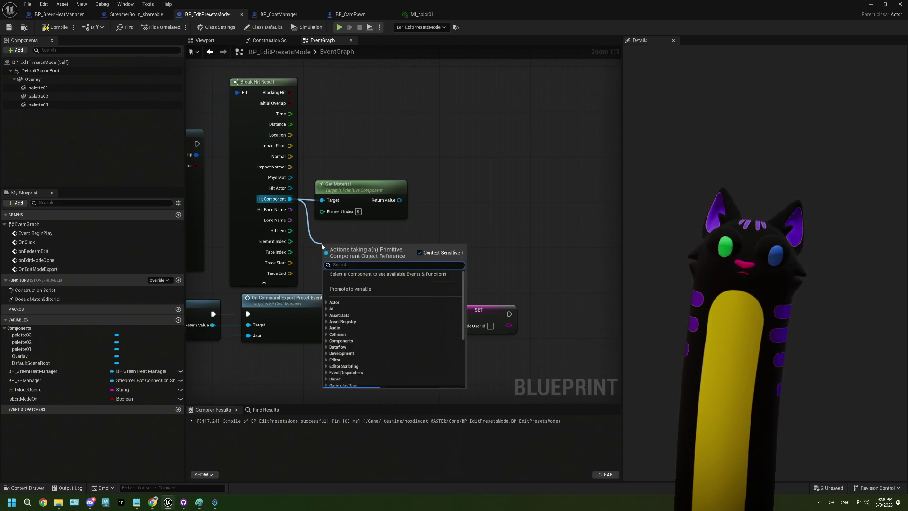
text(material)
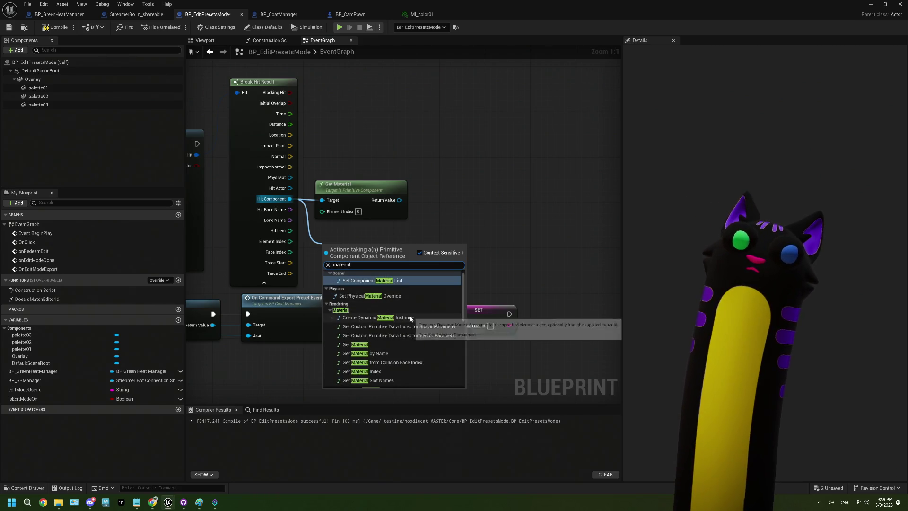
scroll(410, 320, down, 1)
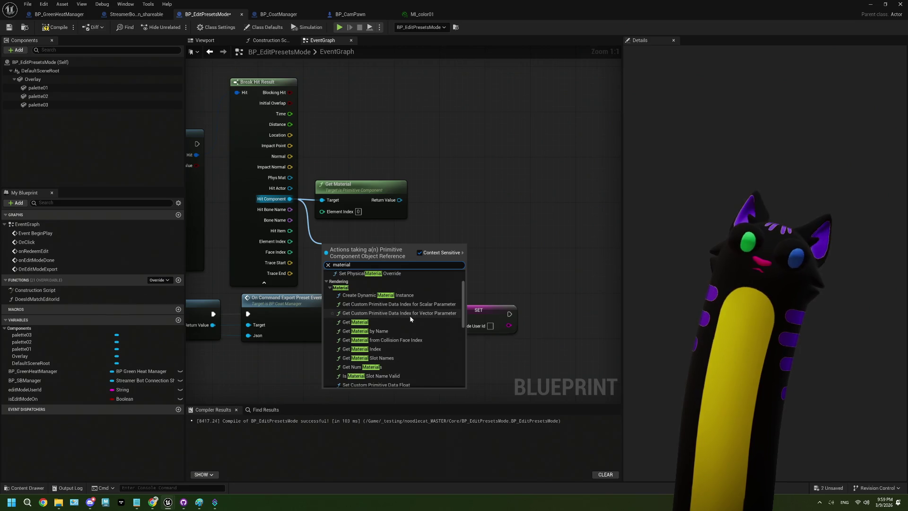
scroll(410, 317, down, 1)
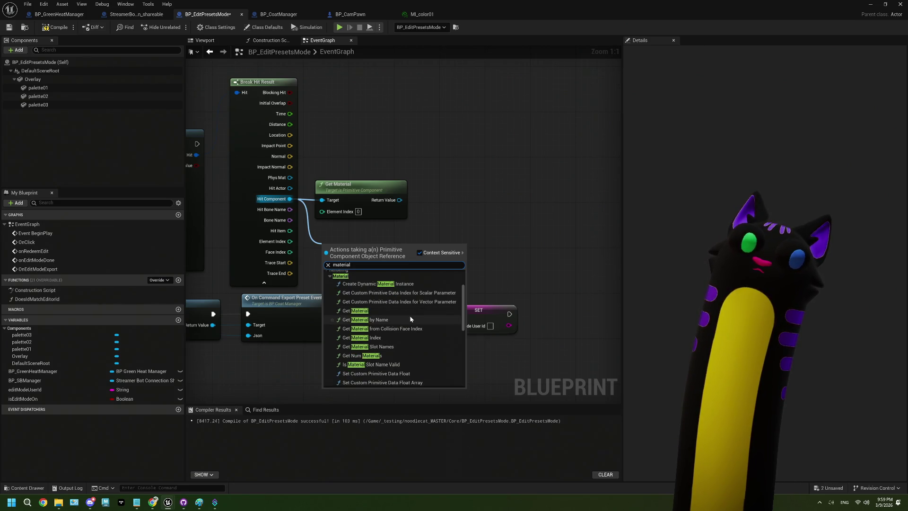
scroll(367, 325, down, 3)
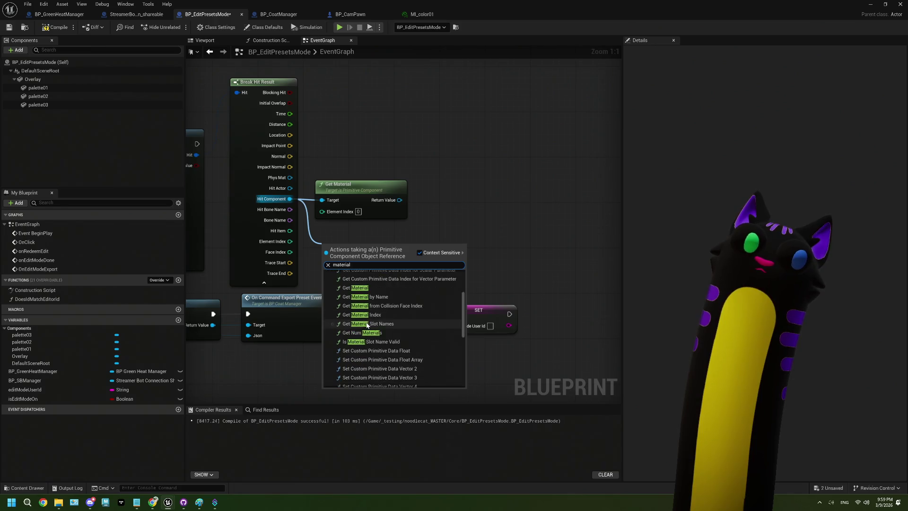
scroll(382, 333, down, 2)
scroll(382, 332, down, 5)
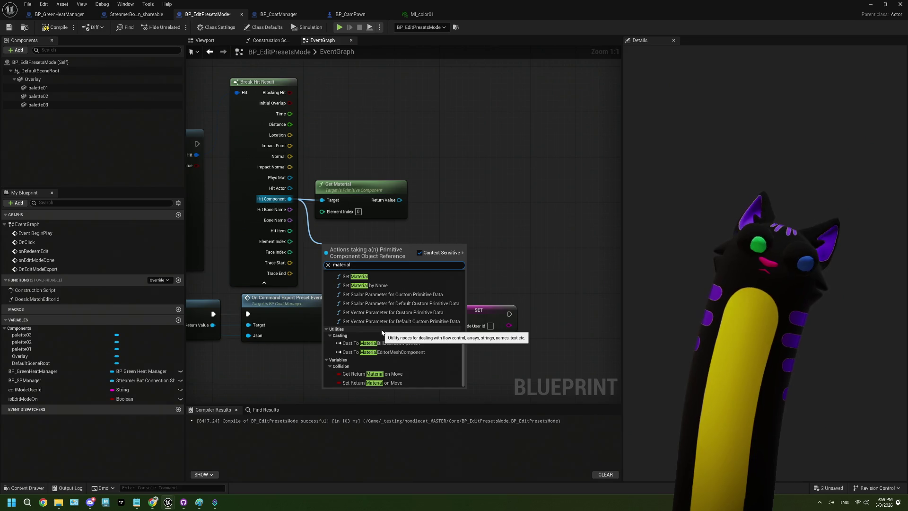
scroll(383, 333, up, 8)
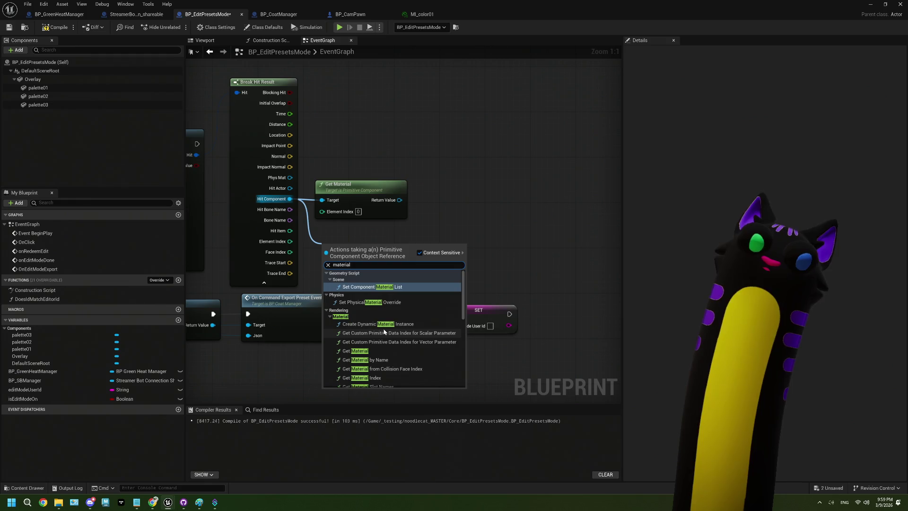
scroll(383, 331, down, 1)
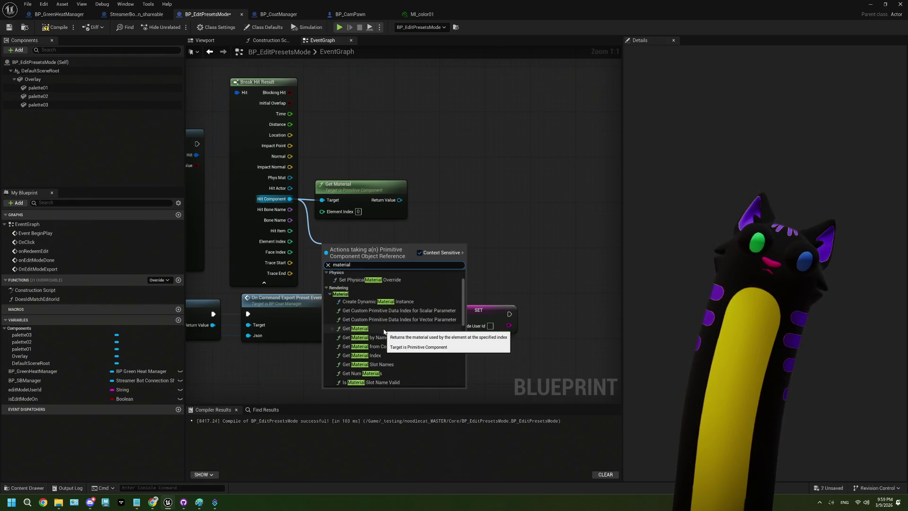
scroll(384, 332, down, 2)
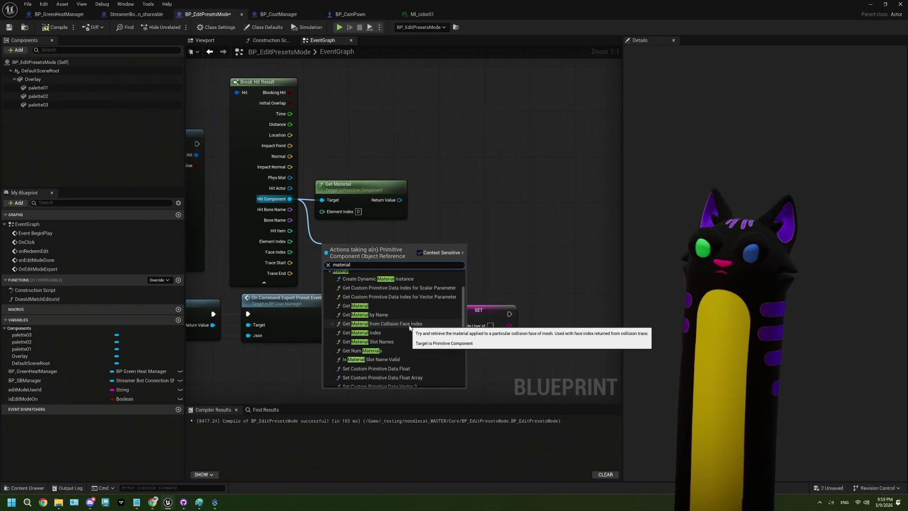
scroll(410, 327, down, 2)
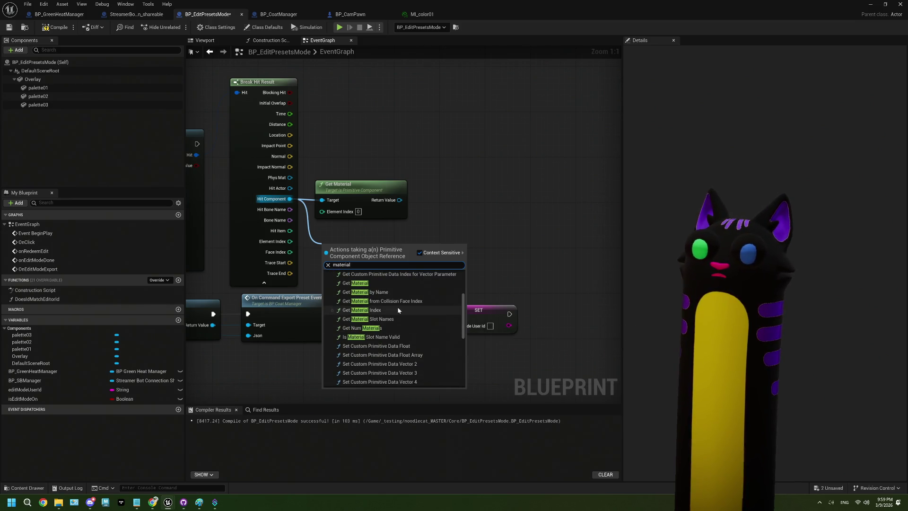
click(397, 306)
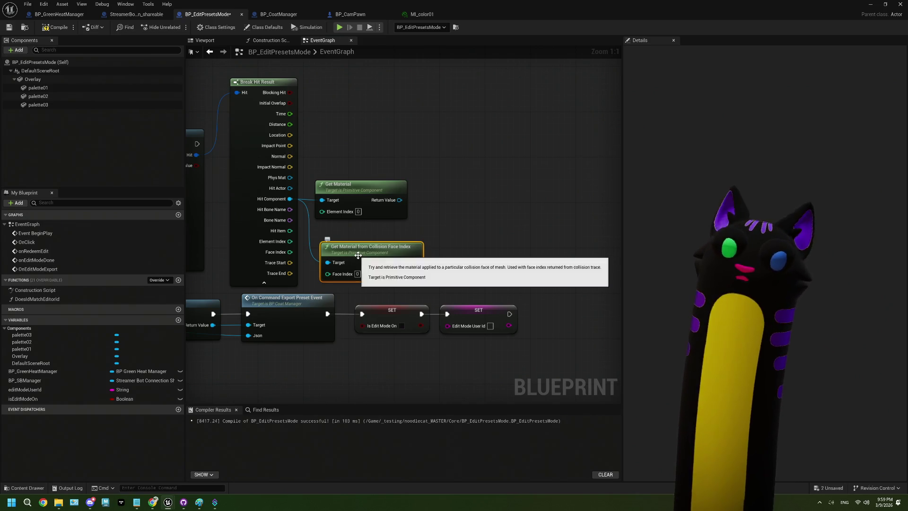
key(Delete)
drag(359, 245, 359, 254)
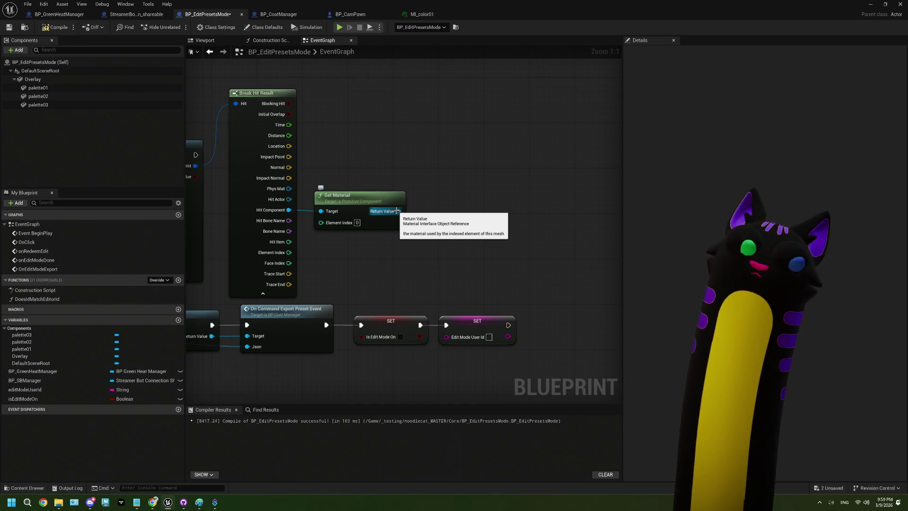
drag(396, 211, 451, 217)
text(pa)
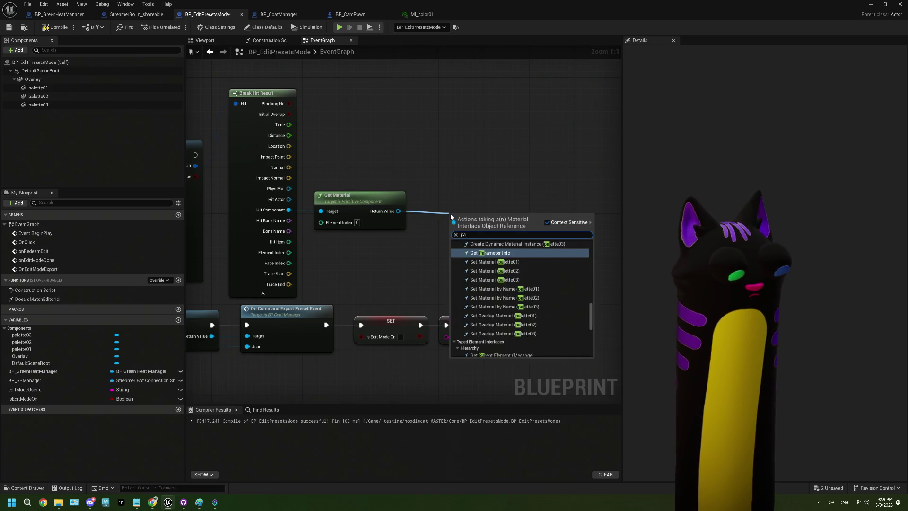
text(rameter)
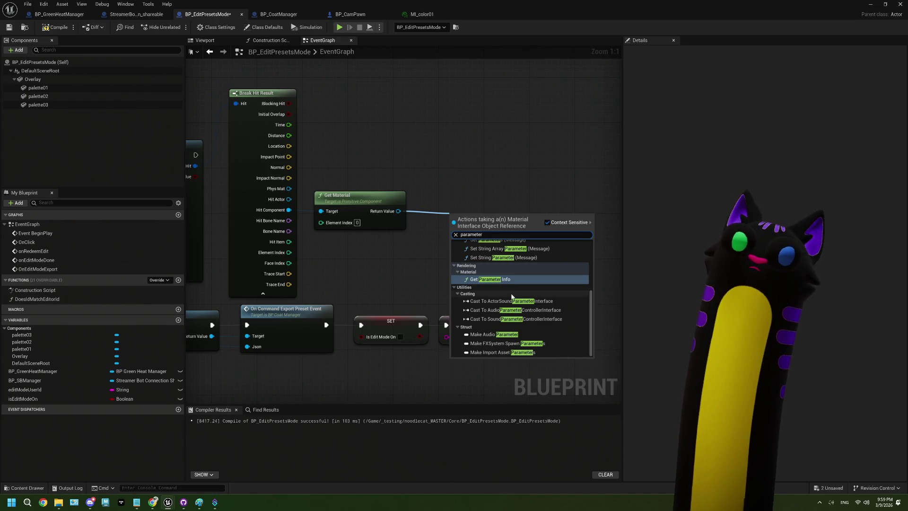
click(490, 279)
drag(448, 221, 493, 227)
text(break)
key(Return)
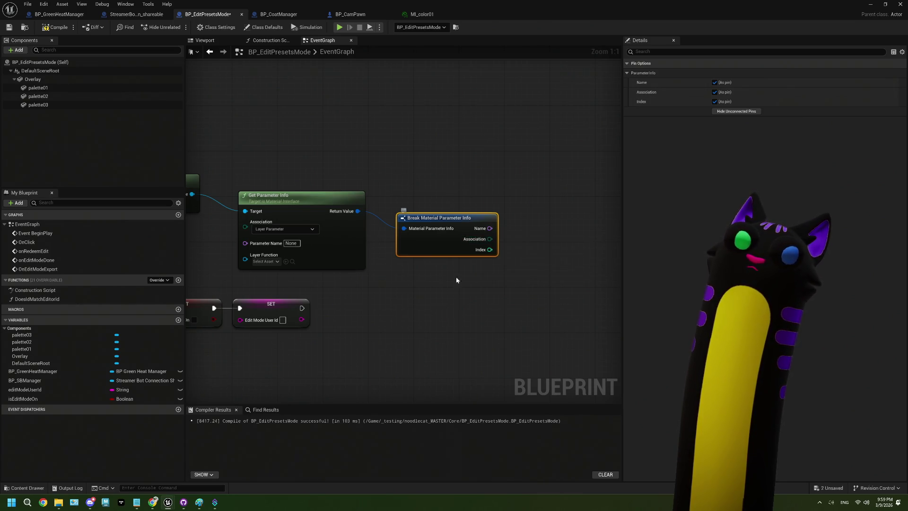
drag(458, 278, 524, 268)
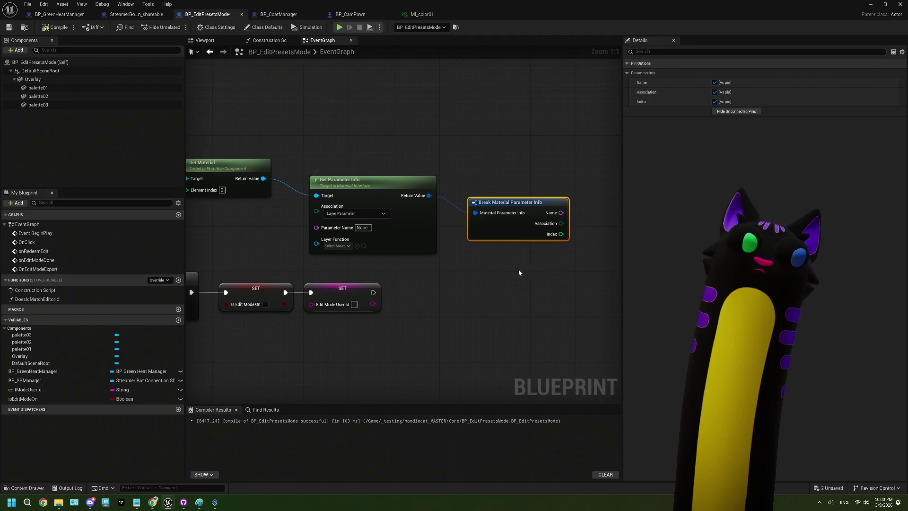
ctrl+click(400, 197)
key(Delete)
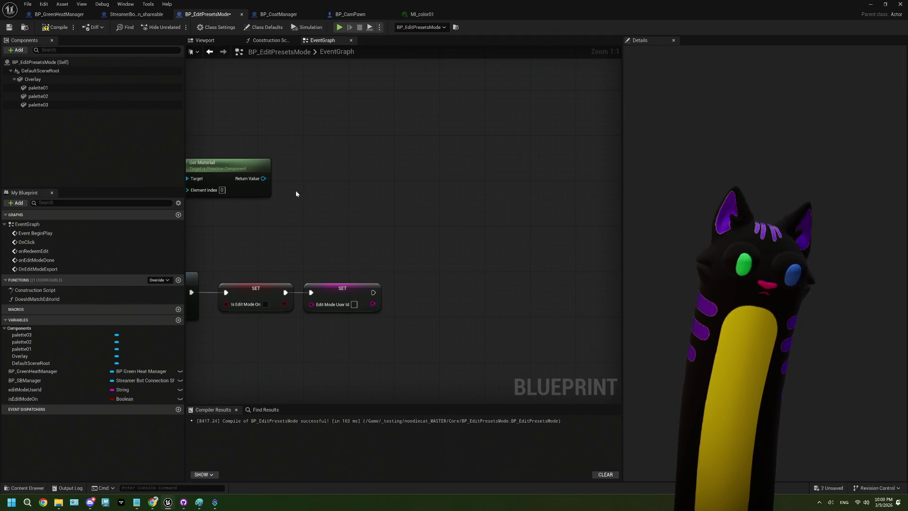
drag(263, 180, 311, 187)
text(vet)
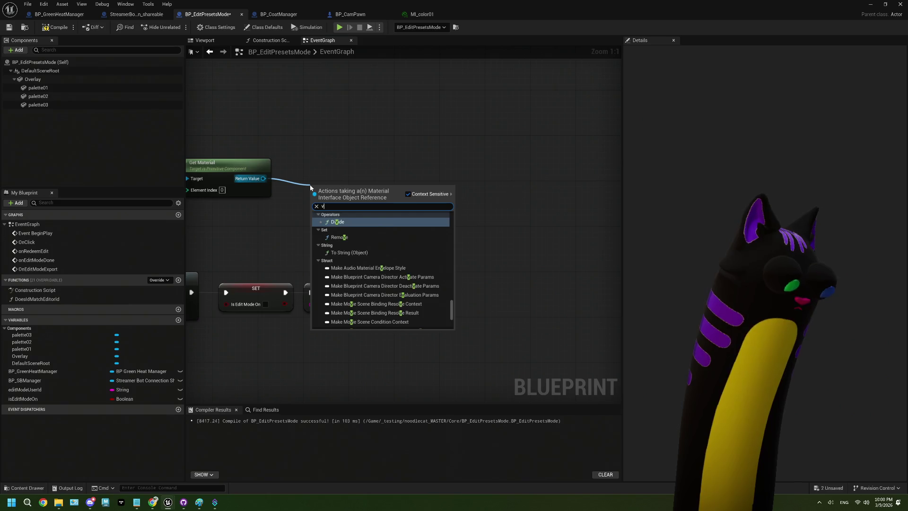
key(BackSpace)
text(ctor)
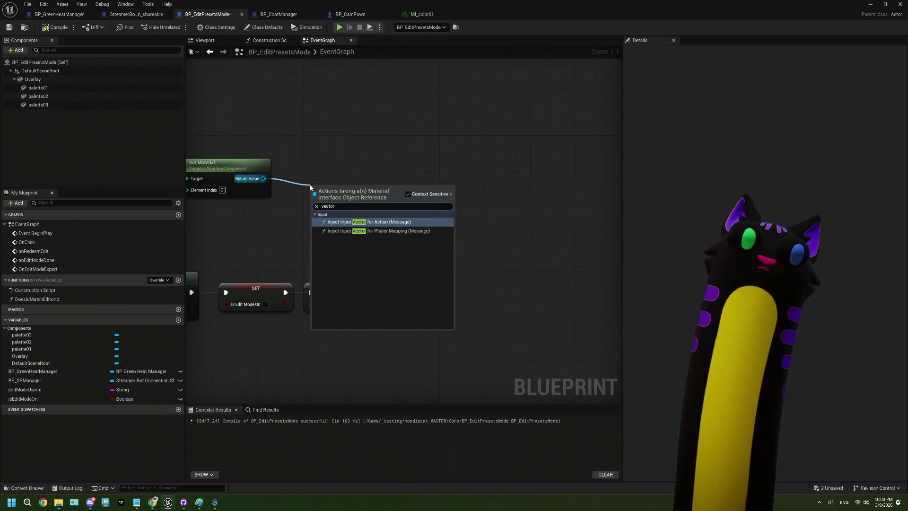
key(Escape)
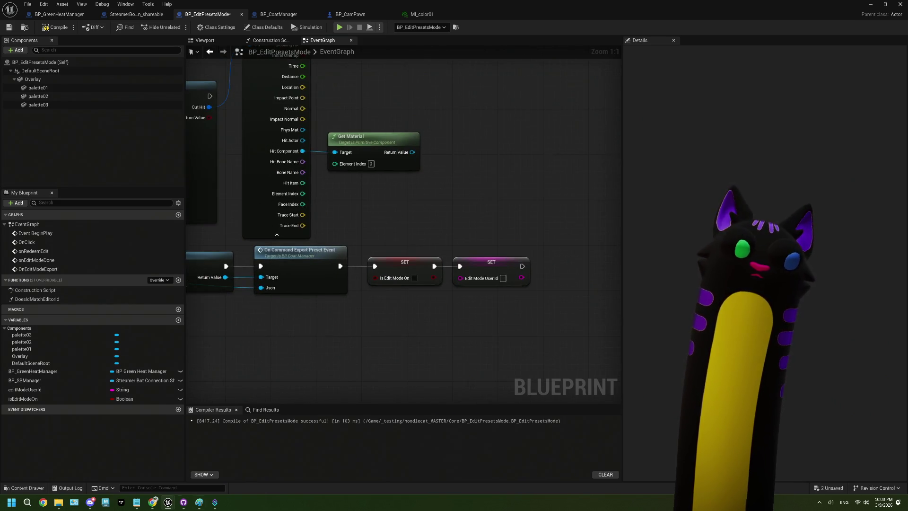
click(156, 503)
- Switch the Google search to image results and preview the material parameter images
scroll(325, 231, down, 5)
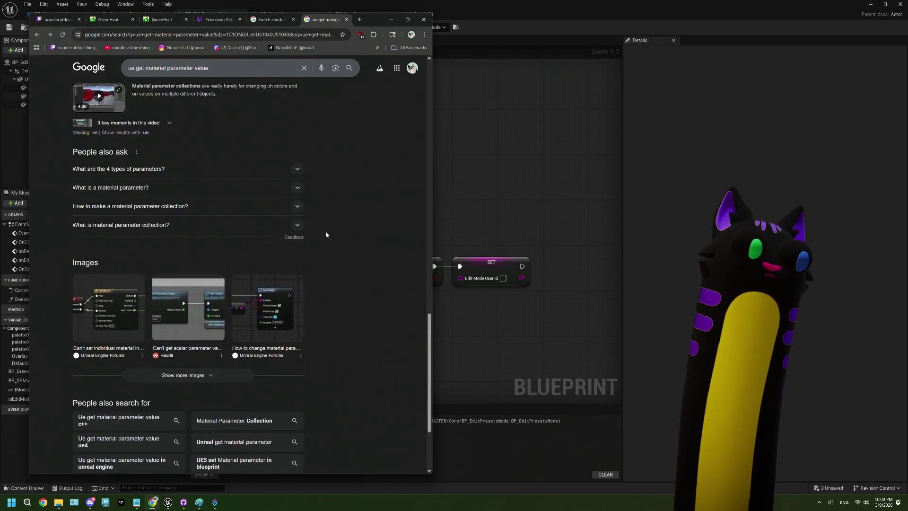
scroll(326, 231, up, 15)
click(151, 96)
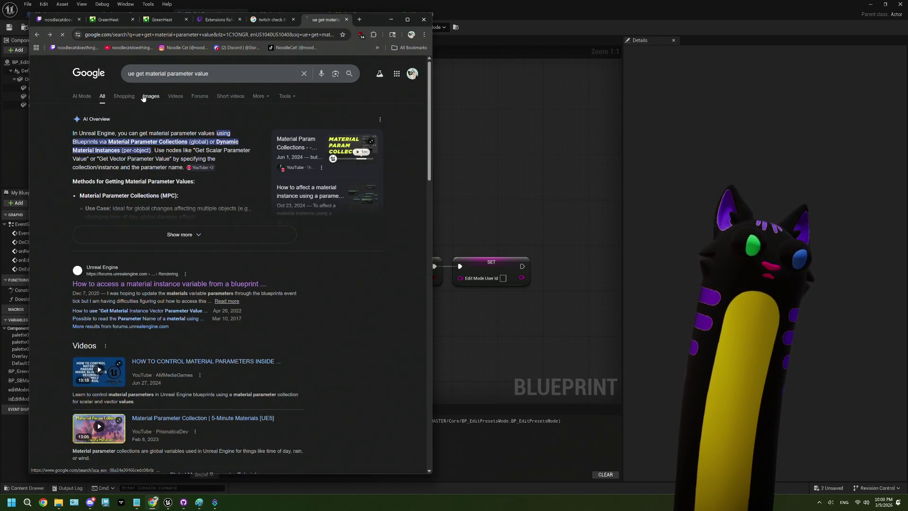
click(99, 174)
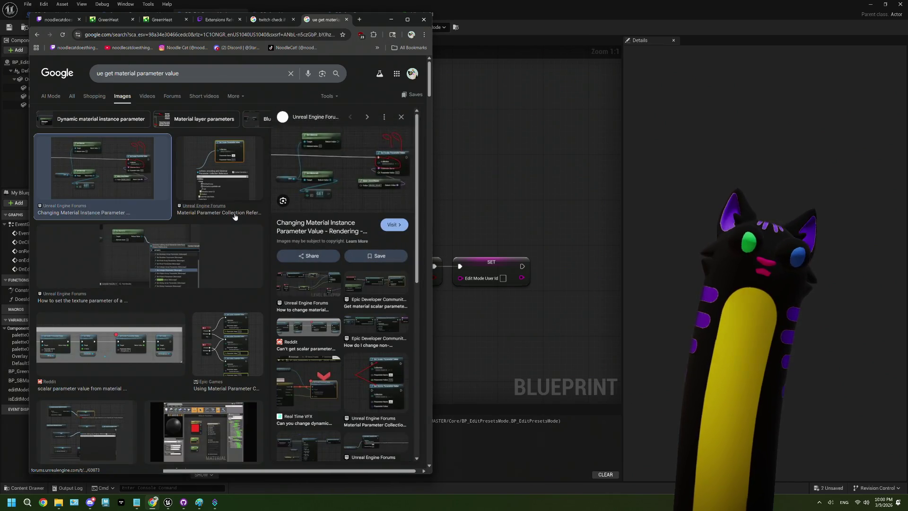
click(209, 172)
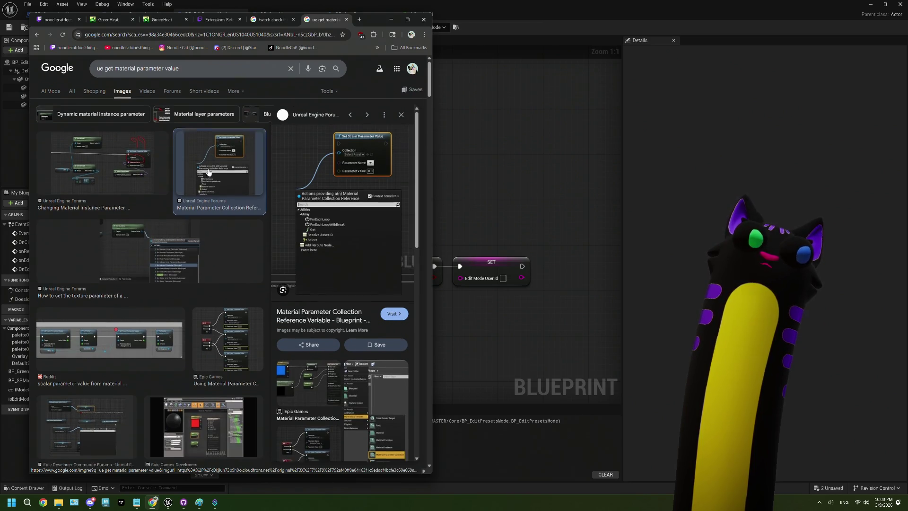
- Scroll to the Reddit scalar parameter image result and open its thread in a new tab
scroll(199, 175, down, 2)
click(176, 182)
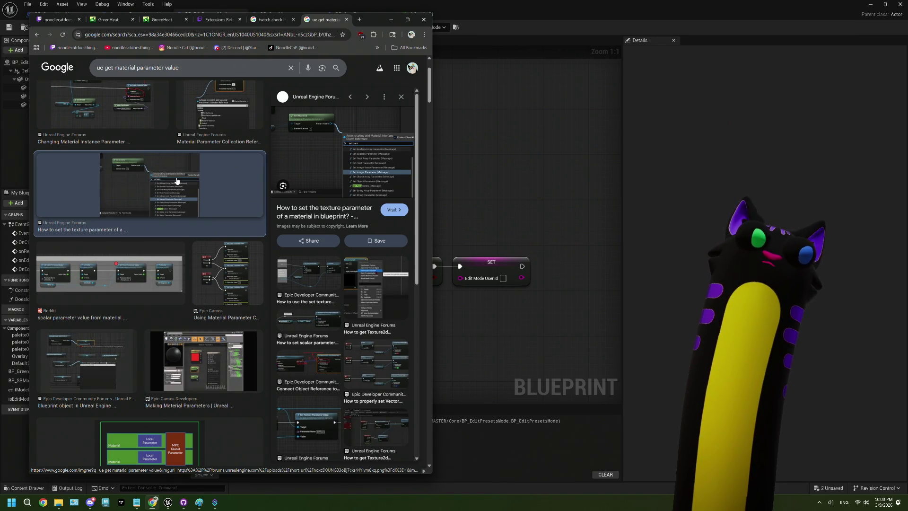
scroll(177, 181, down, 2)
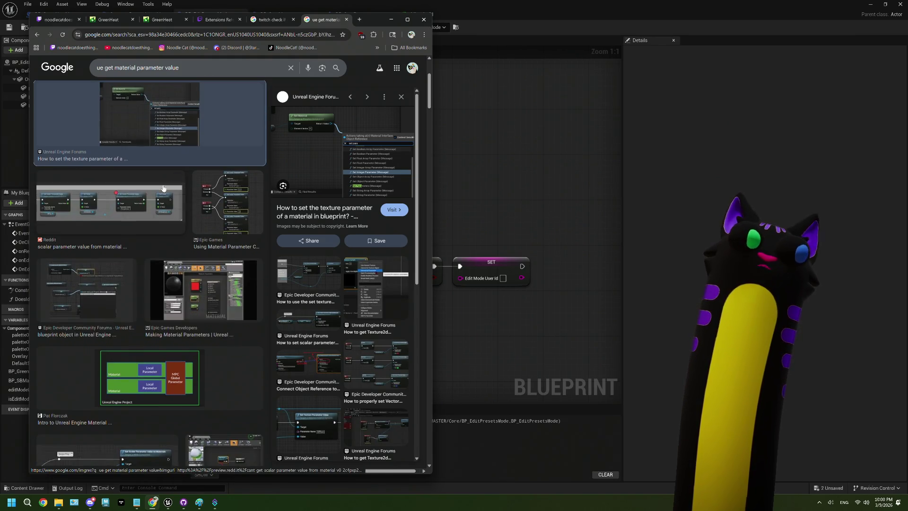
click(148, 207)
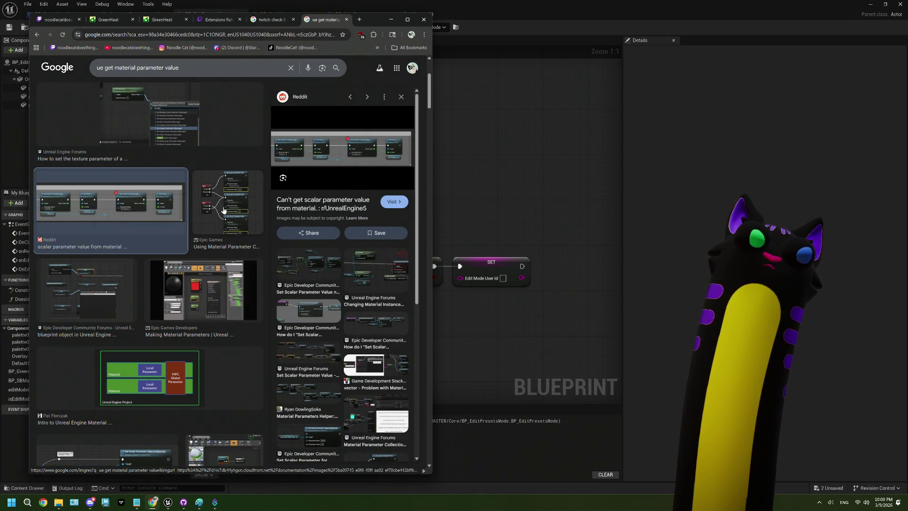
click(53, 244)
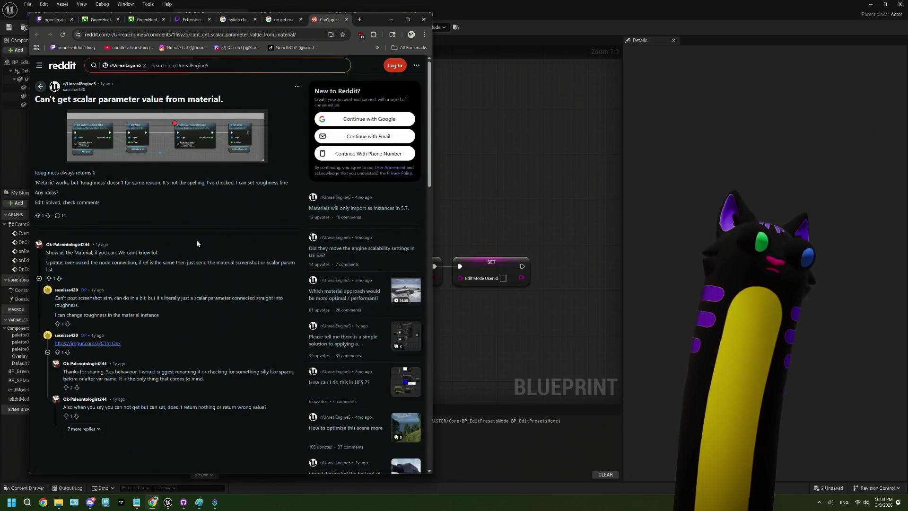
- Read through the Reddit thread's comments, then return to the Unreal blueprint EventGraph
scroll(197, 240, down, 2)
scroll(197, 242, down, 1)
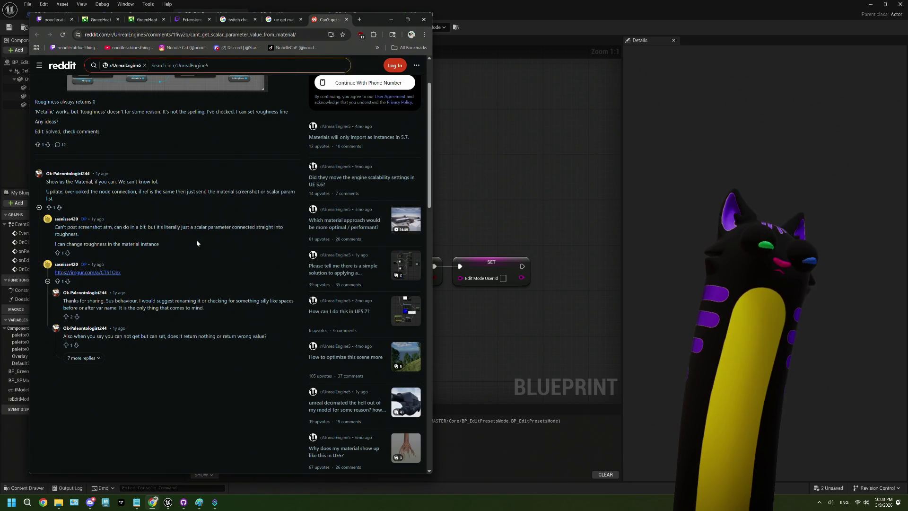
scroll(197, 243, down, 1)
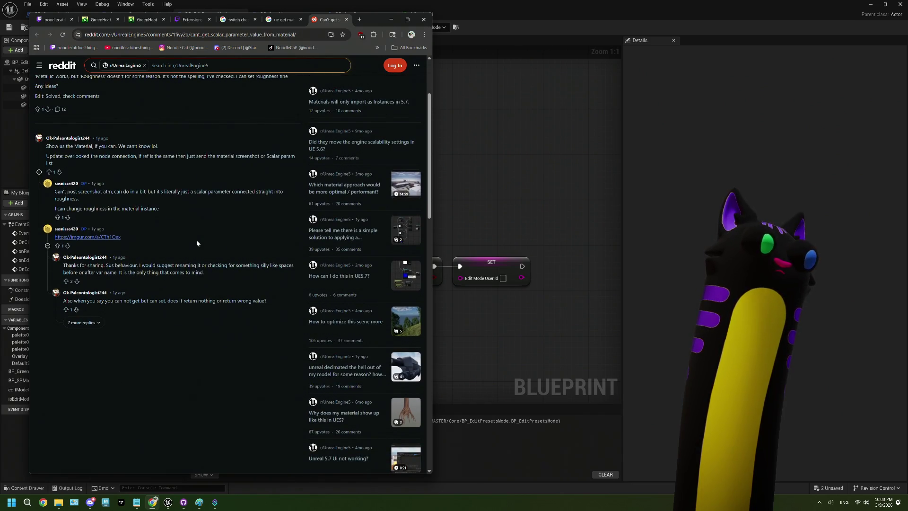
scroll(197, 243, down, 1)
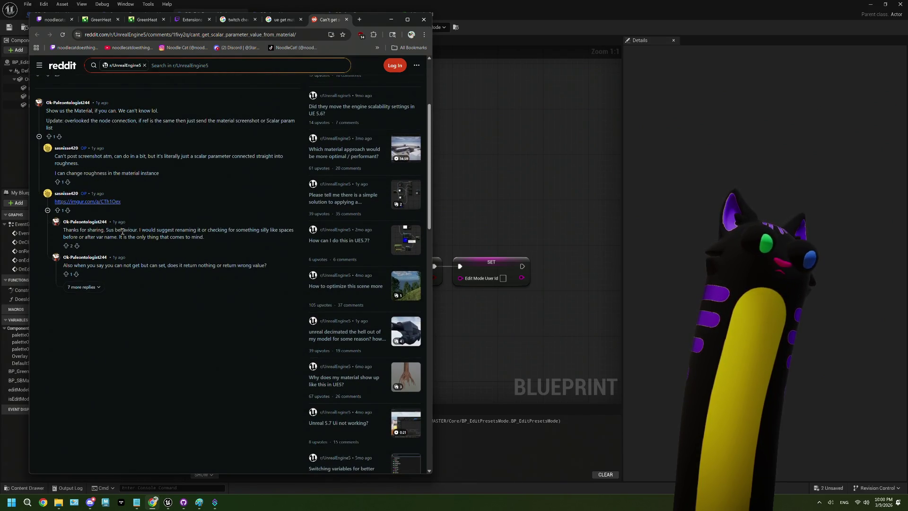
scroll(118, 257, up, 3)
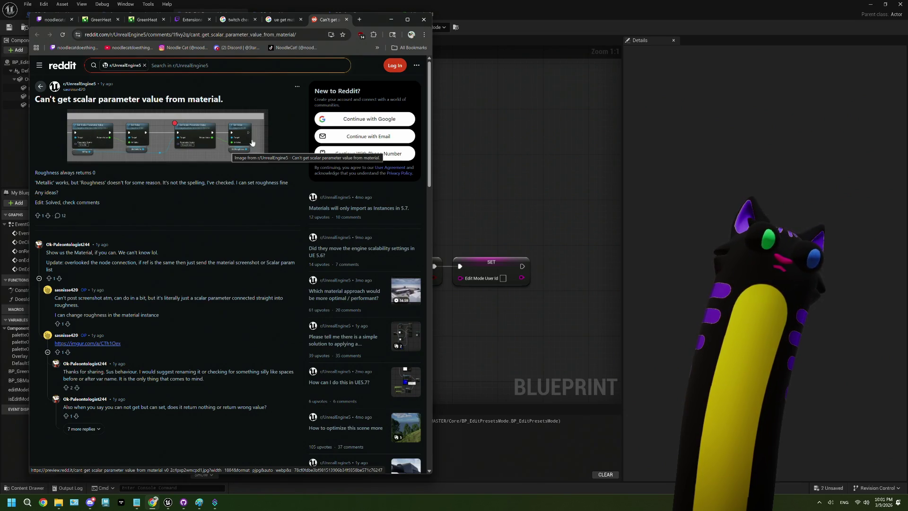
click(464, 146)
mouse_move(379, 212)
mouse_down()
mouse_move(406, 222)
mouse_move(374, 236)
mouse_move(397, 237)
mouse_move(384, 234)
mouse_up()
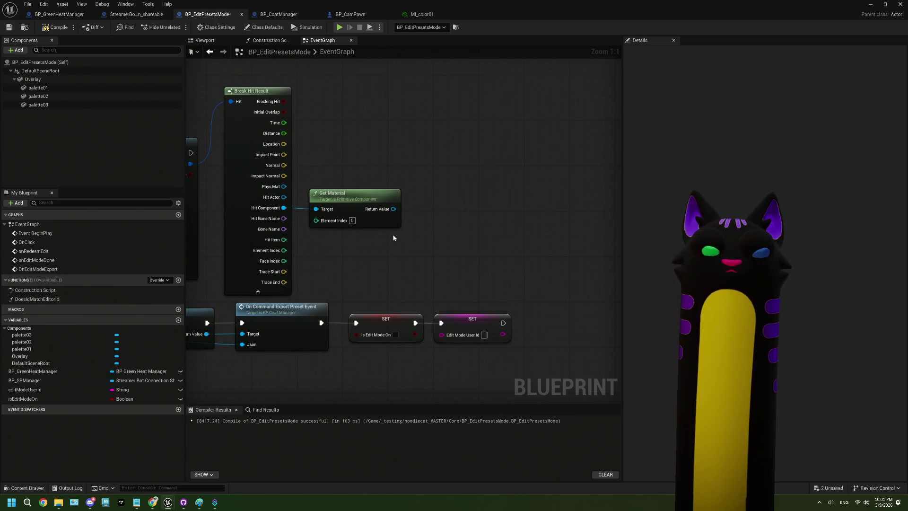
- In the Construction Script, add an Overlay getter feeding a Get Children Components node
click(214, 42)
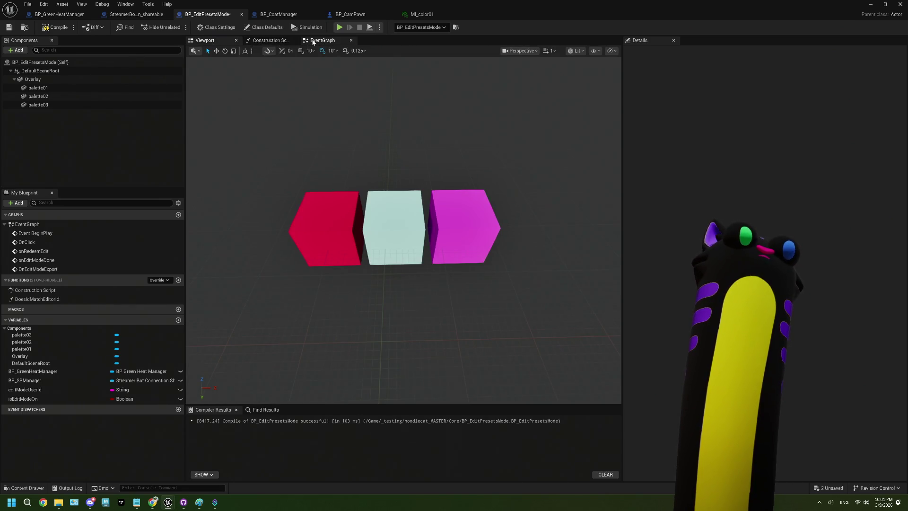
click(312, 42)
click(263, 41)
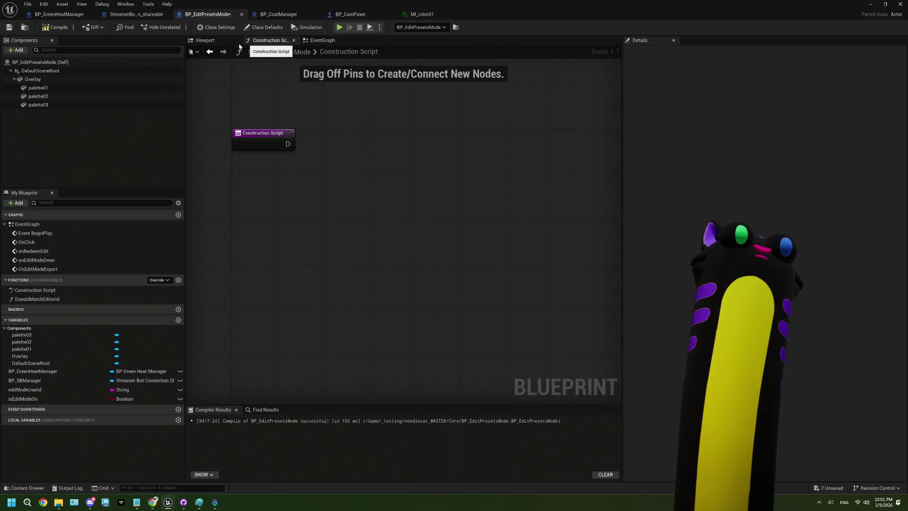
mouse_move(32, 79)
mouse_down()
mouse_move(187, 204)
mouse_move(237, 220)
mouse_move(290, 221)
mouse_up()
text(get chil)
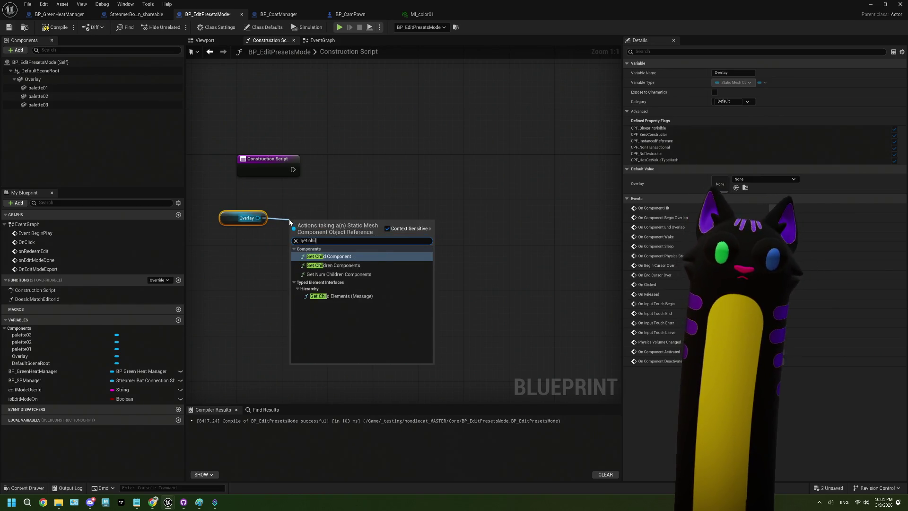
click(345, 265)
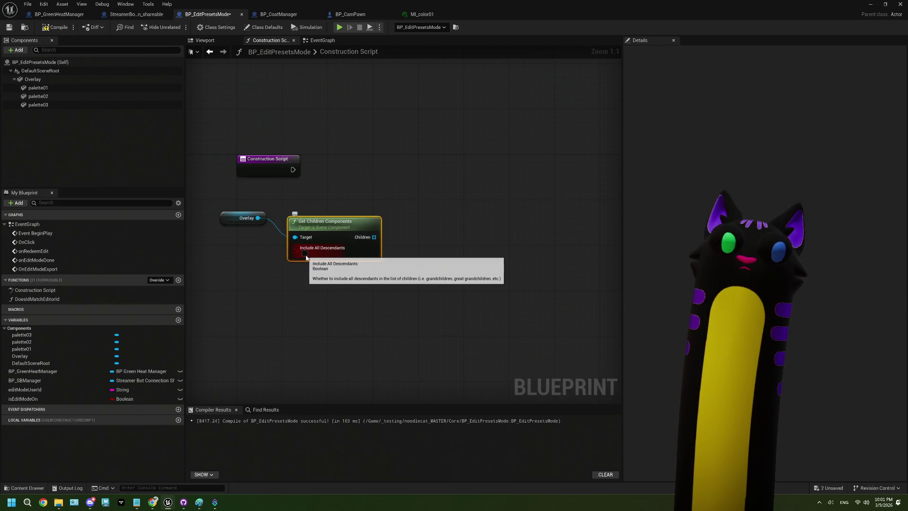
- Loop over the Children array with a new For Each Loop
drag(374, 237, 410, 249)
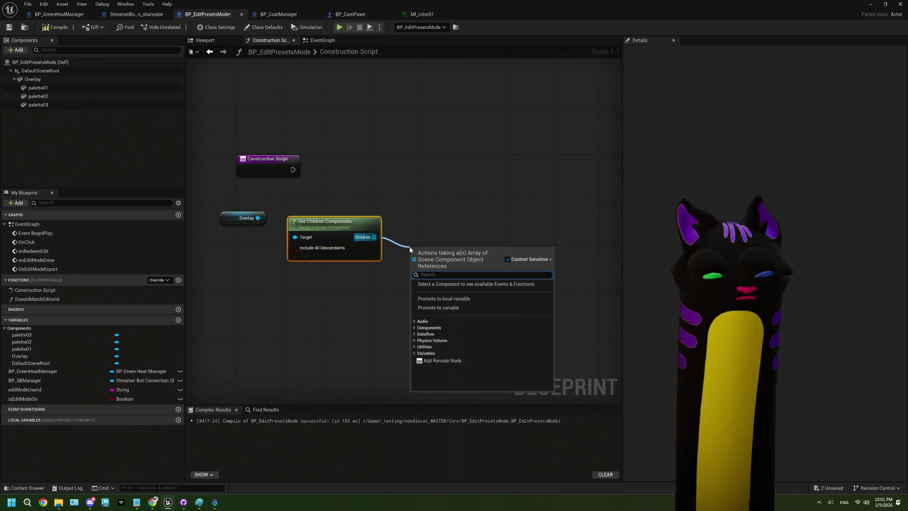
text(fore)
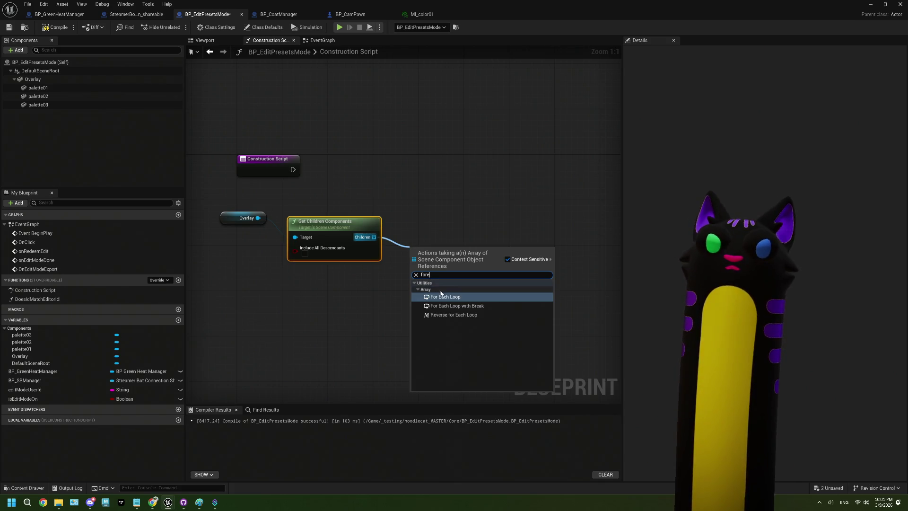
click(442, 297)
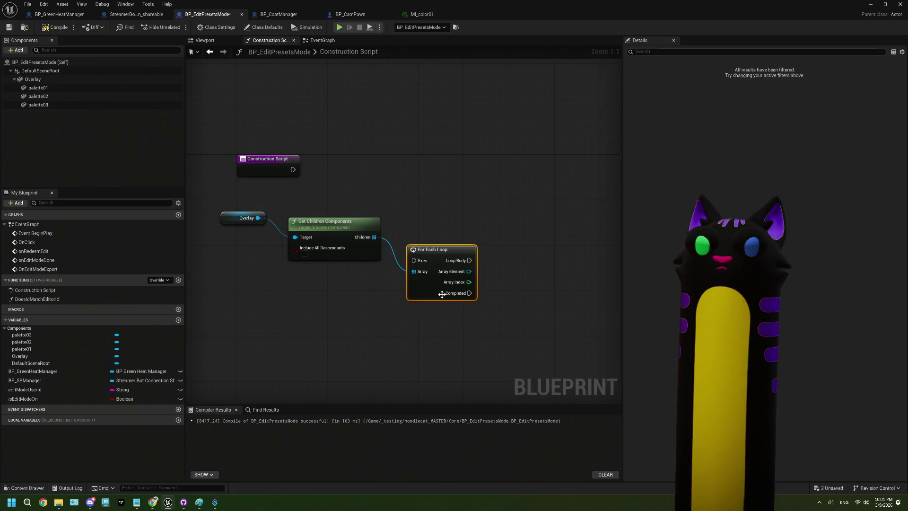
- Place the For Each Loop beside Construction Script and wire its execution into the loop
drag(421, 250, 413, 164)
drag(294, 171, 408, 175)
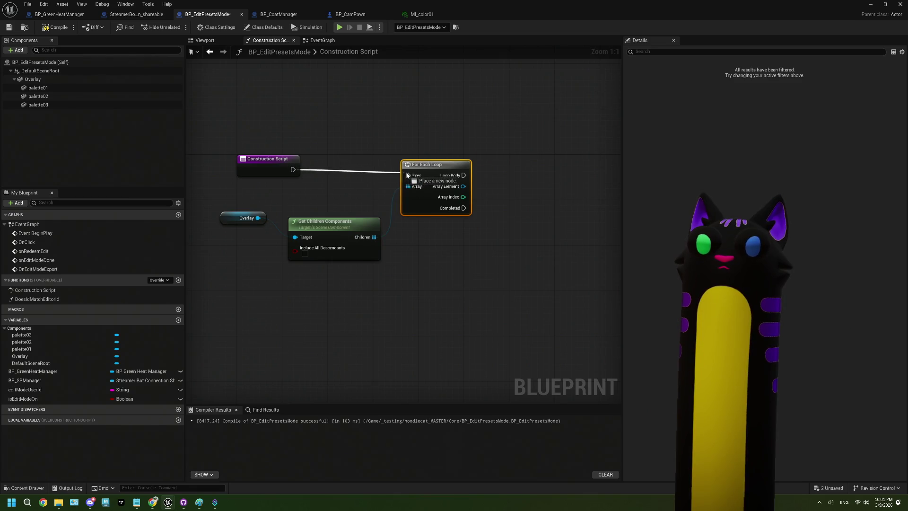
drag(442, 237, 326, 226)
- Add a Get Class node on the loop's Array Element
mouse_move(324, 162)
mouse_down()
mouse_move(400, 204)
mouse_move(387, 197)
mouse_up()
text(class)
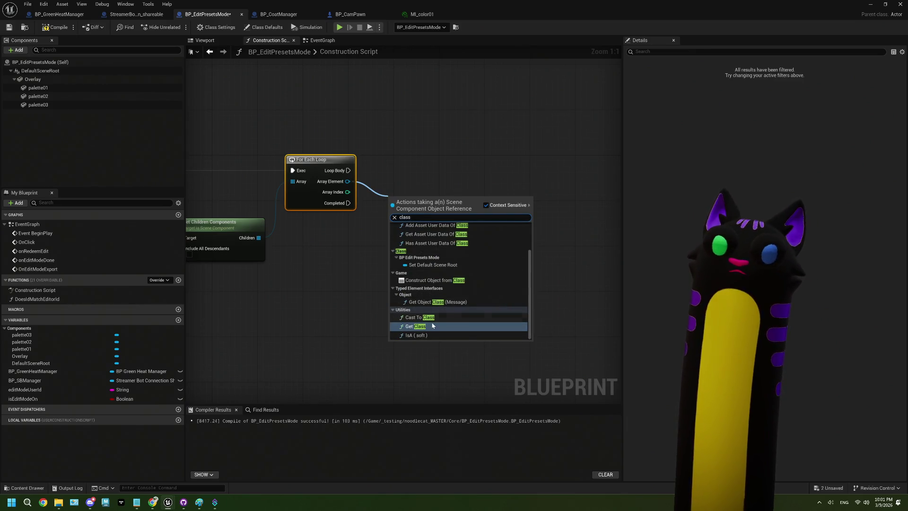
scroll(431, 326, up, 3)
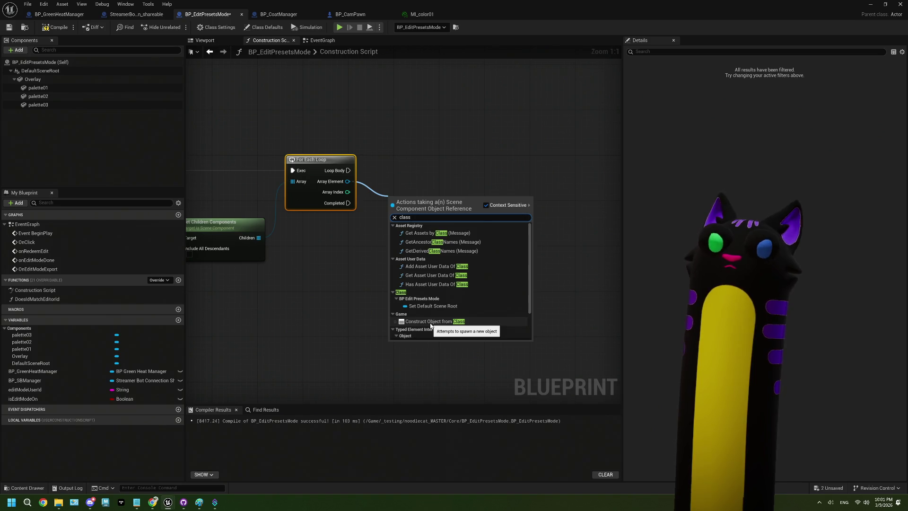
scroll(431, 326, down, 3)
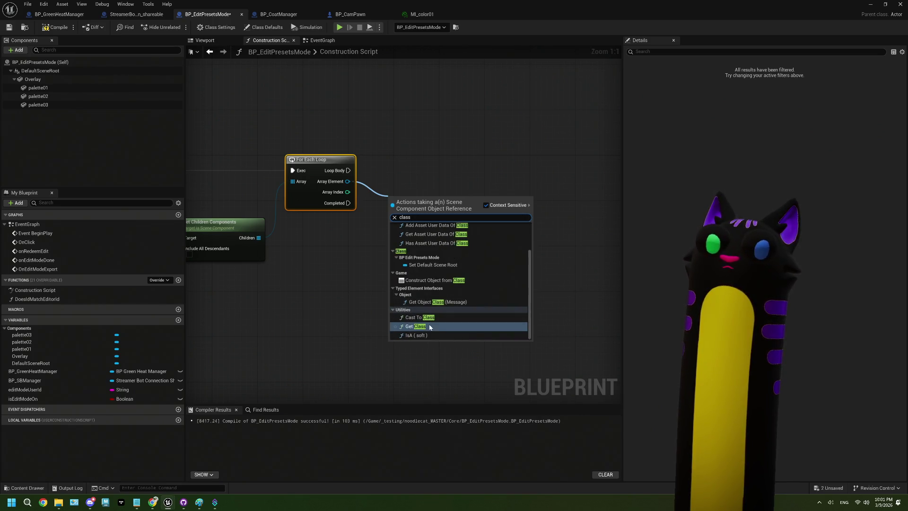
click(426, 318)
drag(432, 213, 416, 247)
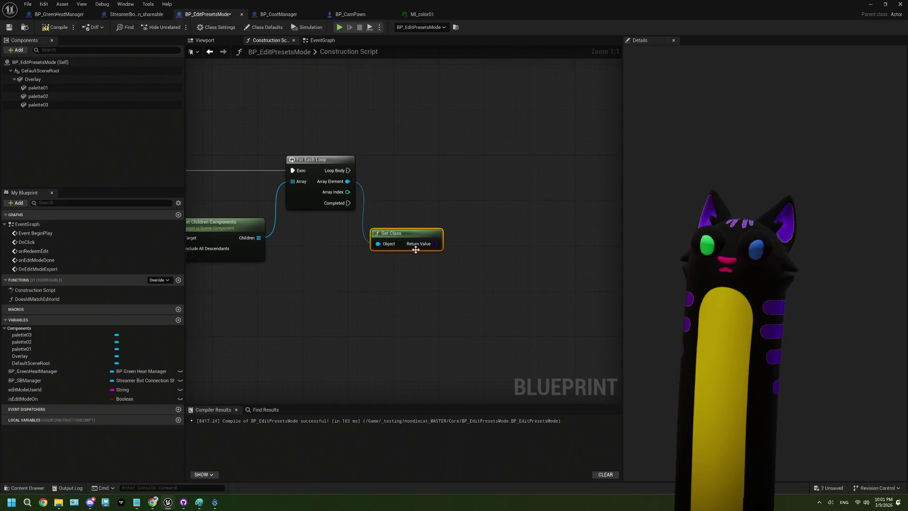
- Add an IsA check on the Array Element, replacing a mistaken IsA (soft) node
drag(348, 181, 416, 181)
text(is cl)
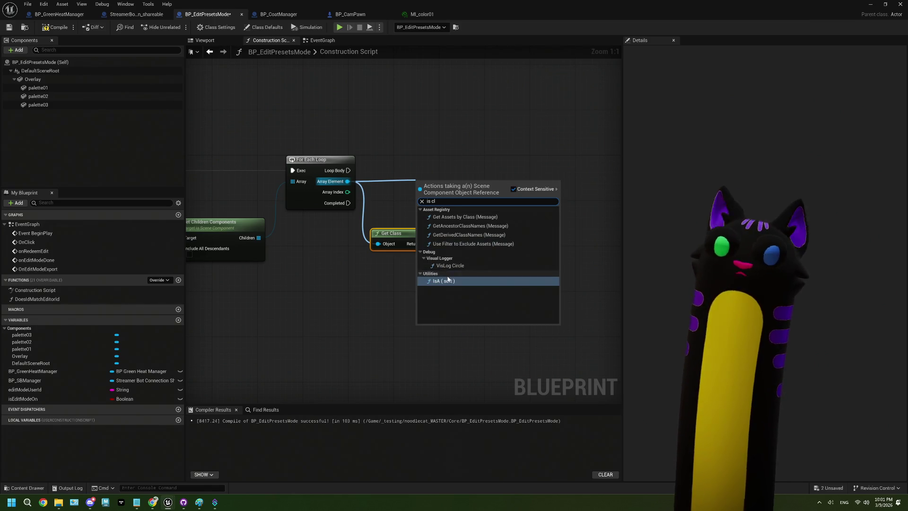
click(450, 281)
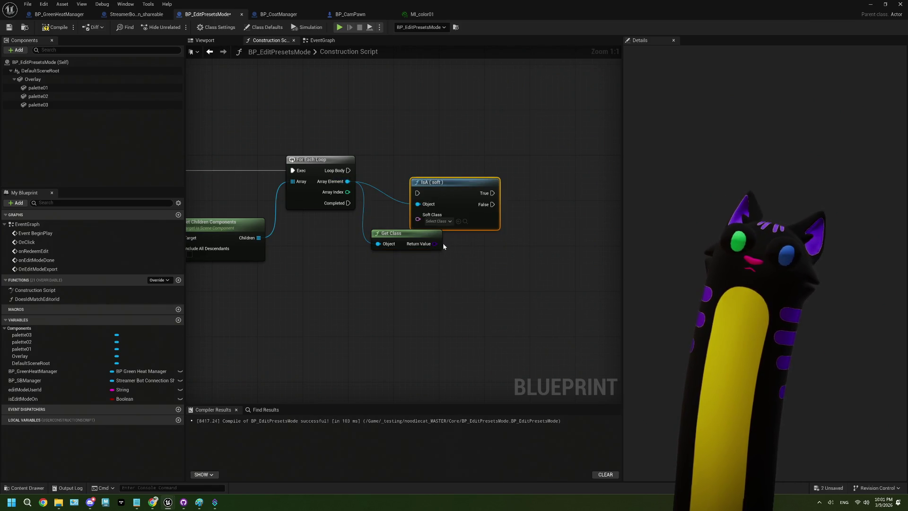
key(Delete)
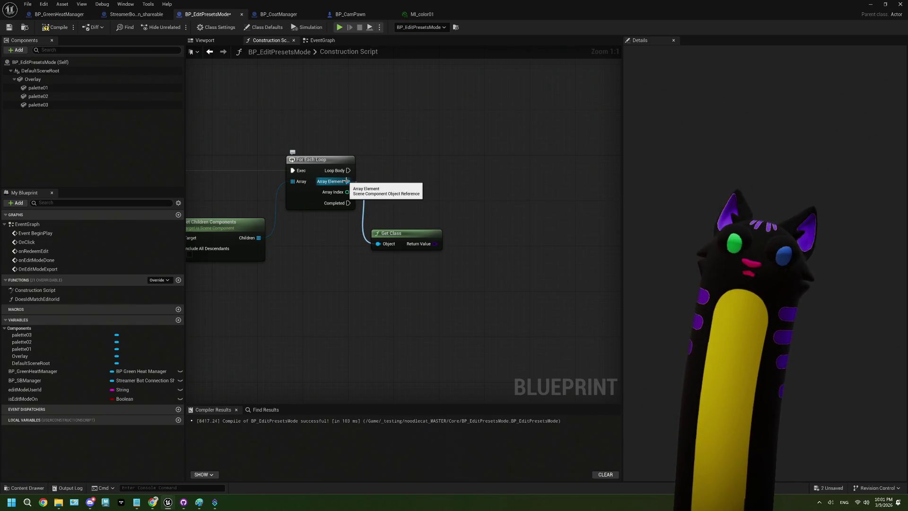
drag(347, 181, 407, 187)
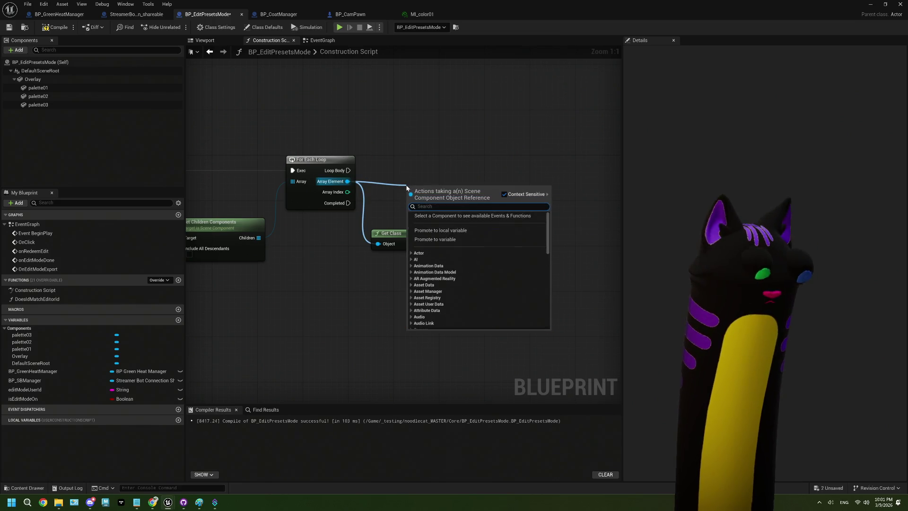
text(stat)
key(BackSpace)
key(BackSpace)
key(BackSpace)
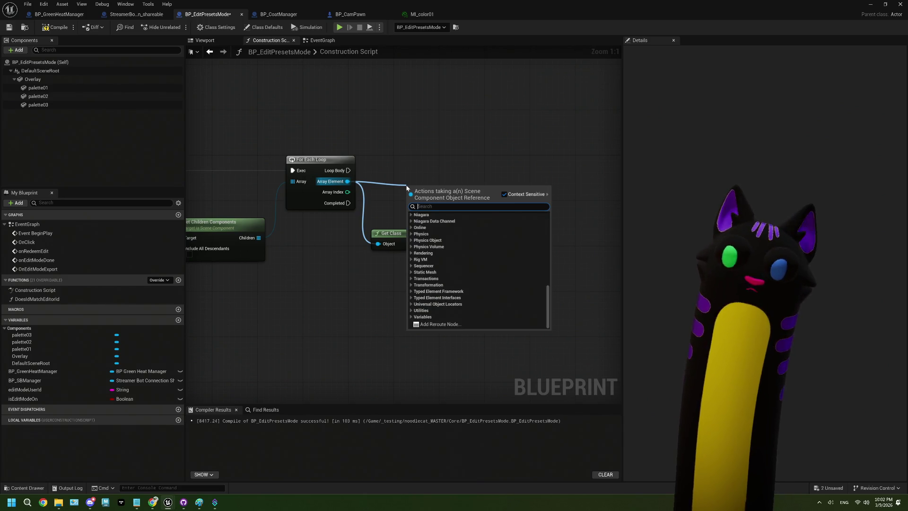
text(is a)
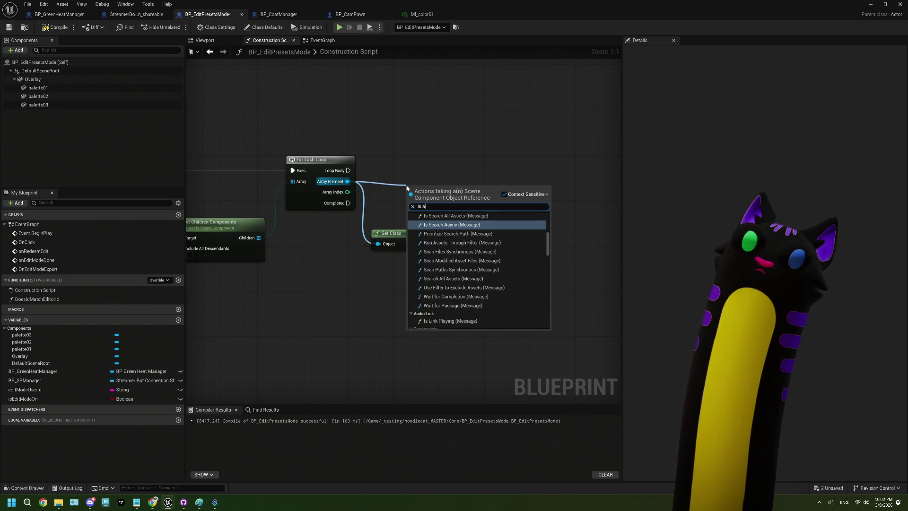
scroll(499, 288, down, 10)
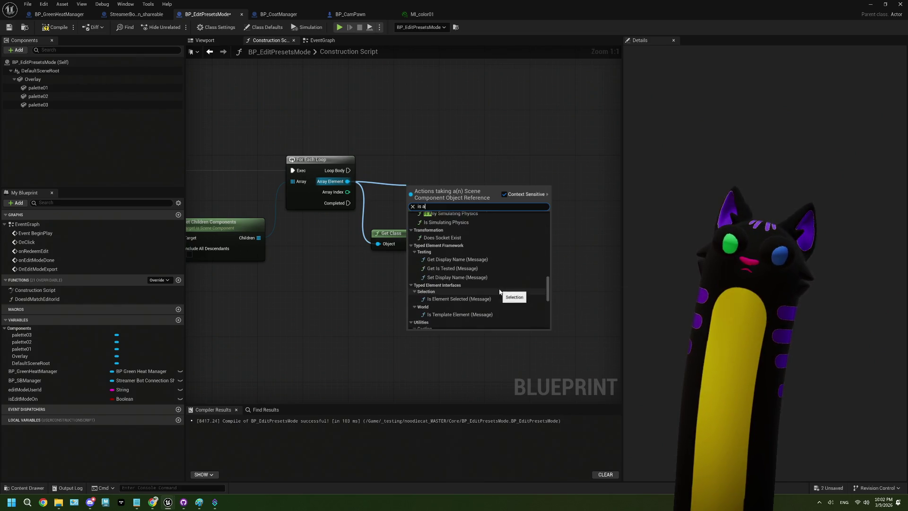
scroll(499, 291, down, 3)
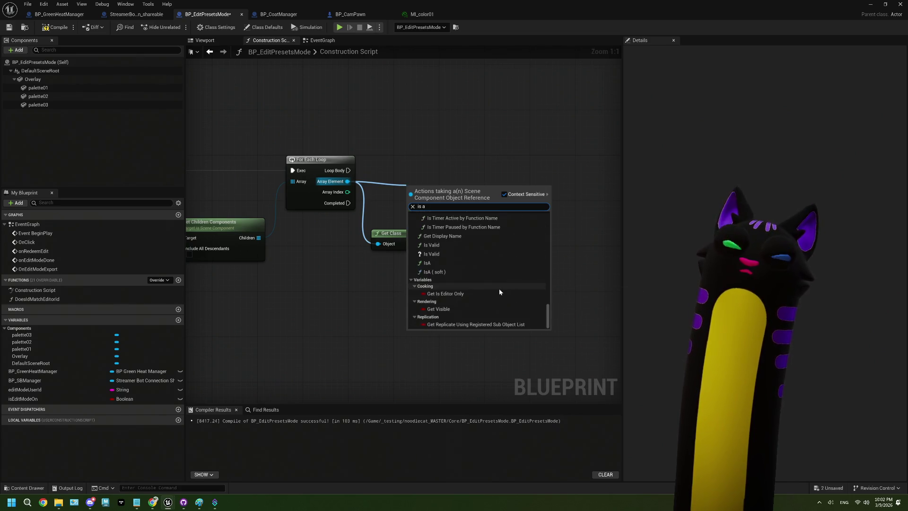
click(452, 262)
- Feed Get Class's result into IsA's Object Class and tidy the two nodes
drag(434, 244, 469, 198)
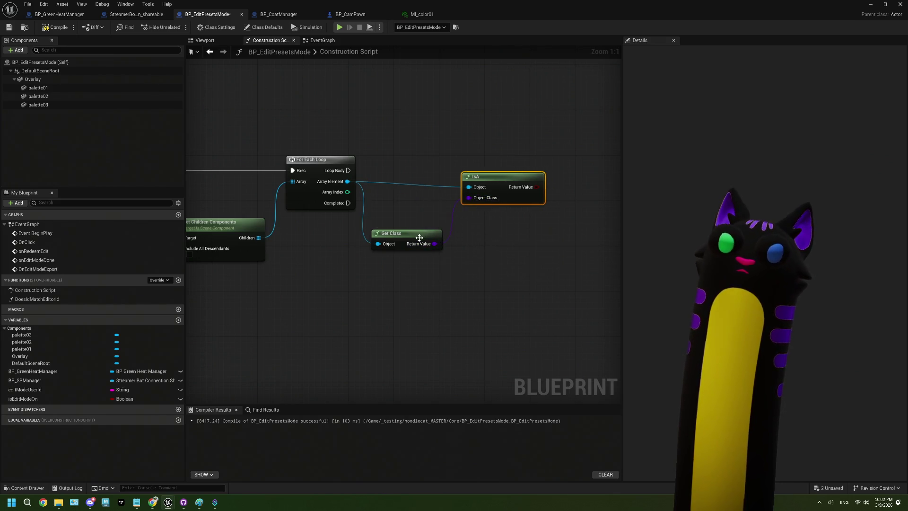
drag(419, 238, 422, 209)
click(454, 188)
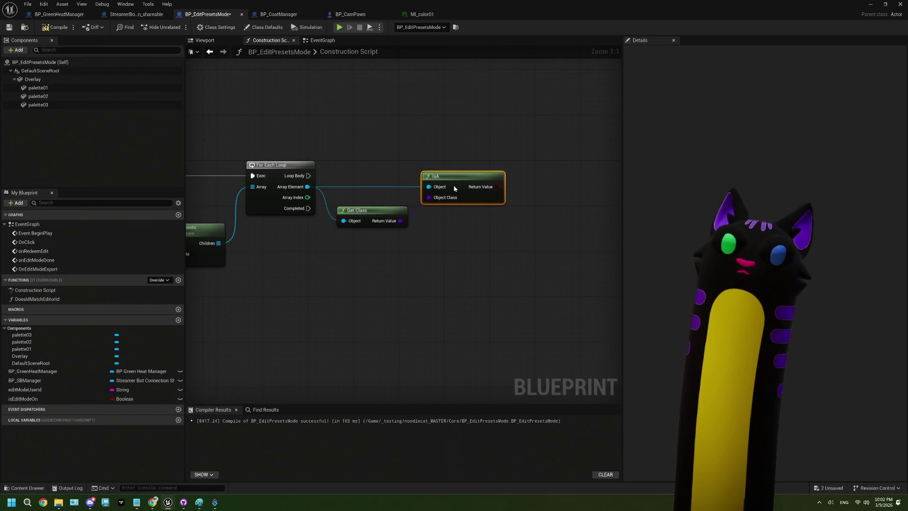
click(391, 208)
drag(391, 209, 475, 195)
- Run a Branch from the loop body, driven by the IsA result
drag(241, 183, 478, 183)
drag(489, 217, 430, 207)
mouse_move(388, 294)
mouse_down()
mouse_move(435, 311)
mouse_move(556, 285)
mouse_up()
scroll(487, 298, down, 4)
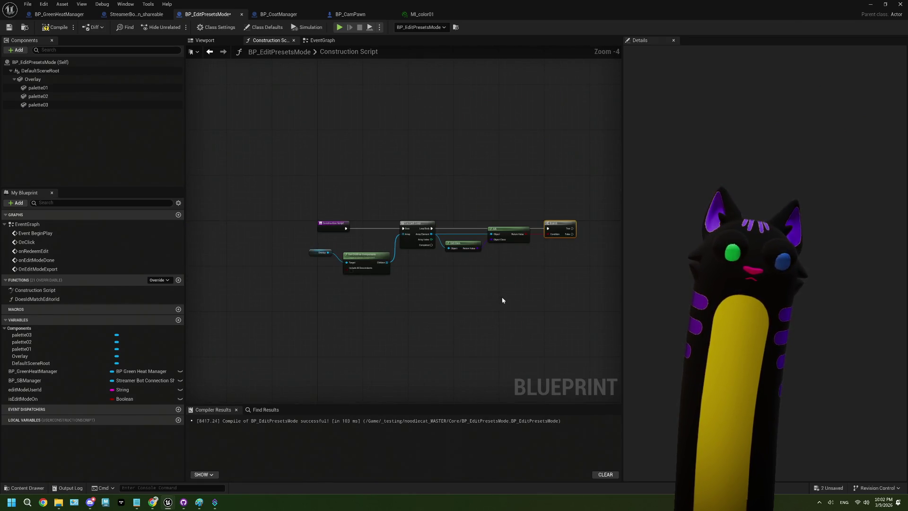
scroll(421, 288, up, 3)
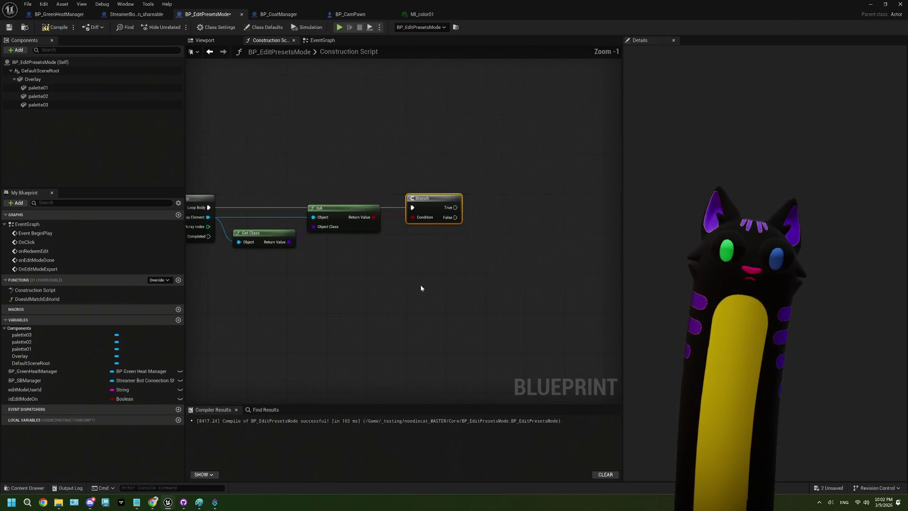
- Add a new blueprint variable named paletteToDynMatMapping
click(178, 320)
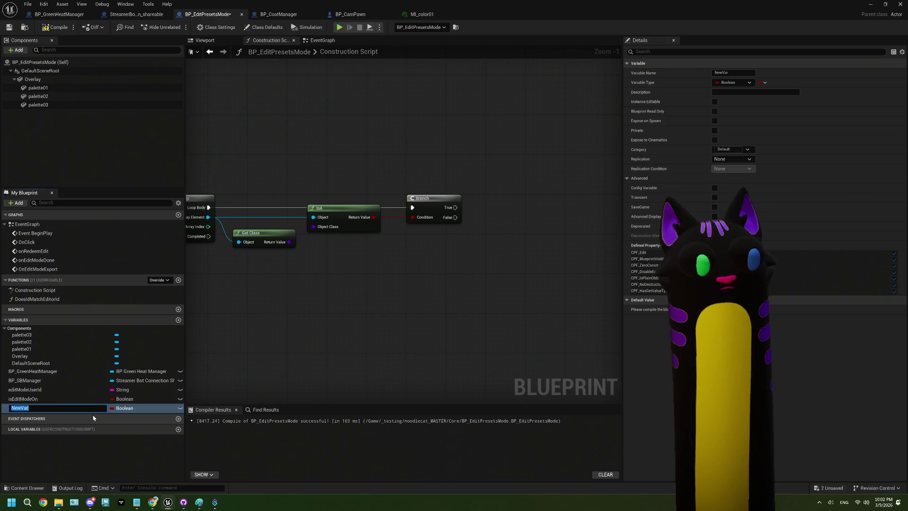
text(paletteTo)
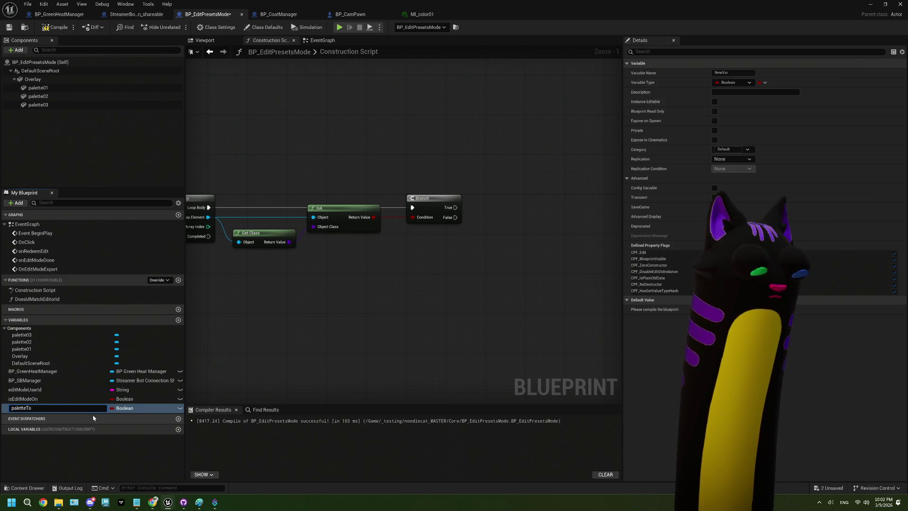
text(DynMat)
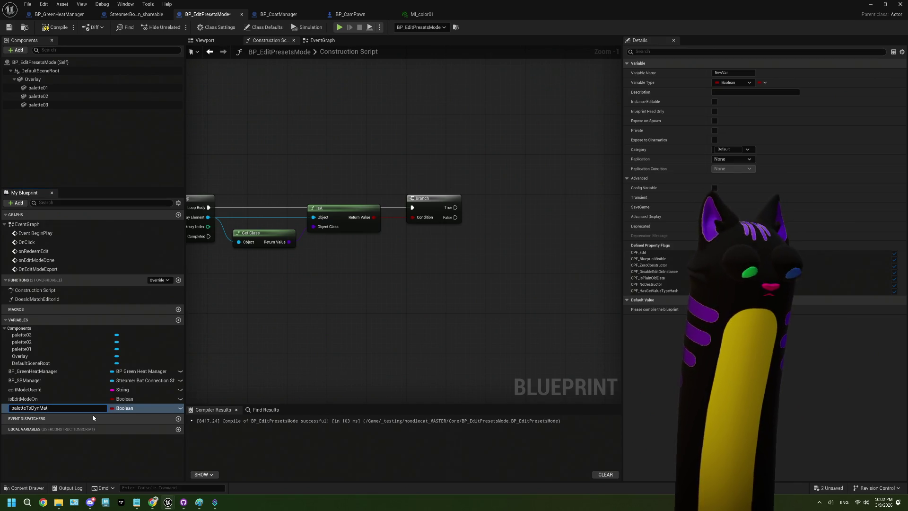
text(Mapp)
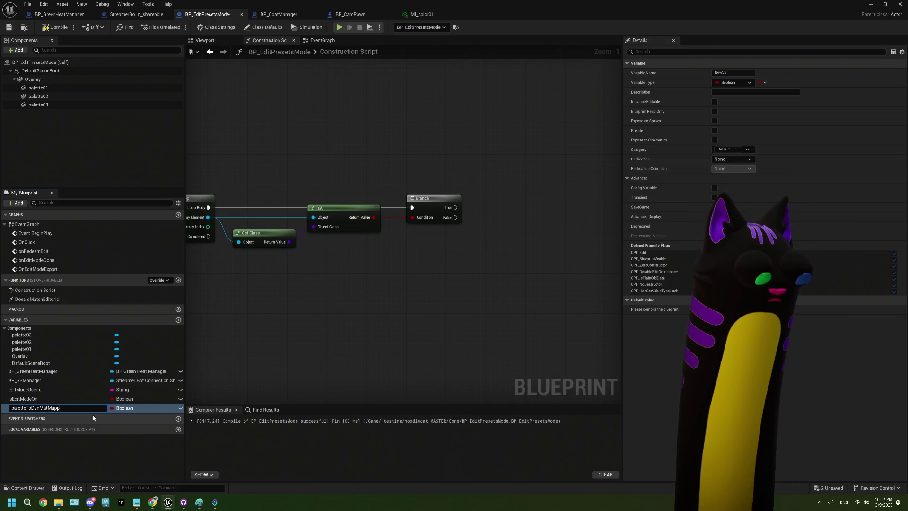
text(ing)
key(Return)
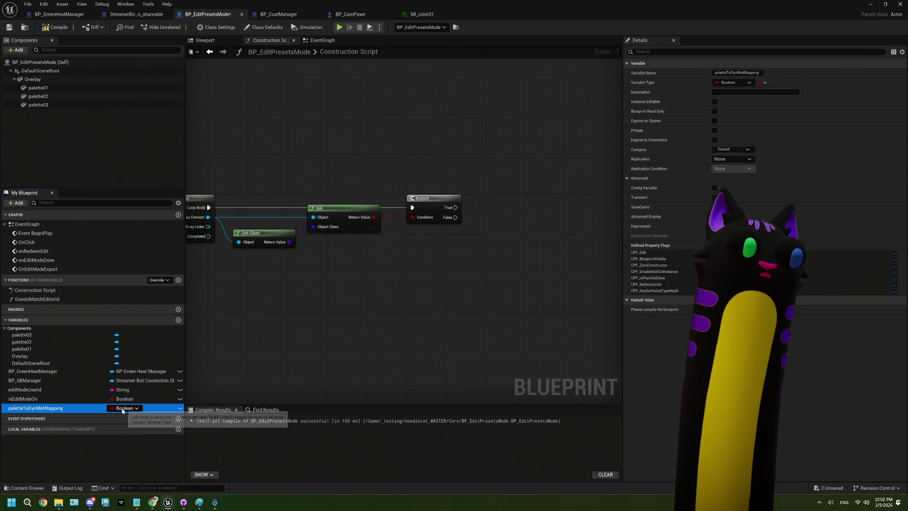
- Search the variable type list for 'static', then dismiss it, leaving the type Boolean
click(122, 409)
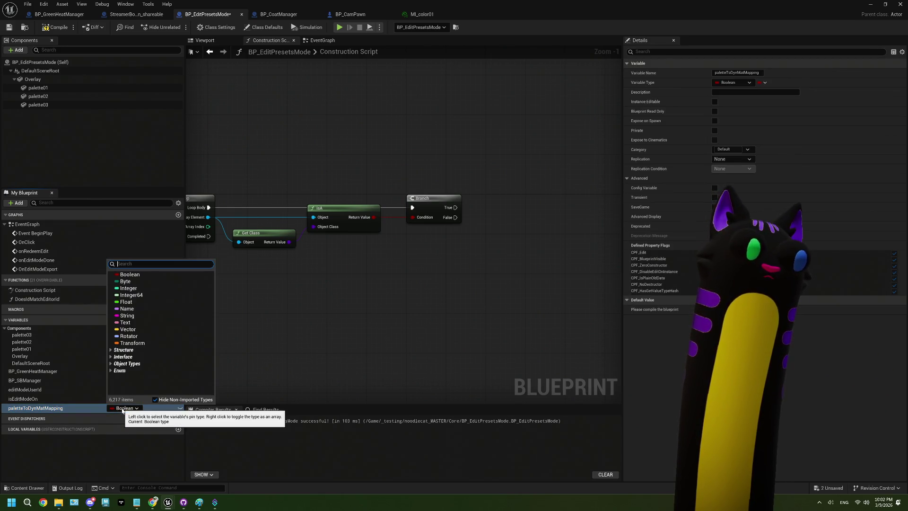
text(stat)
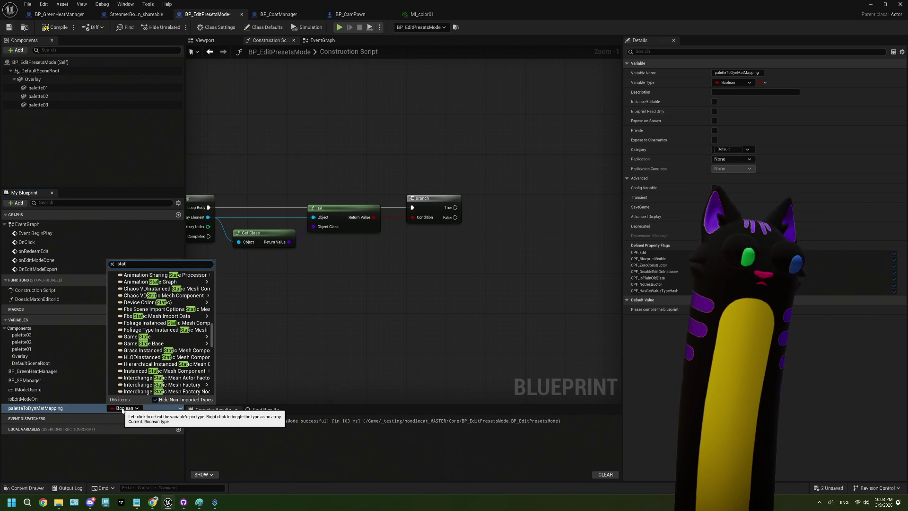
text(ic)
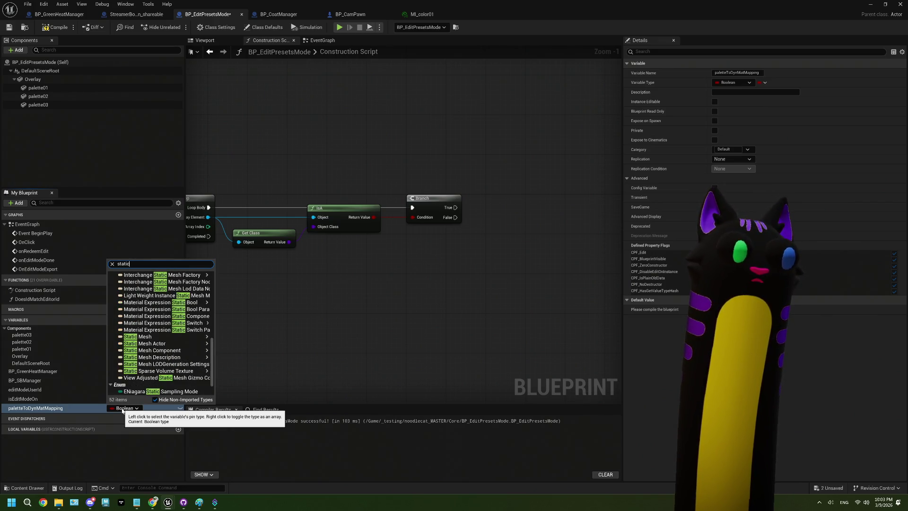
mouse_move(192, 353)
mouse_move(208, 217)
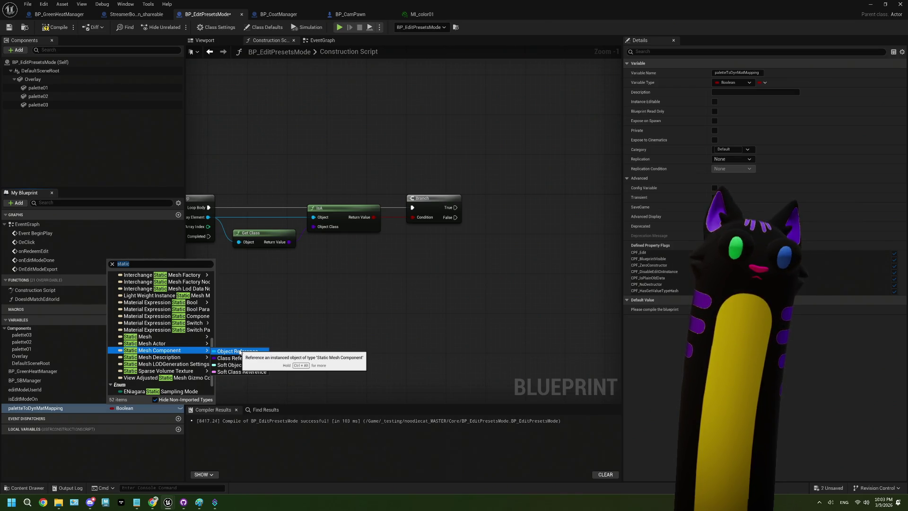
key(Escape)
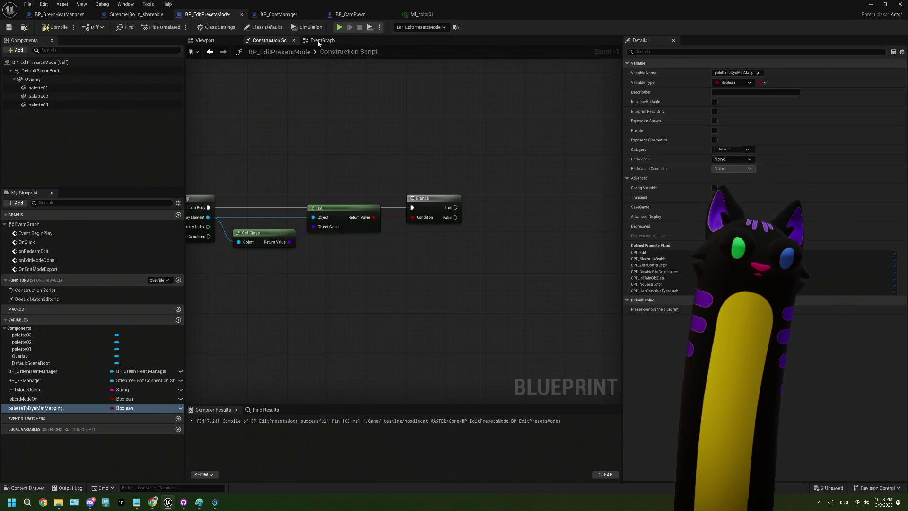
- Delete the Get Material node from the EventGraph
click(323, 40)
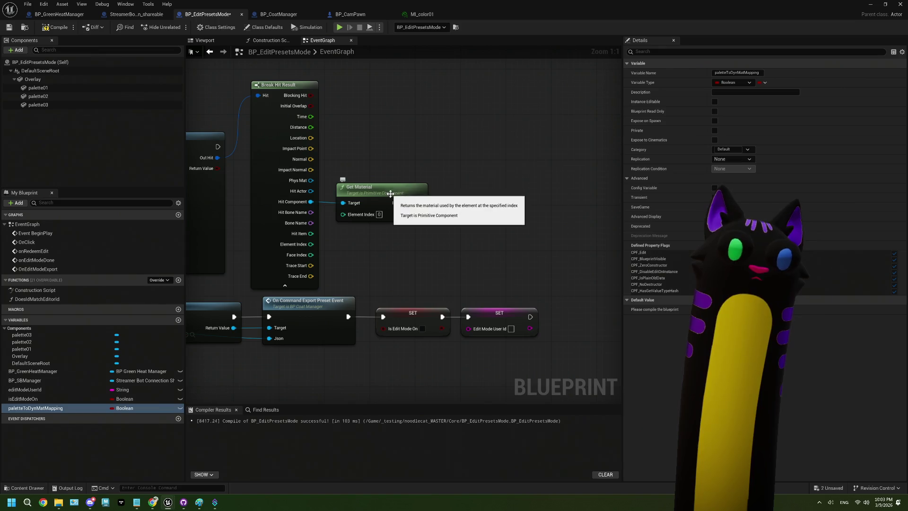
click(420, 209)
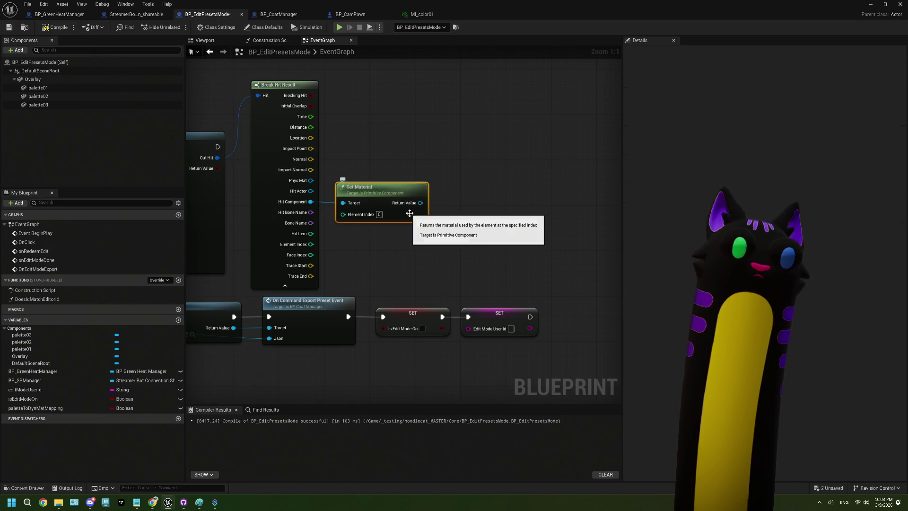
key(Delete)
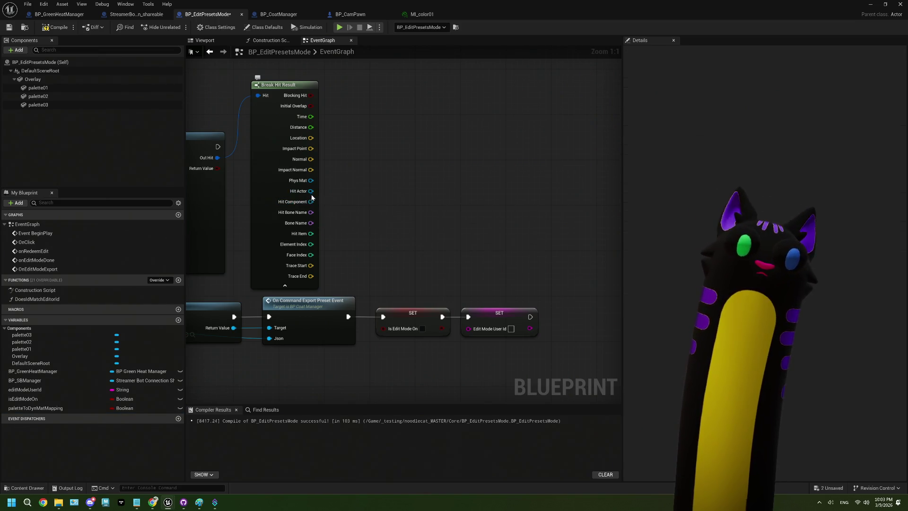
- Add a Map Find node connected to Break Hit Result's Hit Component
mouse_move(311, 191)
mouse_down()
mouse_move(375, 190)
mouse_move(337, 206)
mouse_move(312, 202)
mouse_move(400, 190)
mouse_up()
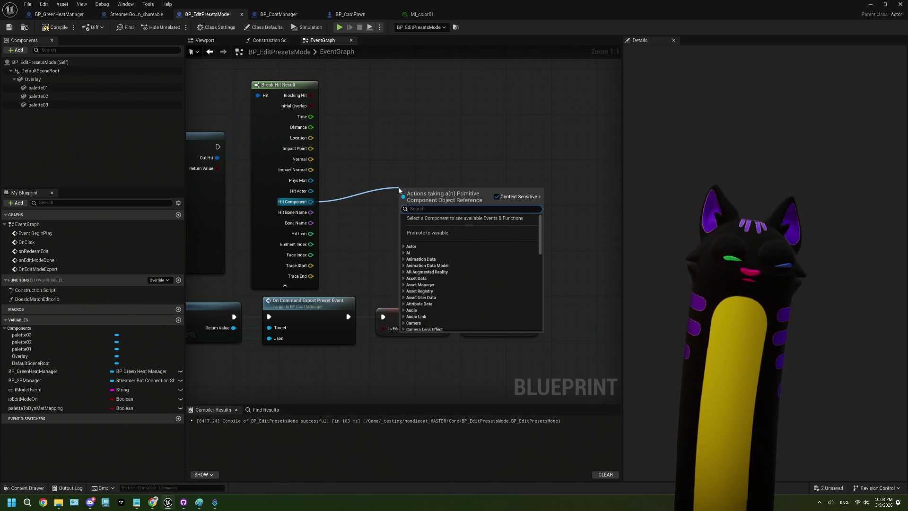
text(is)
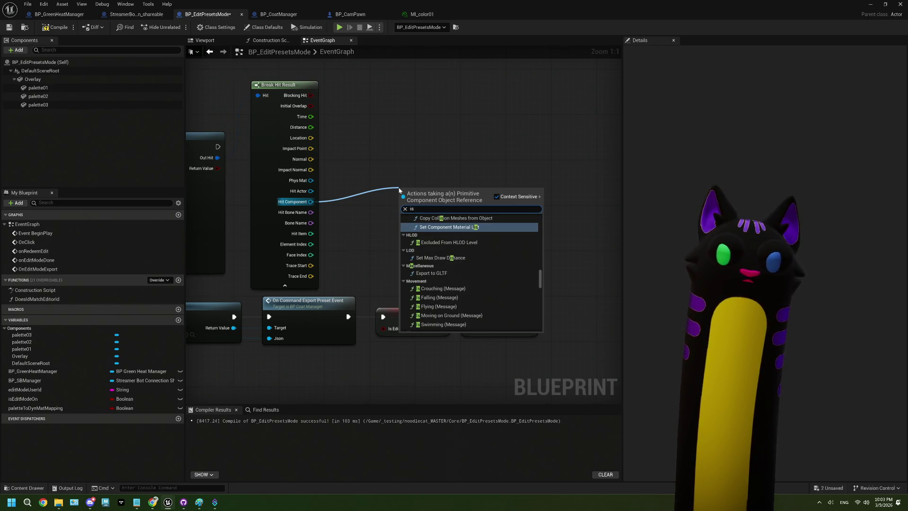
key(BackSpace)
key(BackSpace)
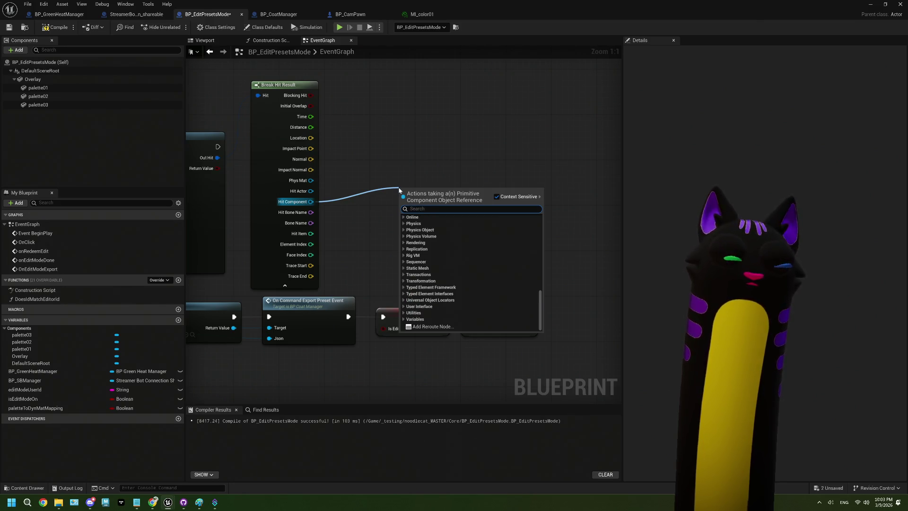
text(find)
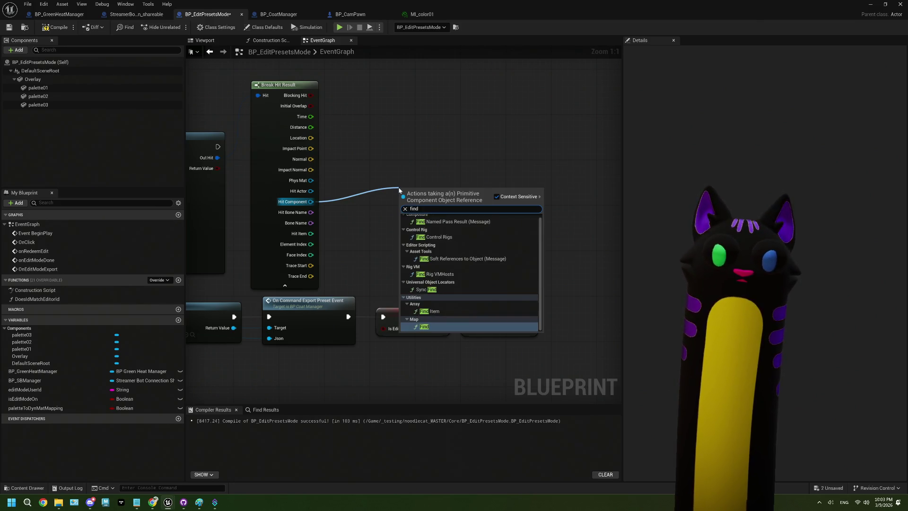
key(Return)
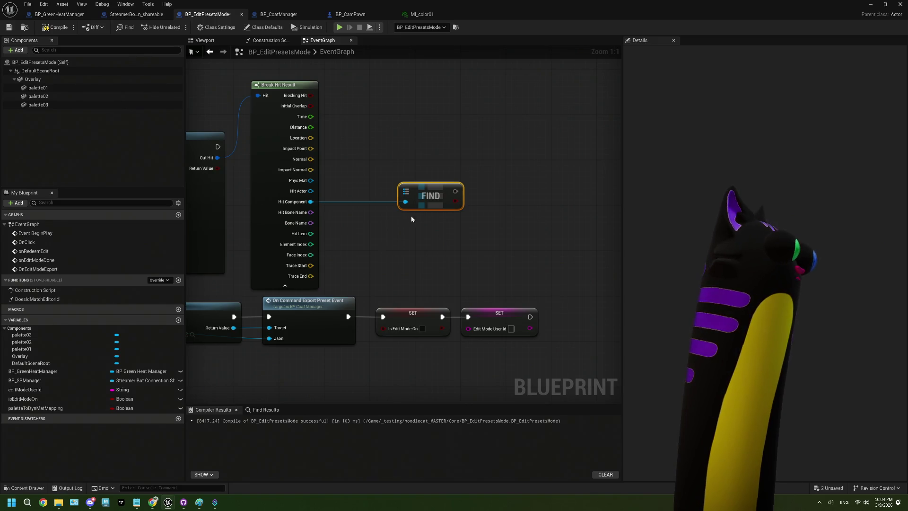
drag(402, 192, 367, 195)
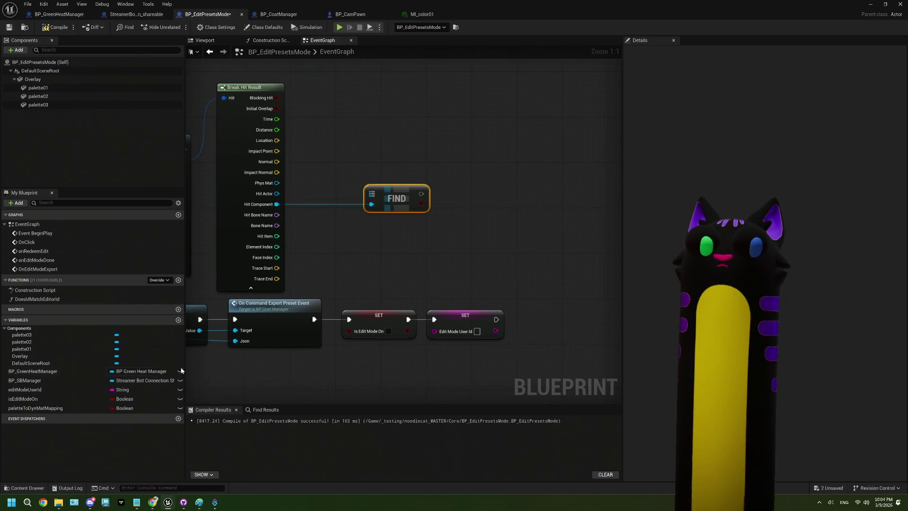
- Change paletteToDynMatMapping's type to a Static Mesh Component object reference
click(124, 407)
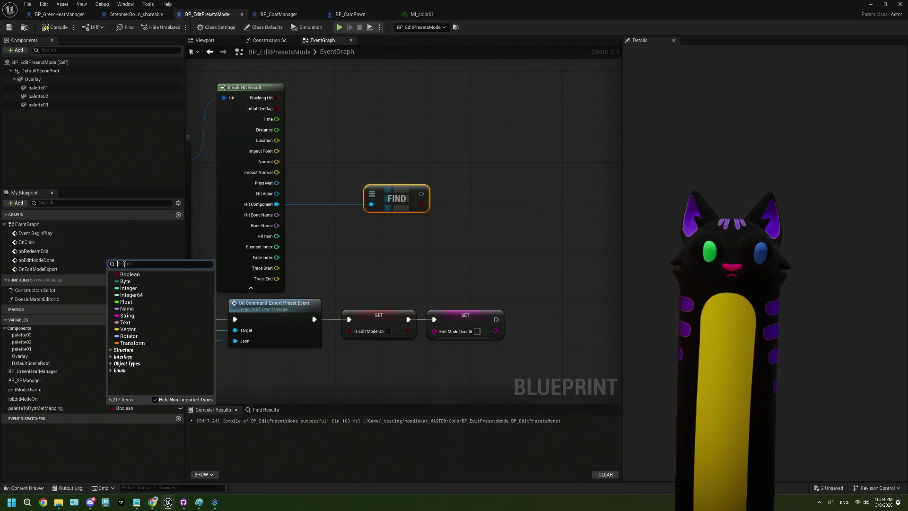
text(st)
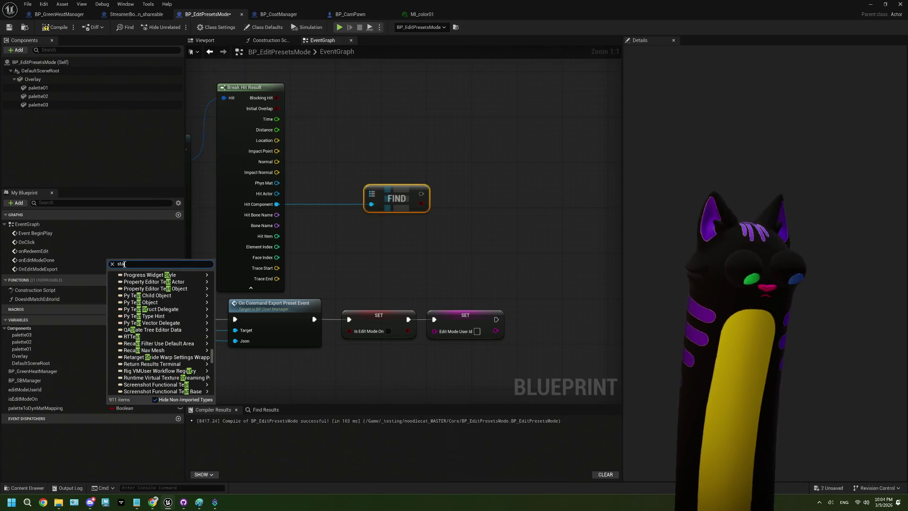
text(ic mesh)
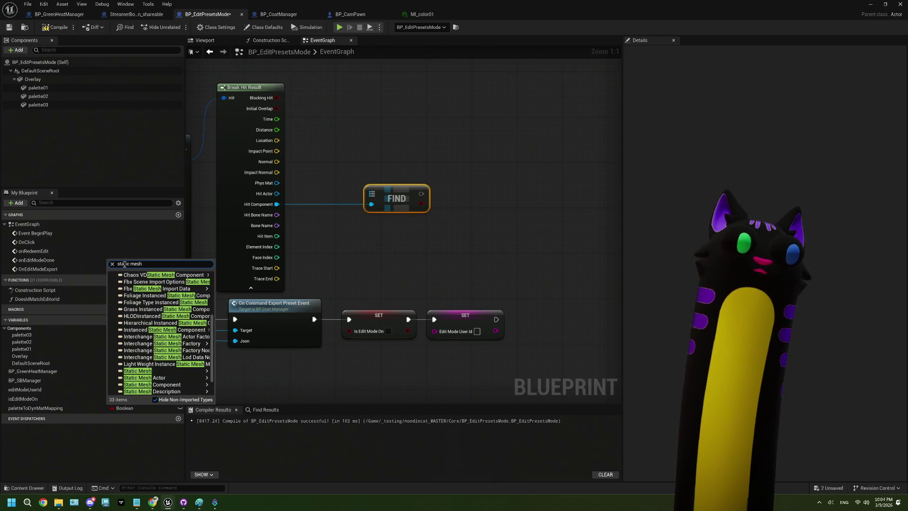
scroll(161, 340, down, 2)
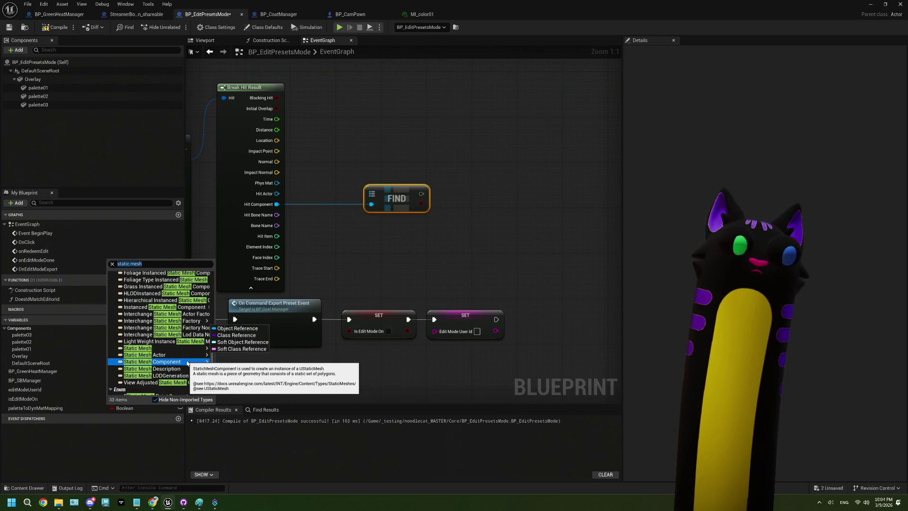
click(179, 361)
click(222, 363)
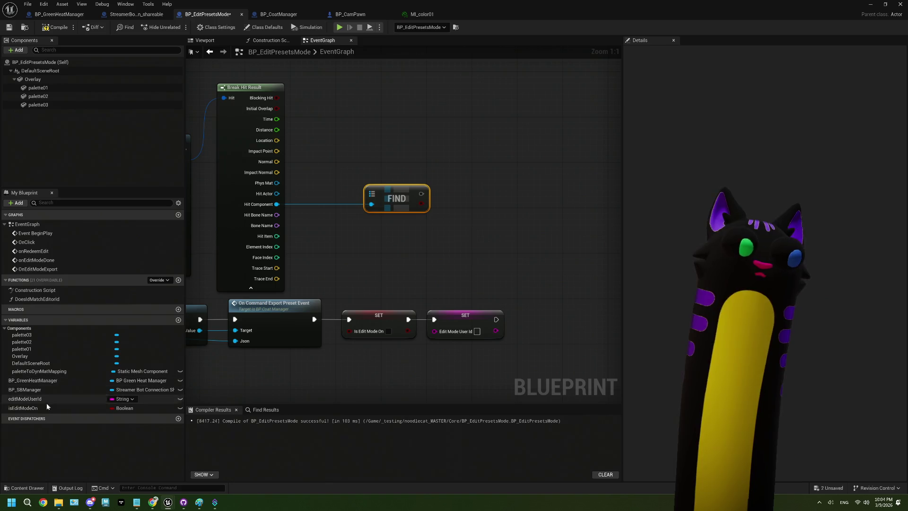
- Make paletteToDynMatMapping a Map with Linear Color values
click(76, 371)
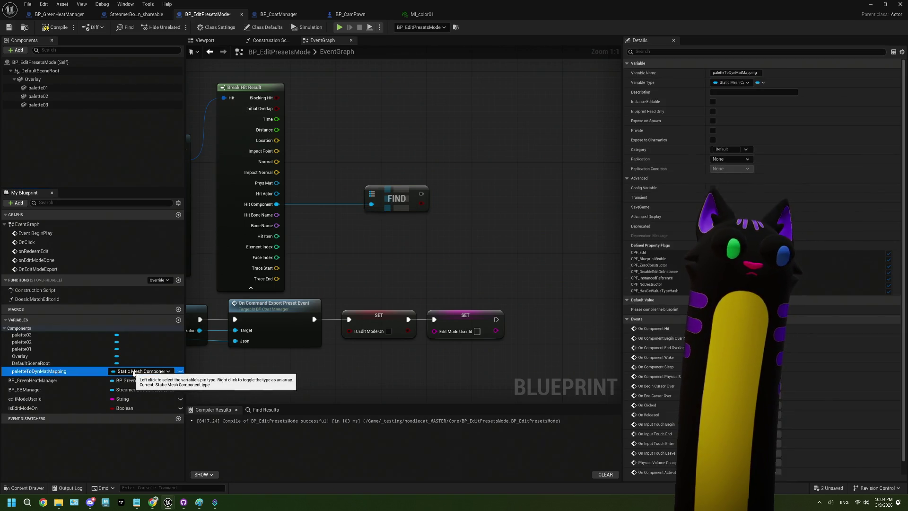
right_click(133, 372)
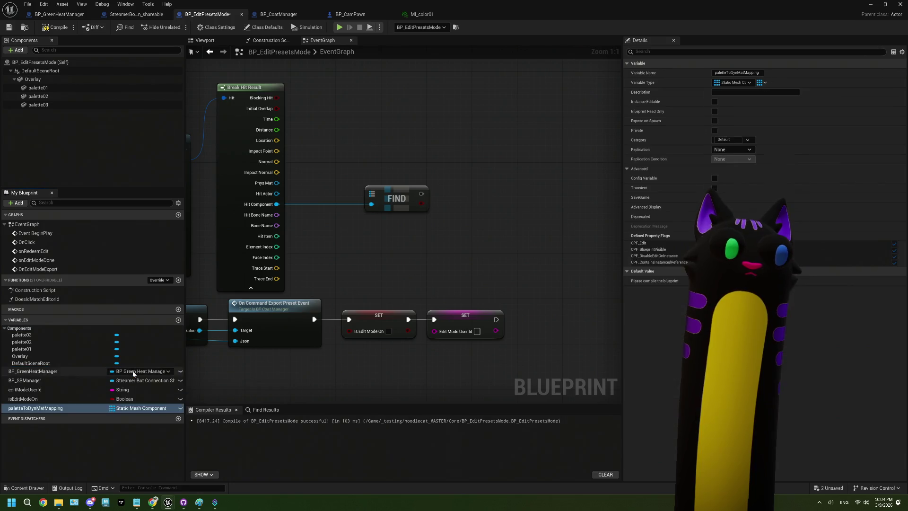
click(759, 83)
click(767, 120)
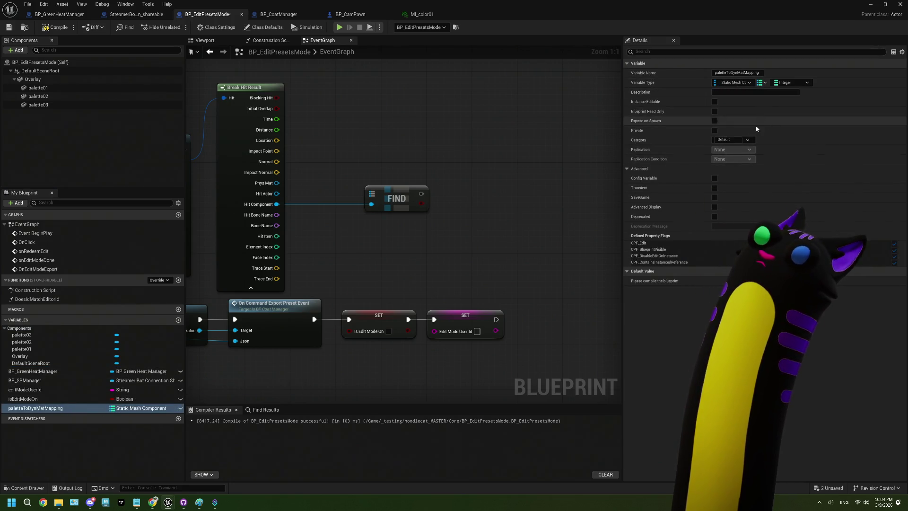
click(789, 84)
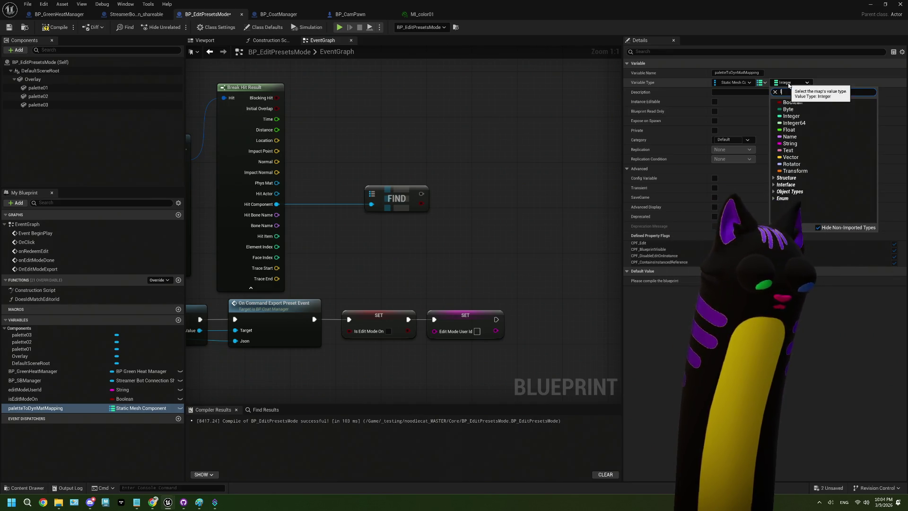
text(linear)
click(807, 137)
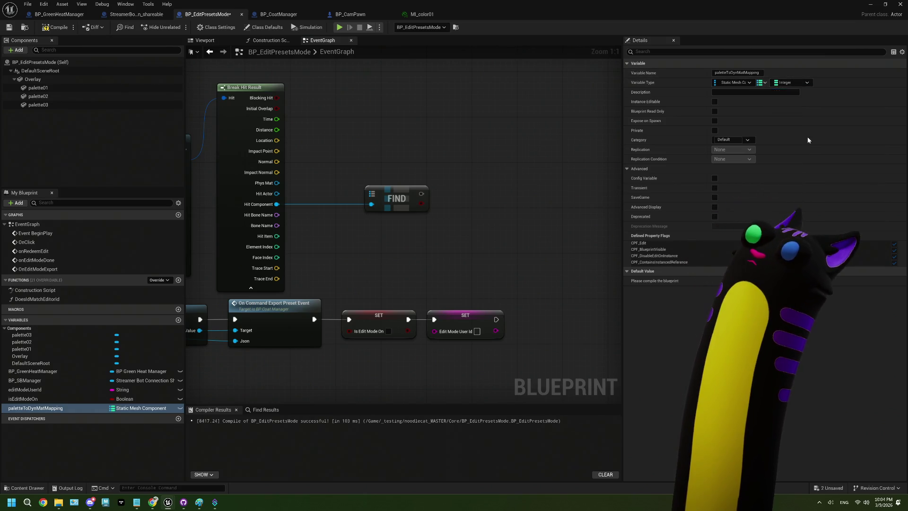
- Place a paletteToDynMatMapping getter in the EventGraph and wire it into FIND
drag(35, 407, 375, 221)
click(406, 235)
mouse_move(441, 220)
mouse_down()
mouse_move(377, 204)
mouse_move(366, 188)
mouse_move(411, 171)
mouse_up()
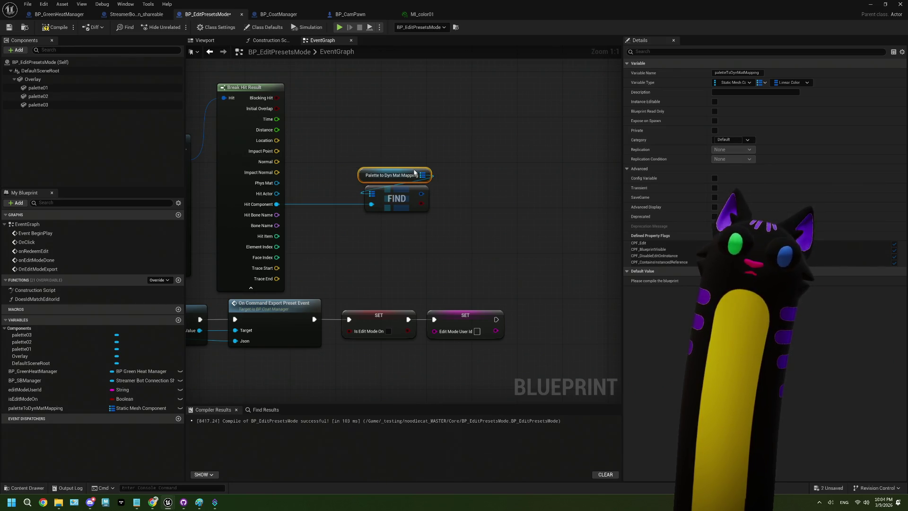
click(272, 42)
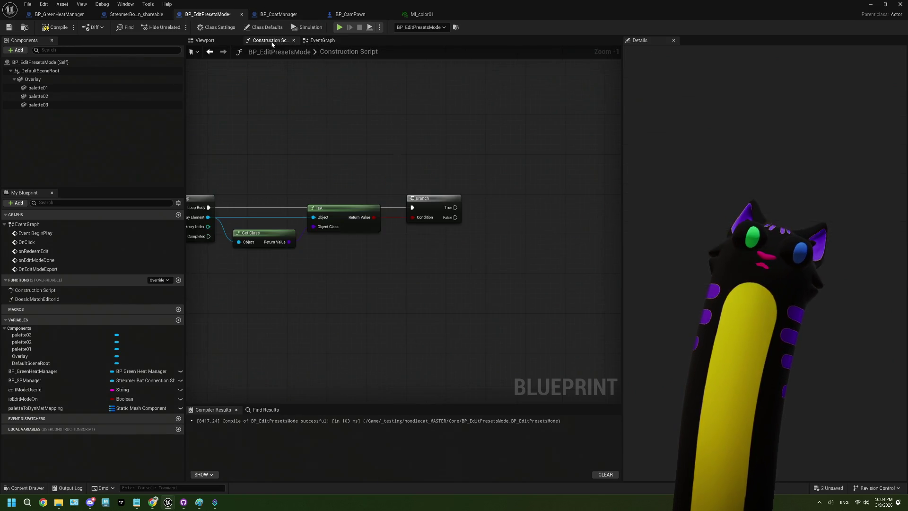
- Add a paletteToDynMatMapping getter with a Map Add node, run from Branch True
scroll(381, 267, up, 1)
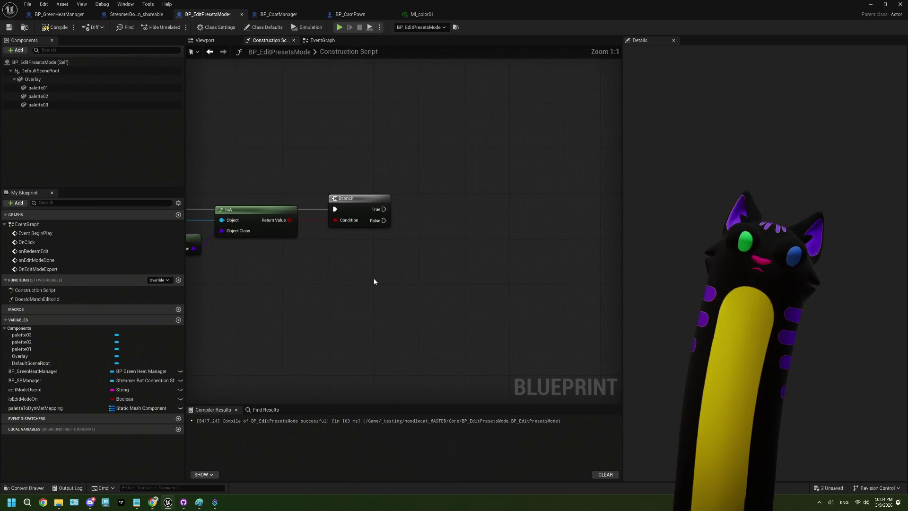
mouse_move(81, 409)
mouse_down()
mouse_move(260, 324)
mouse_move(446, 268)
mouse_move(435, 262)
mouse_up()
click(351, 294)
text(add)
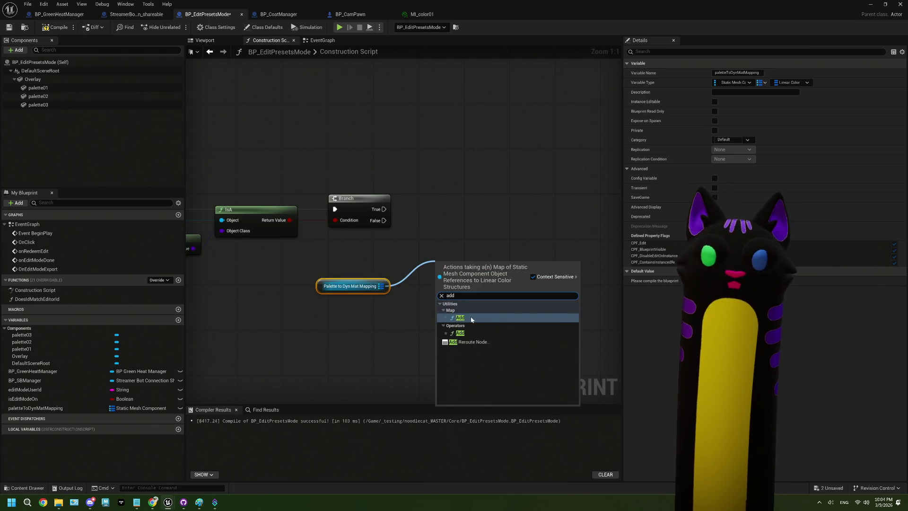
click(471, 320)
mouse_move(390, 214)
mouse_down()
mouse_move(438, 266)
mouse_move(425, 201)
mouse_up()
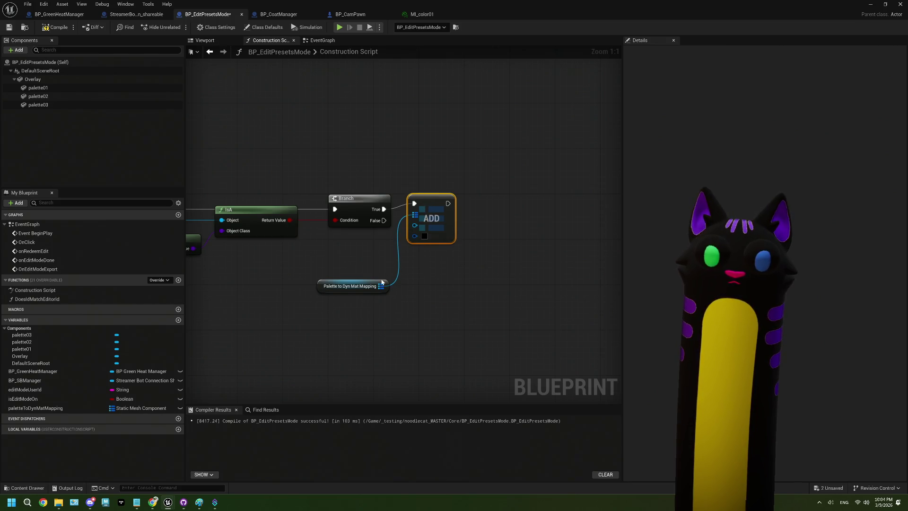
- Move the mapping getter and ADD nodes below the Branch, reframing around the For Each Loop
scroll(394, 261, down, 1)
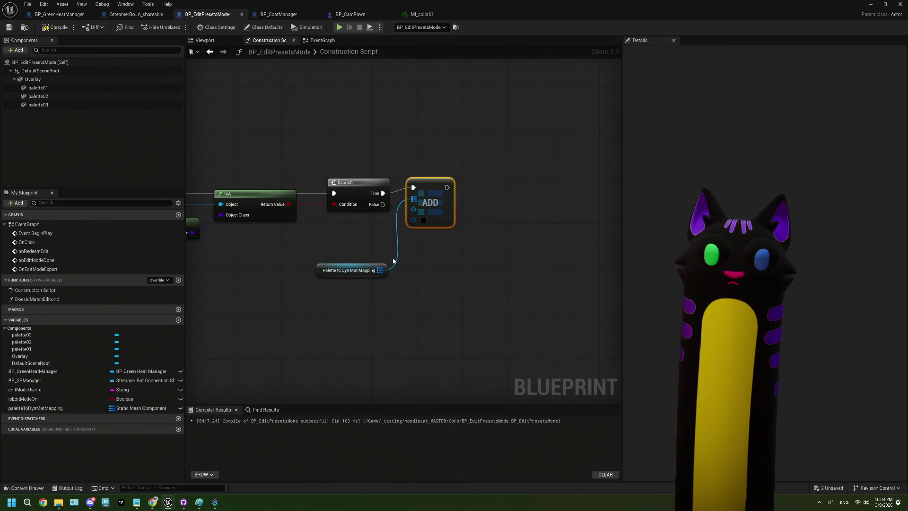
drag(443, 271, 393, 227)
click(387, 191)
click(359, 271)
ctrl+click(431, 215)
drag(442, 206, 442, 365)
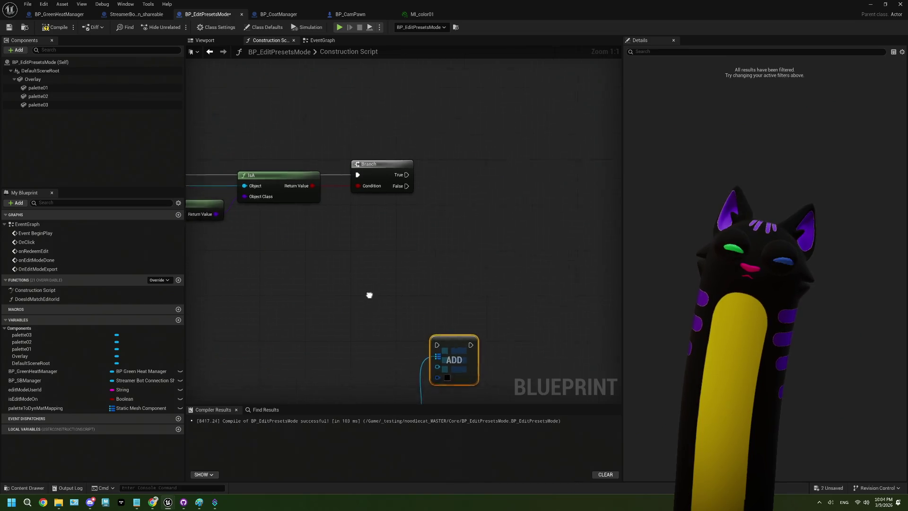
drag(369, 296, 483, 274)
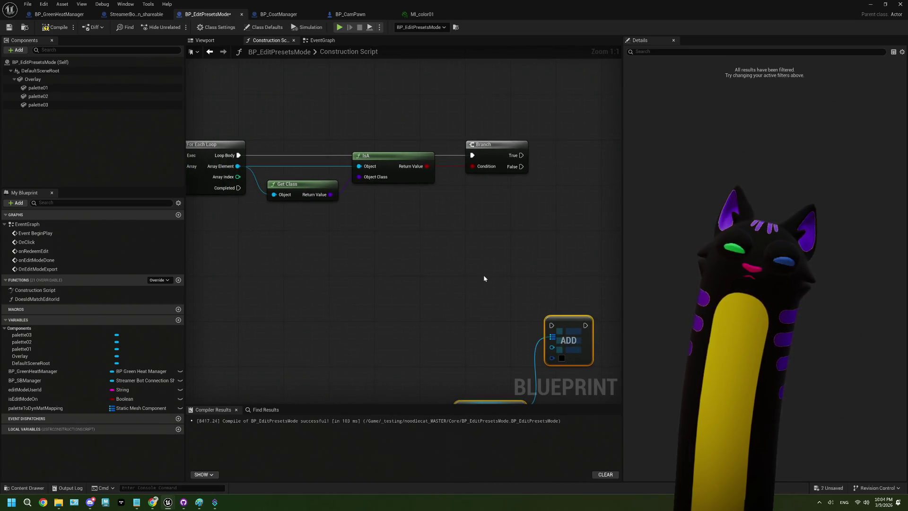
scroll(483, 274, down, 3)
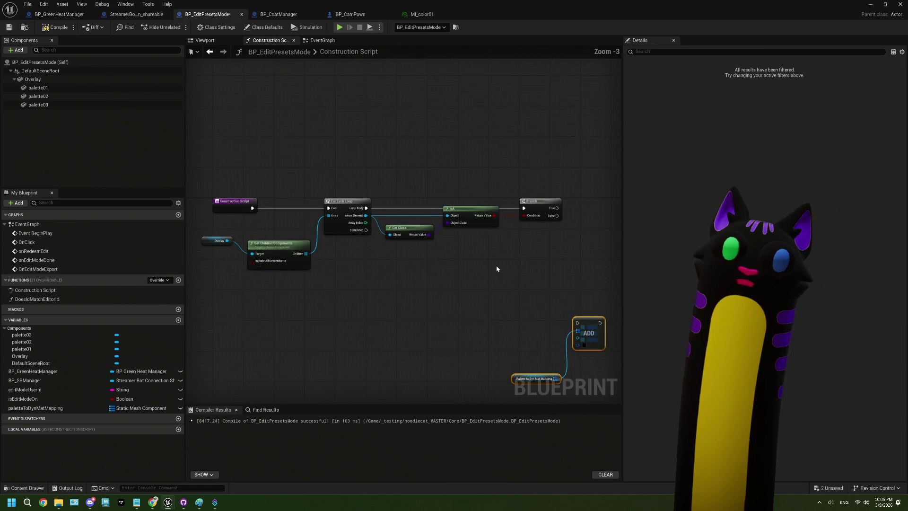
drag(497, 269, 396, 269)
scroll(405, 288, up, 2)
scroll(407, 293, up, 1)
mouse_move(413, 287)
mouse_down()
mouse_move(383, 303)
mouse_move(331, 300)
mouse_move(330, 292)
mouse_move(476, 281)
mouse_move(368, 260)
mouse_up()
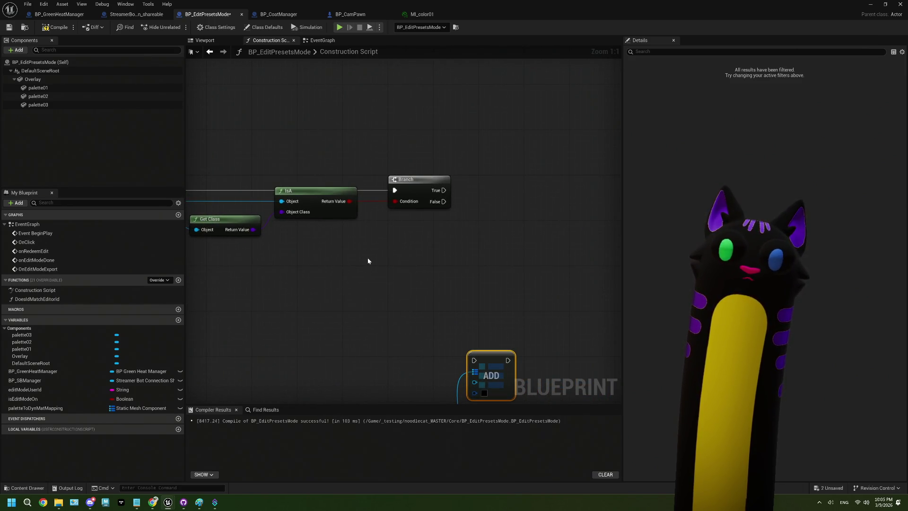
mouse_move(459, 345)
mouse_down()
mouse_move(424, 324)
mouse_move(534, 323)
mouse_up()
mouse_move(277, 210)
mouse_down()
mouse_move(227, 206)
mouse_move(363, 229)
mouse_up()
- Add a Cast To StaticMeshComponent after Branch True, casting the loop's Array Element
drag(488, 183, 517, 180)
text(cast )
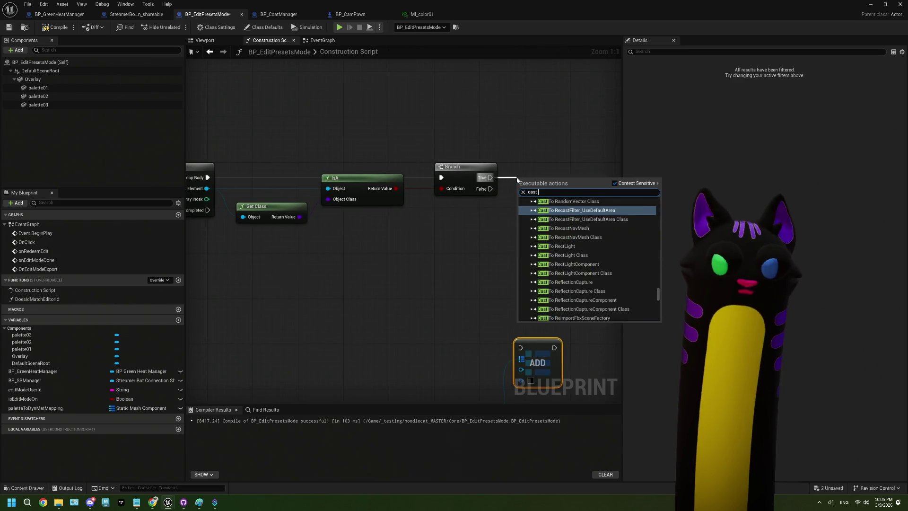
text(to stati)
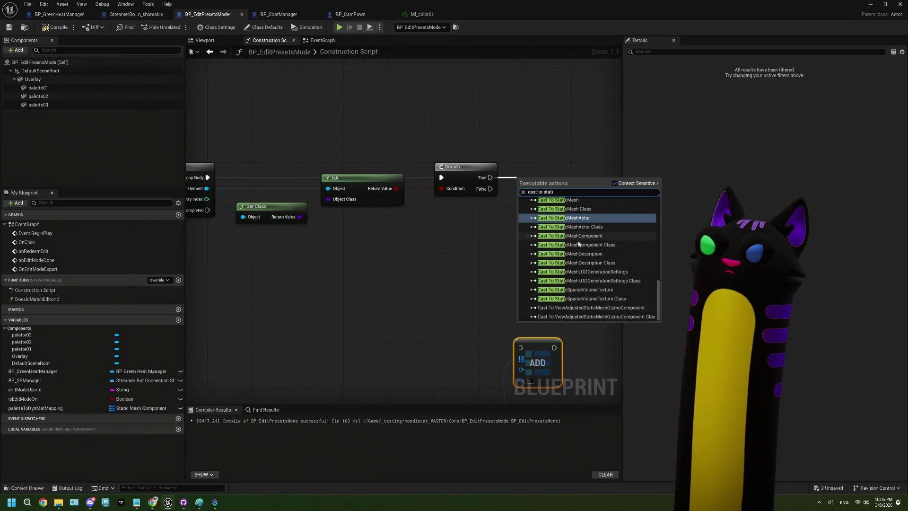
click(578, 236)
key(q)
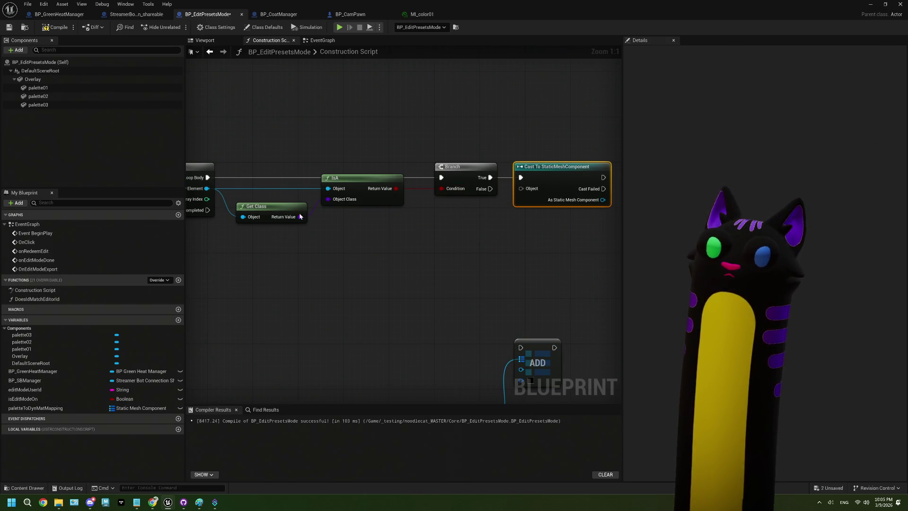
mouse_move(206, 192)
mouse_down()
mouse_move(478, 209)
mouse_move(521, 189)
mouse_up()
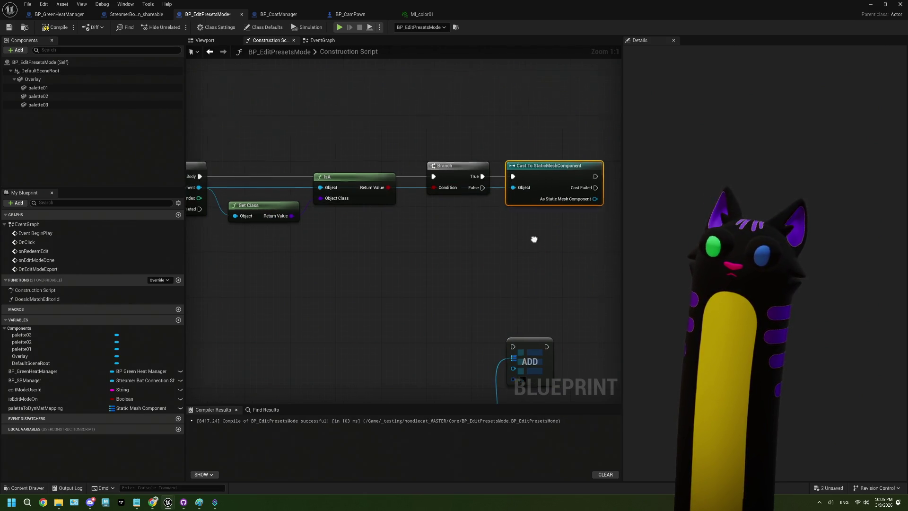
drag(445, 200, 473, 242)
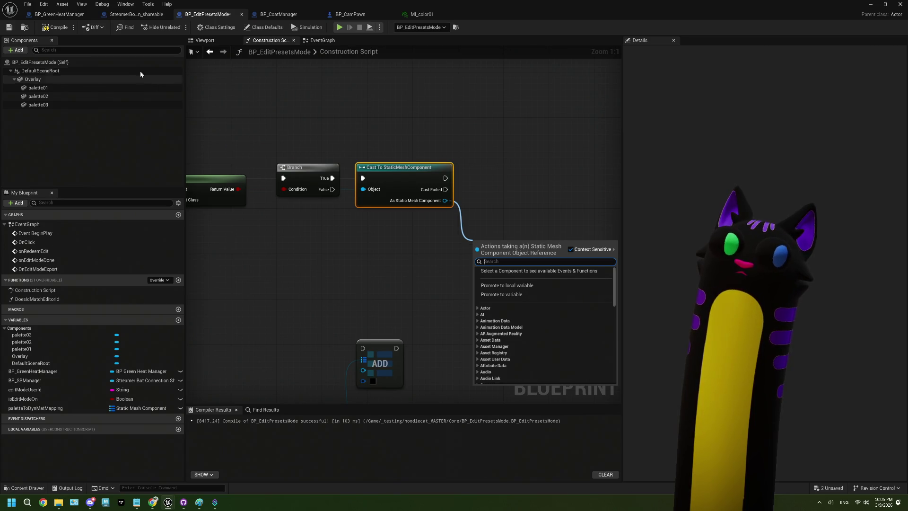
- Compile and save, then add a Create Dynamic Material Instance node from the cast mesh
click(56, 27)
click(10, 27)
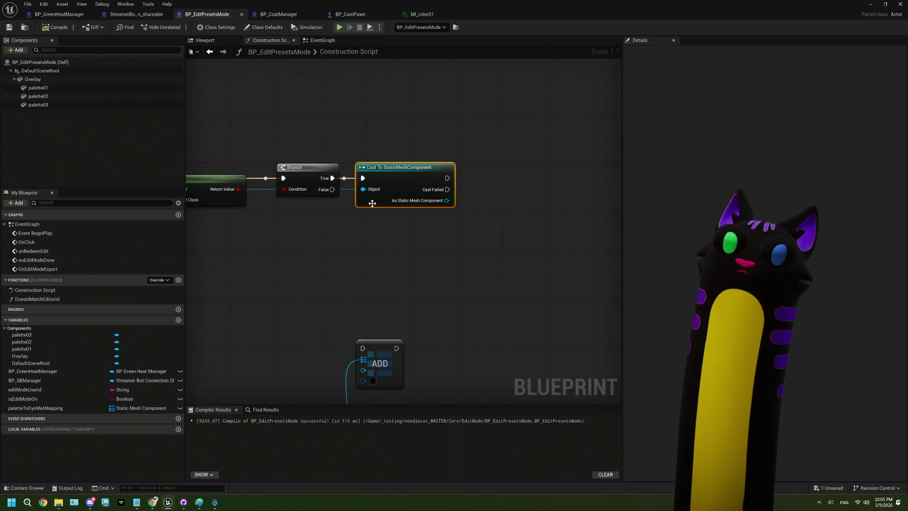
drag(447, 200, 464, 259)
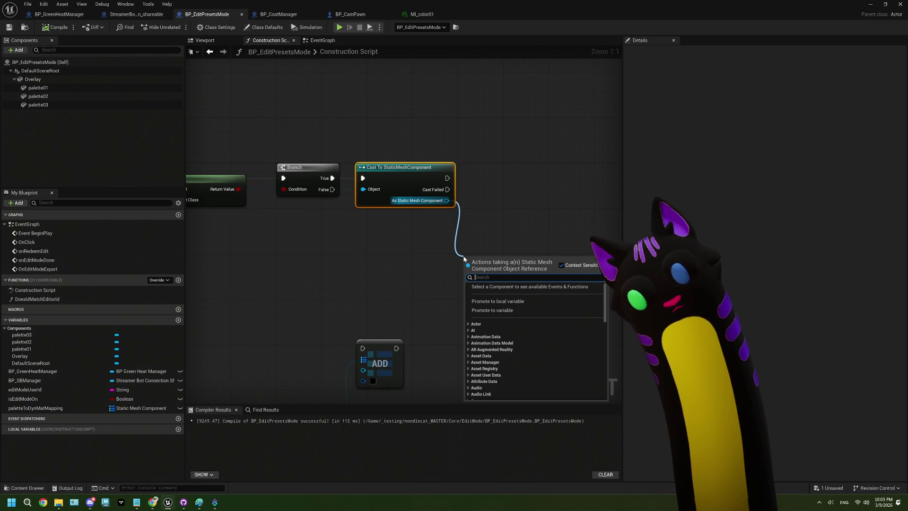
text(ge)
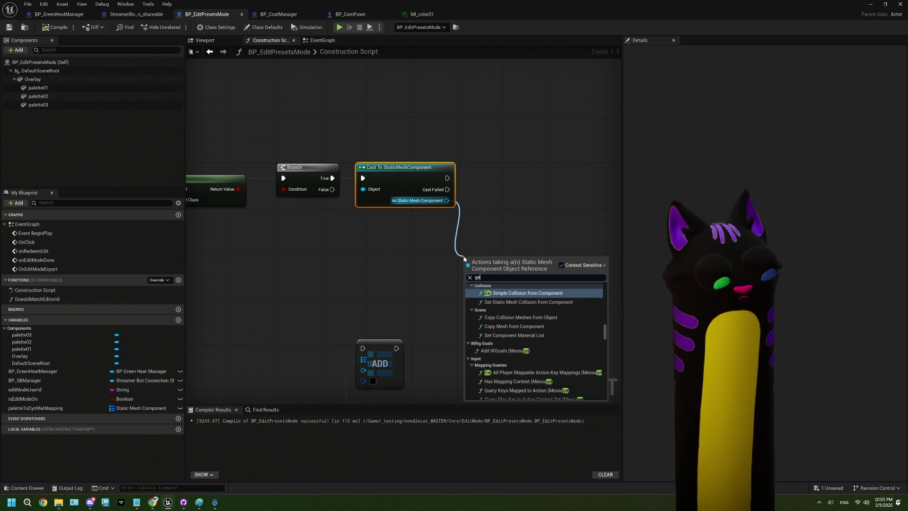
key(BackSpace)
key(BackSpace)
text(create)
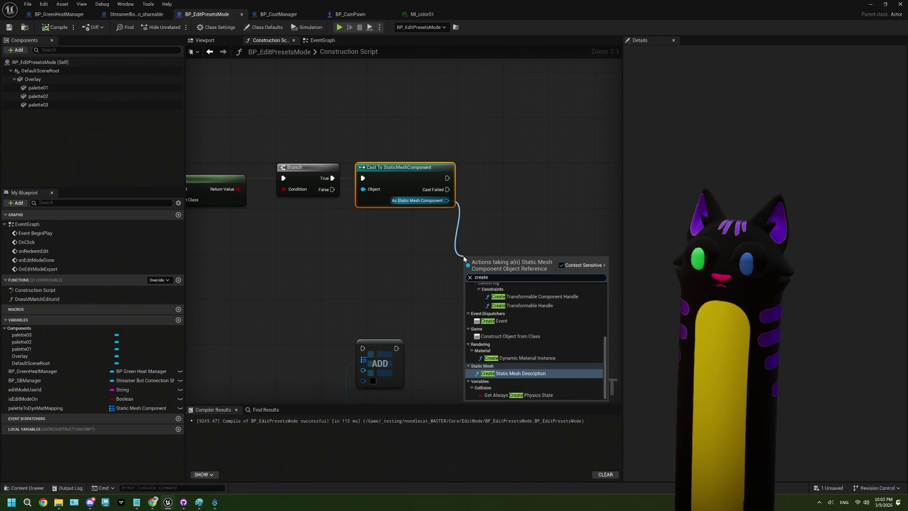
click(509, 358)
drag(500, 275, 517, 175)
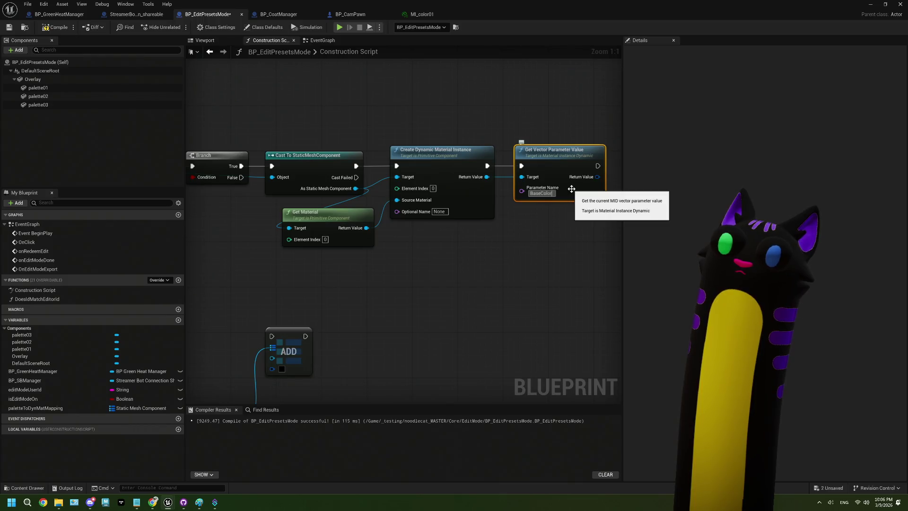
- Wire the BaseColor vector value and cast mesh into the map ADD, then save
drag(568, 219, 454, 225)
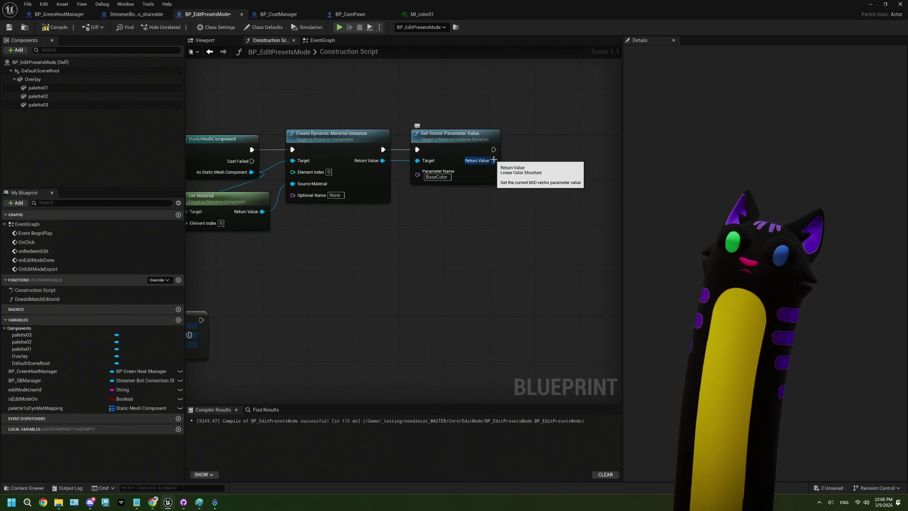
mouse_move(494, 161)
mouse_down()
mouse_move(324, 385)
mouse_move(214, 196)
mouse_move(398, 195)
mouse_up()
scroll(397, 189, down, 2)
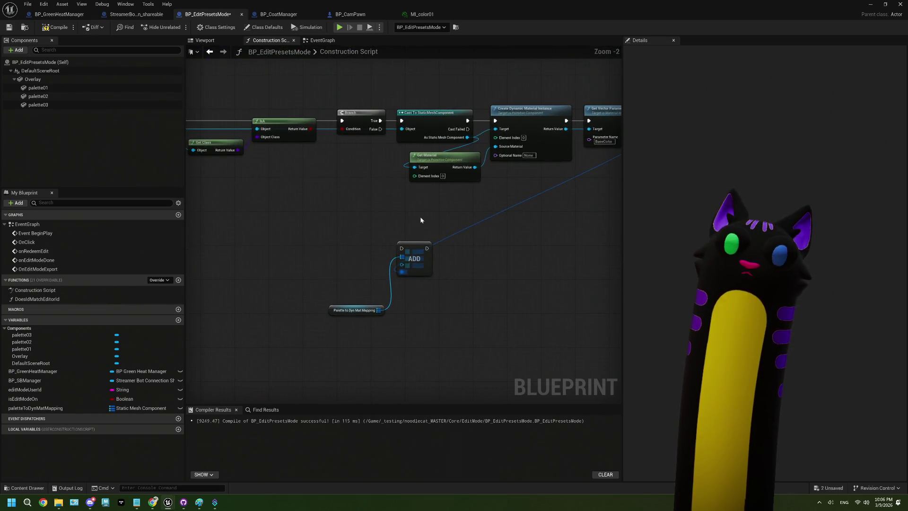
mouse_move(446, 126)
mouse_down()
mouse_move(379, 217)
mouse_move(380, 252)
mouse_up()
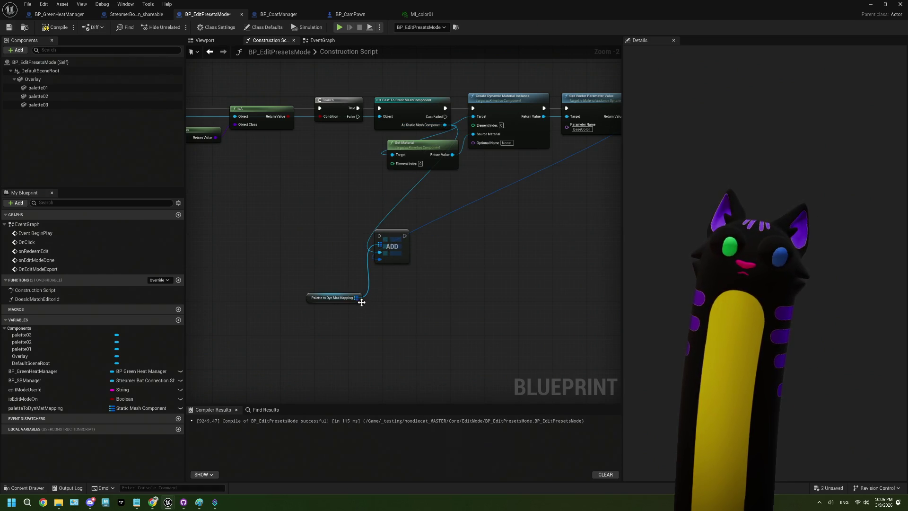
drag(361, 302, 325, 335)
drag(591, 140, 344, 268)
click(9, 28)
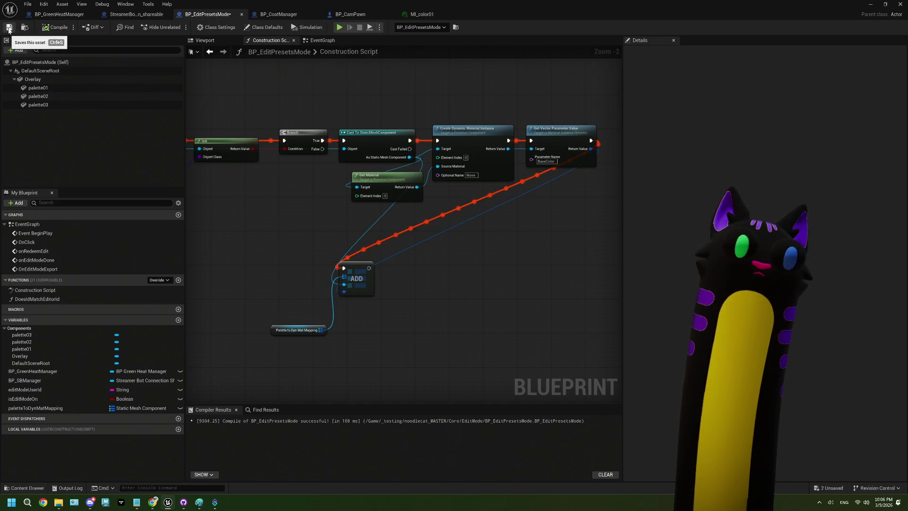
- Move the Palette to Dyn Mat Mapping node up to clear space at the construction script start
click(307, 330)
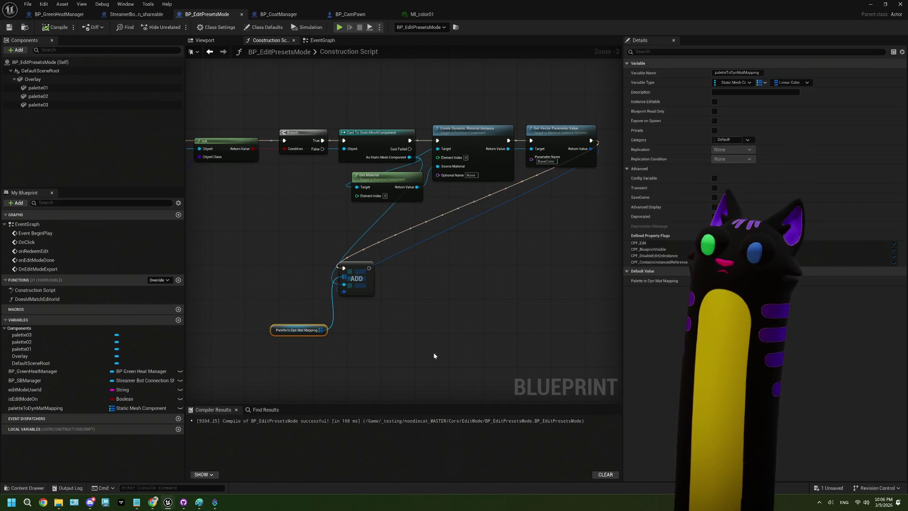
drag(324, 337, 321, 284)
scroll(308, 297, down, 2)
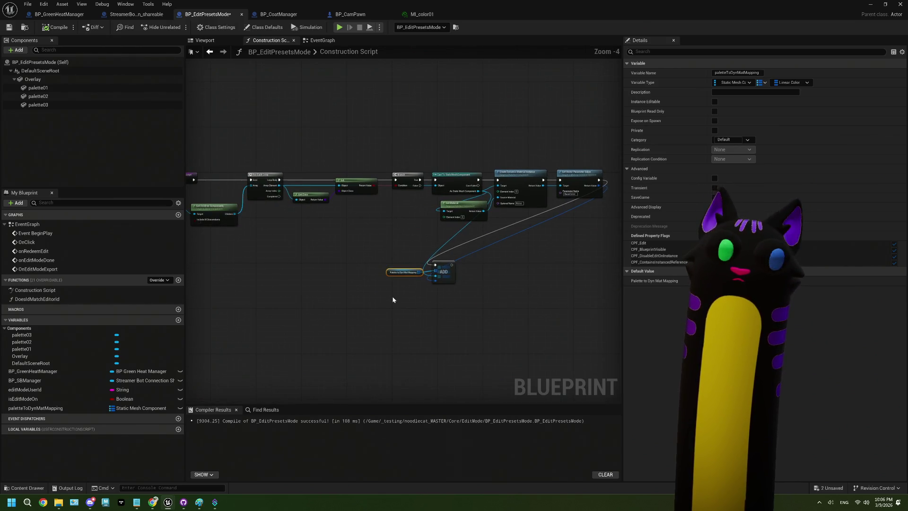
drag(391, 302, 458, 294)
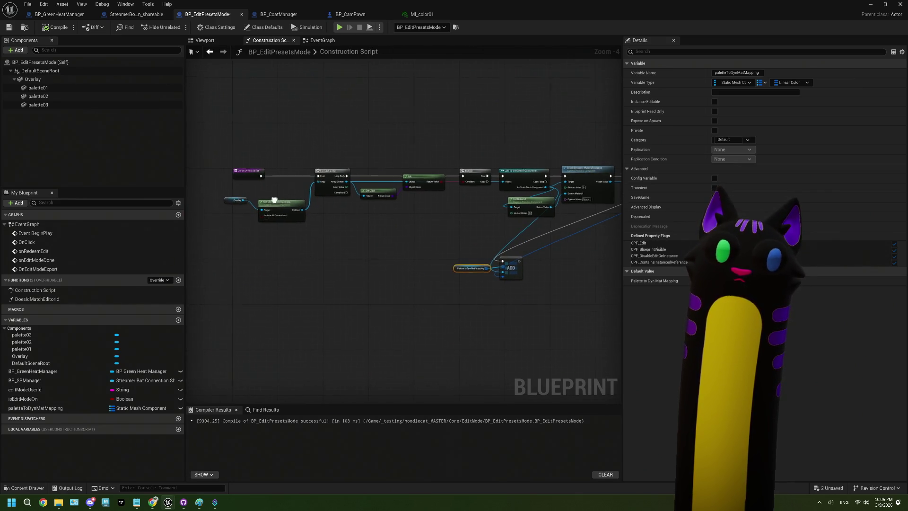
scroll(265, 198, up, 3)
- Clear Palette to Dyn Mat Mapping between the Construction Script entry and For Each Loop
mouse_move(36, 407)
mouse_down()
mouse_move(379, 97)
mouse_move(443, 120)
mouse_up()
click(406, 104)
text(clear)
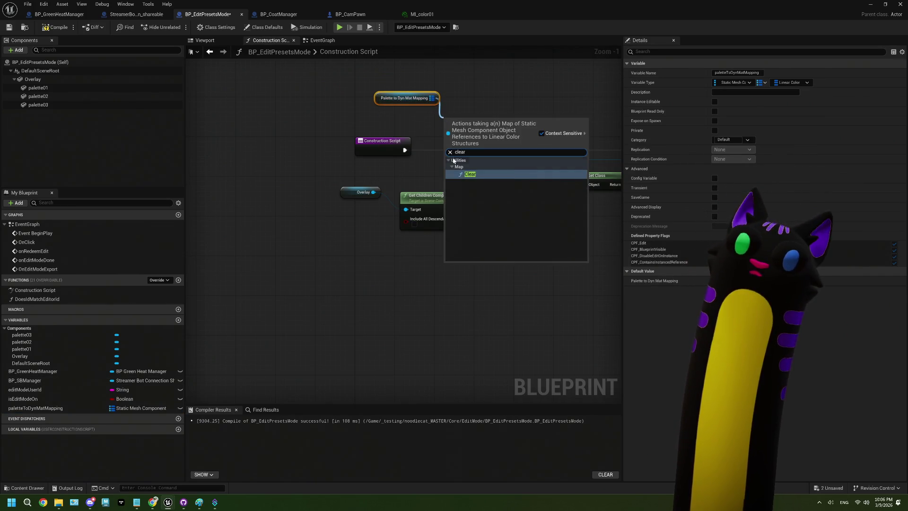
click(468, 171)
click(356, 145)
mouse_move(355, 144)
mouse_down()
mouse_move(321, 144)
mouse_move(445, 125)
mouse_move(505, 150)
mouse_up()
mouse_move(461, 124)
mouse_down()
mouse_move(447, 144)
mouse_move(456, 148)
mouse_up()
drag(416, 102, 395, 172)
drag(345, 143, 384, 144)
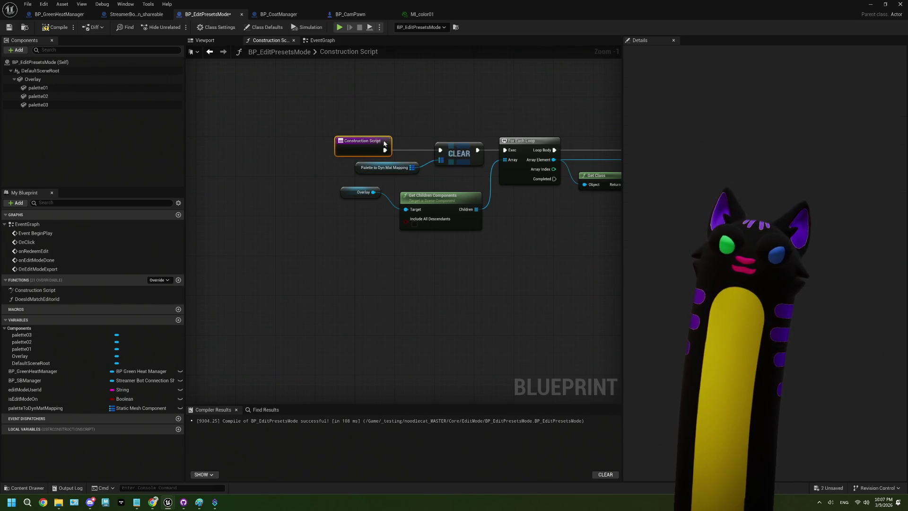
- In the EventGraph, add a Branch on FIND's found result, running after the line trace
click(322, 40)
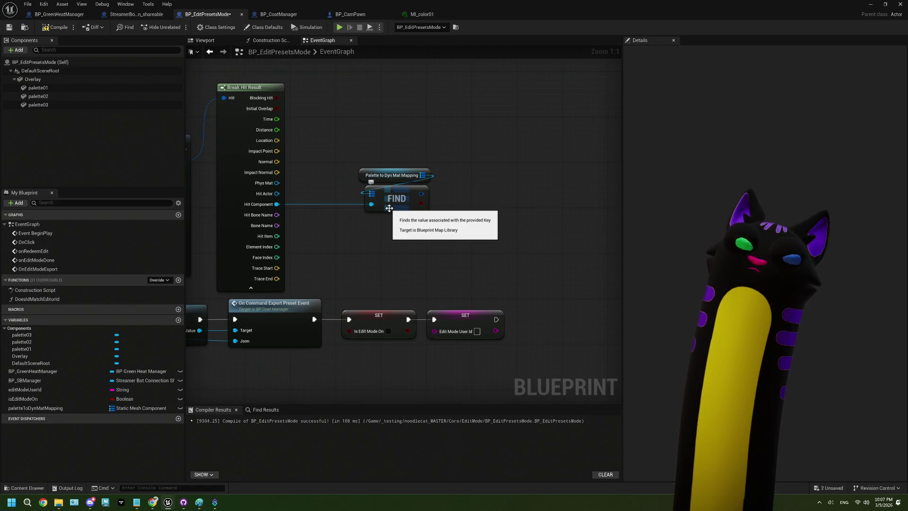
drag(385, 174, 386, 175)
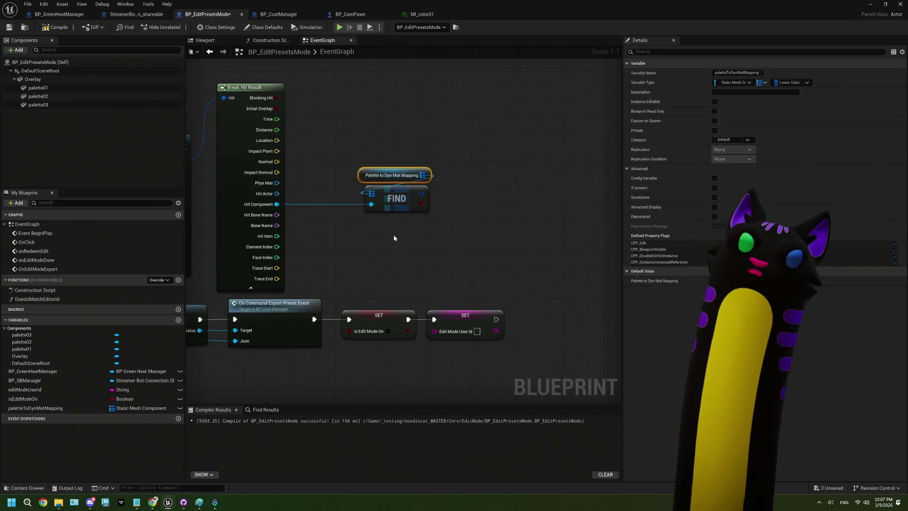
mouse_move(415, 229)
mouse_down()
mouse_move(407, 238)
mouse_move(462, 237)
mouse_move(422, 233)
mouse_move(515, 210)
mouse_up()
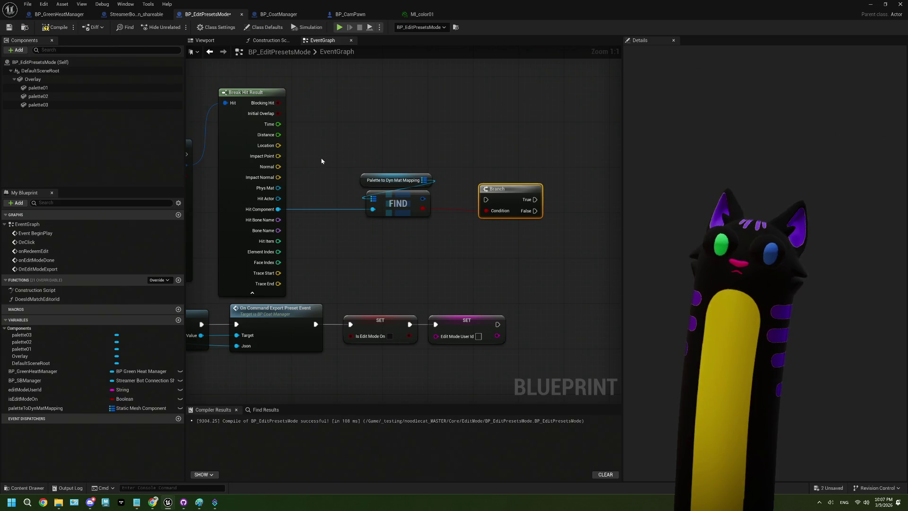
drag(320, 160, 448, 173)
scroll(374, 179, down, 2)
mouse_move(287, 175)
mouse_down()
mouse_move(514, 210)
mouse_move(470, 227)
mouse_move(405, 230)
mouse_up()
scroll(406, 230, up, 2)
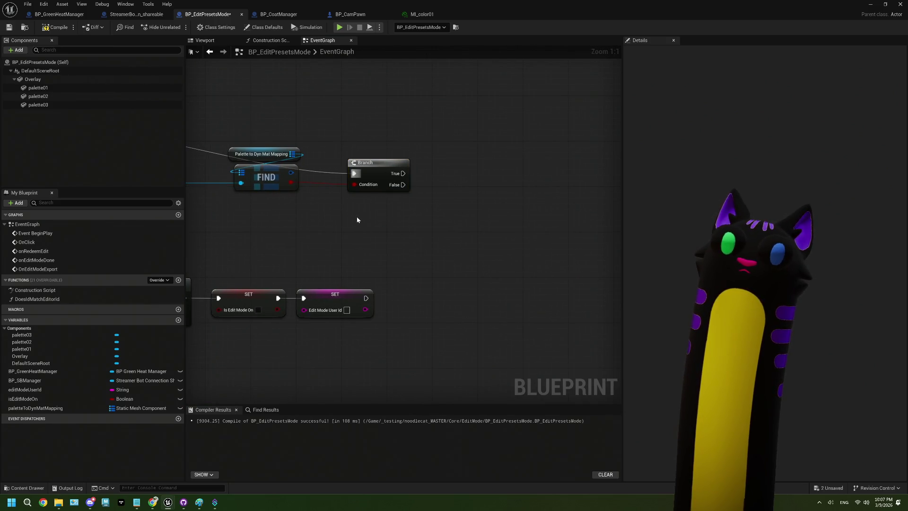
- Tidy the Branch, mapping and FIND nodes beside the line trace and Get Actor Of Class
click(379, 163)
mouse_move(379, 169)
mouse_down()
mouse_move(436, 200)
mouse_move(385, 155)
mouse_up()
drag(347, 240, 453, 243)
mouse_move(397, 174)
mouse_down()
mouse_move(453, 198)
mouse_move(389, 197)
mouse_up()
drag(476, 153, 443, 156)
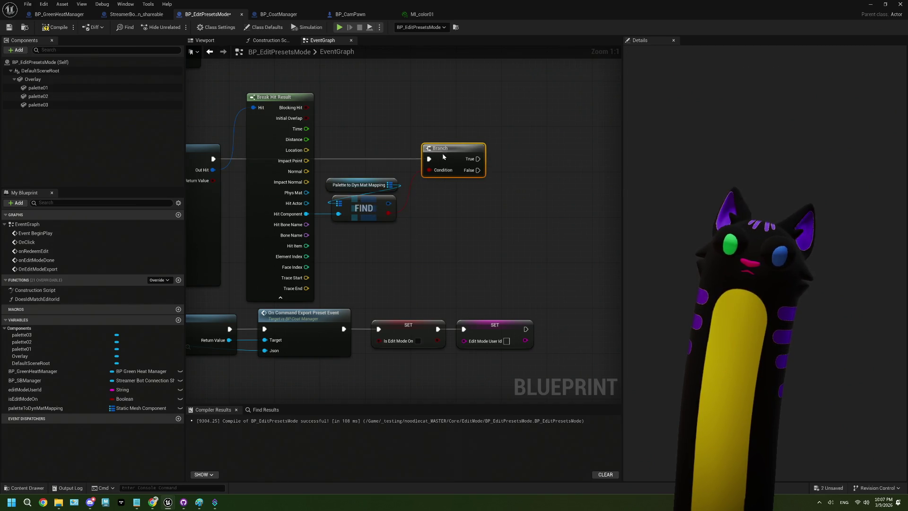
mouse_move(450, 209)
mouse_down()
mouse_move(516, 218)
mouse_move(408, 204)
mouse_move(492, 176)
mouse_up()
- Print FIND's colour via Print String on Branch True; compiling fails on Hit Component/Key pin types
text(print)
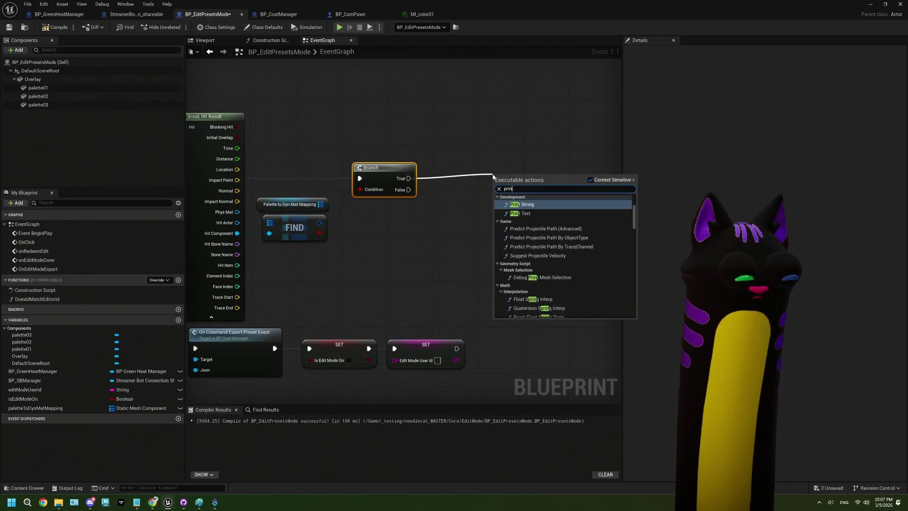
key(Return)
drag(317, 224, 496, 196)
drag(409, 203, 410, 230)
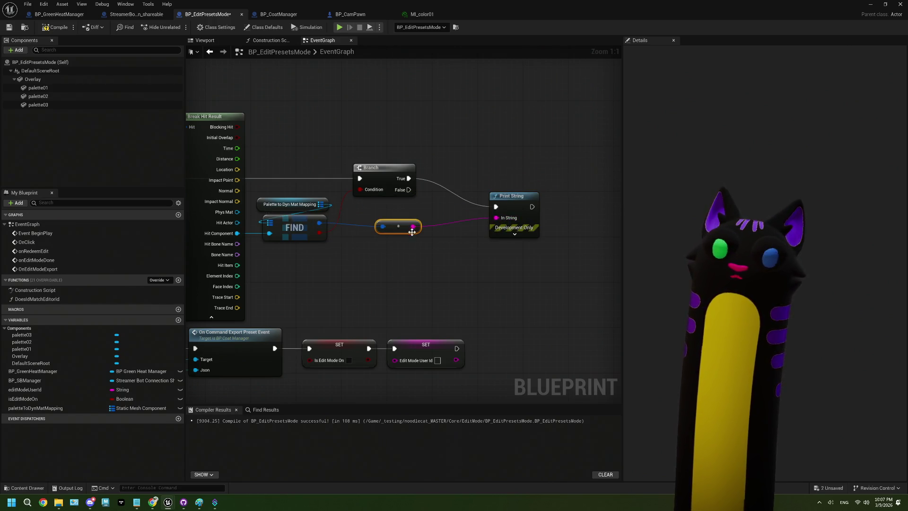
click(55, 27)
mouse_move(314, 184)
mouse_down()
mouse_move(456, 254)
mouse_move(347, 270)
mouse_up()
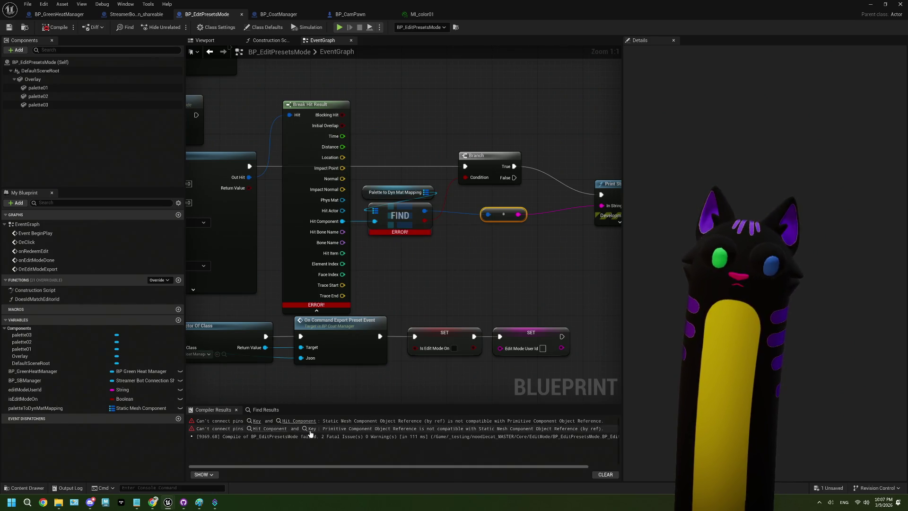
- Inspect the two compile errors and shift the mapping, FIND, Branch and print nodes right
click(257, 421)
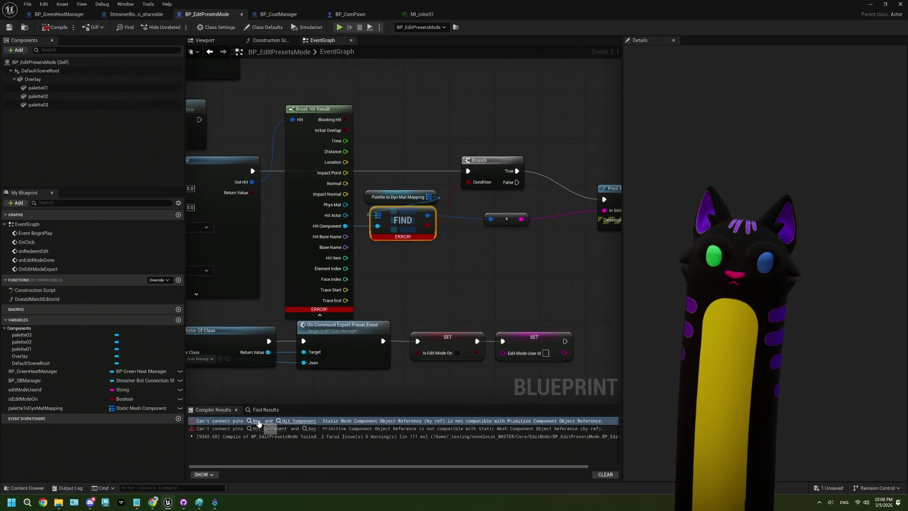
click(283, 428)
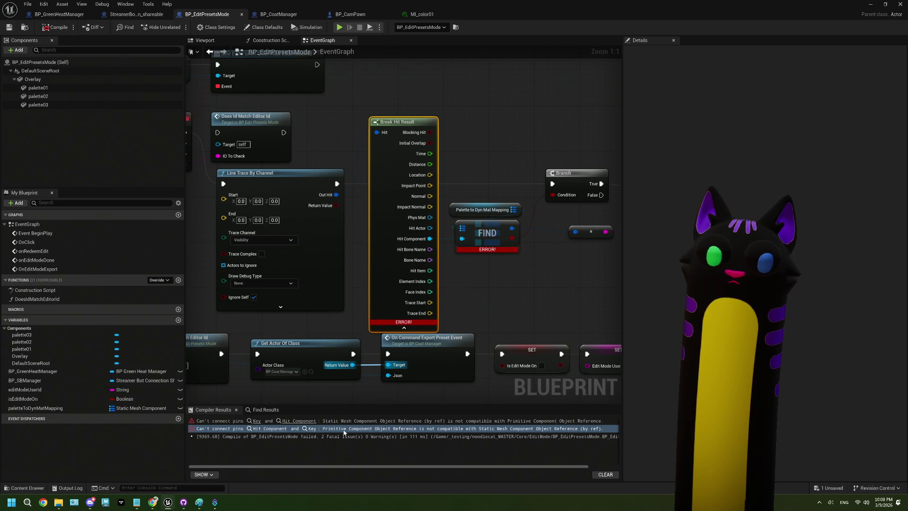
mouse_move(481, 161)
mouse_down()
mouse_move(304, 161)
mouse_move(525, 239)
mouse_up()
click(297, 159)
drag(294, 225, 481, 226)
- Add an IsA check on Hit Component testing for Static Mesh Component
mouse_move(241, 237)
mouse_down()
mouse_move(450, 203)
mouse_move(293, 252)
mouse_up()
text(is a)
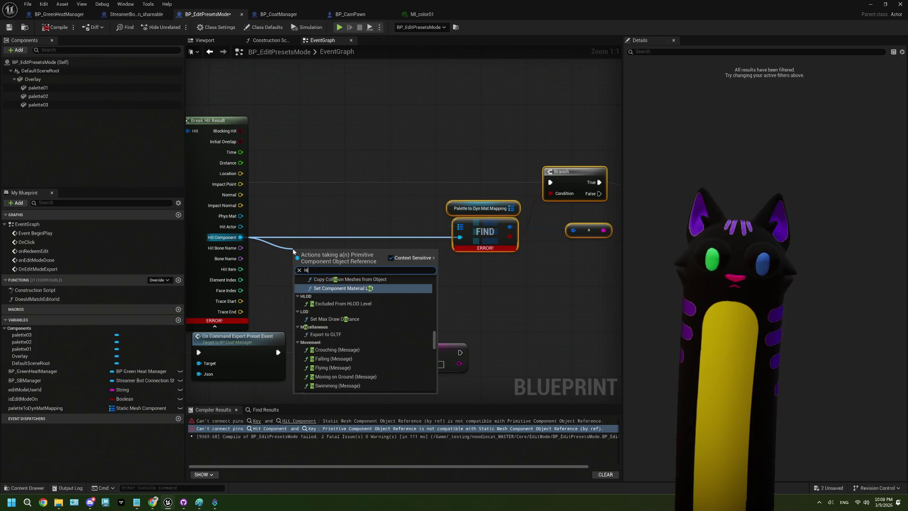
scroll(330, 312, down, 15)
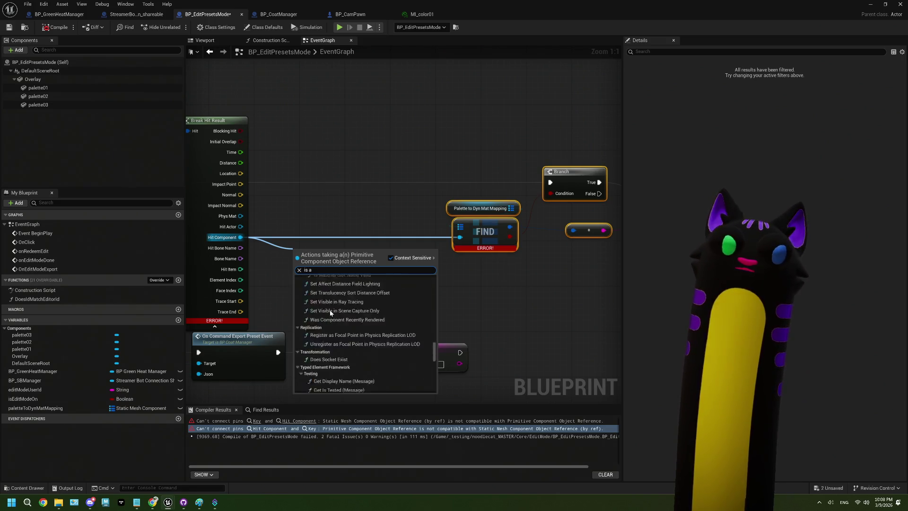
scroll(330, 313, up, 8)
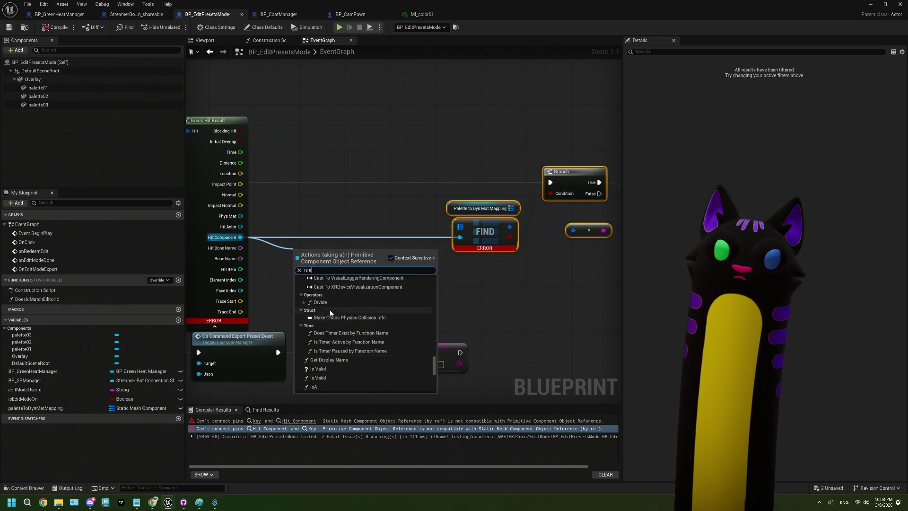
scroll(330, 311, up, 6)
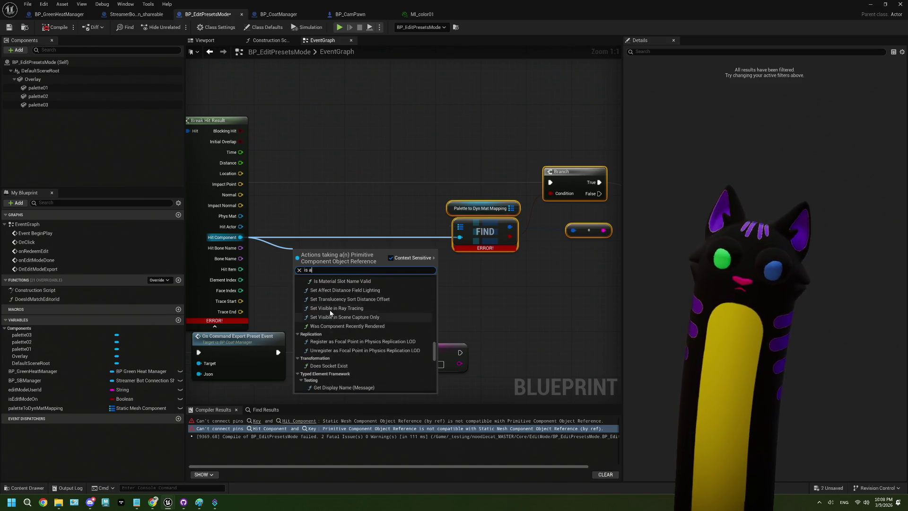
scroll(330, 313, up, 6)
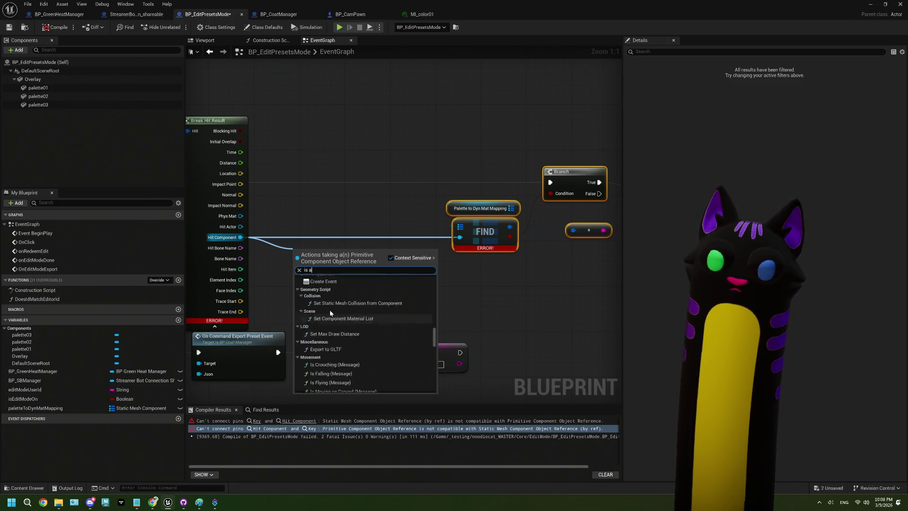
scroll(330, 313, up, 6)
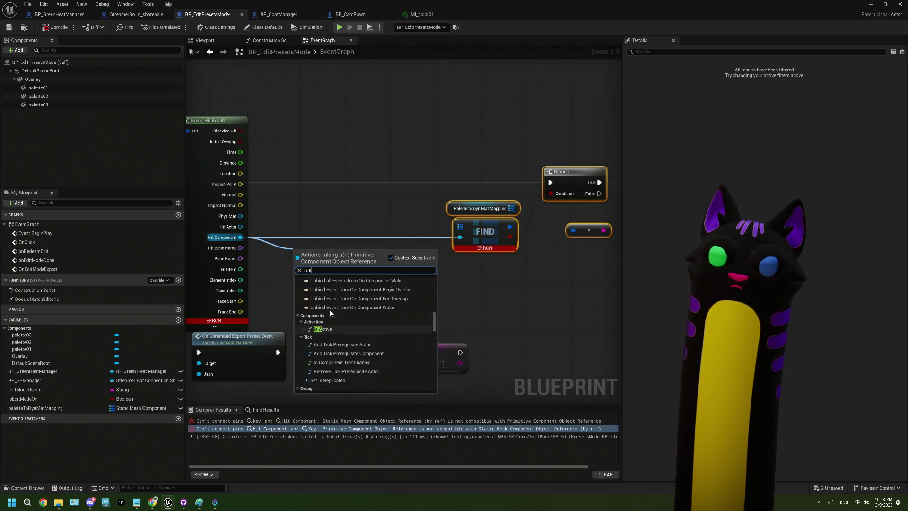
key(BackSpace)
key(BackSpace)
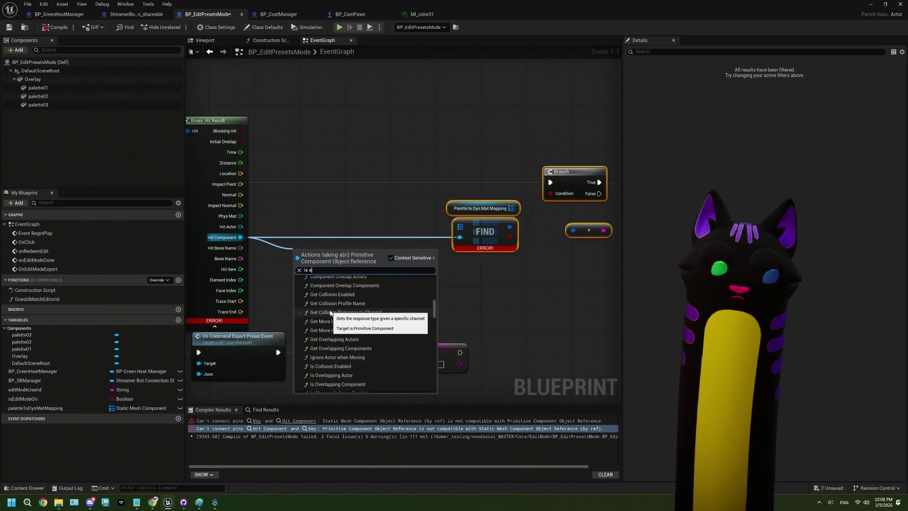
text(A)
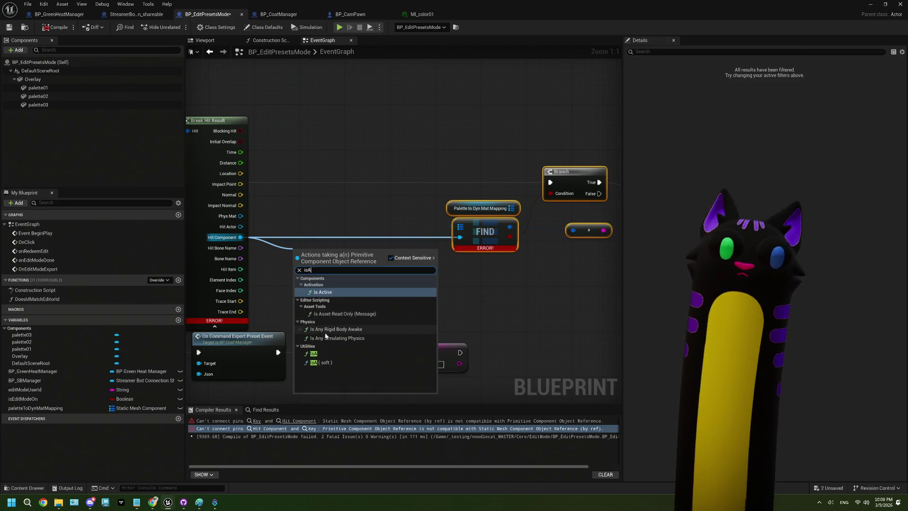
click(314, 353)
click(321, 282)
text(sta)
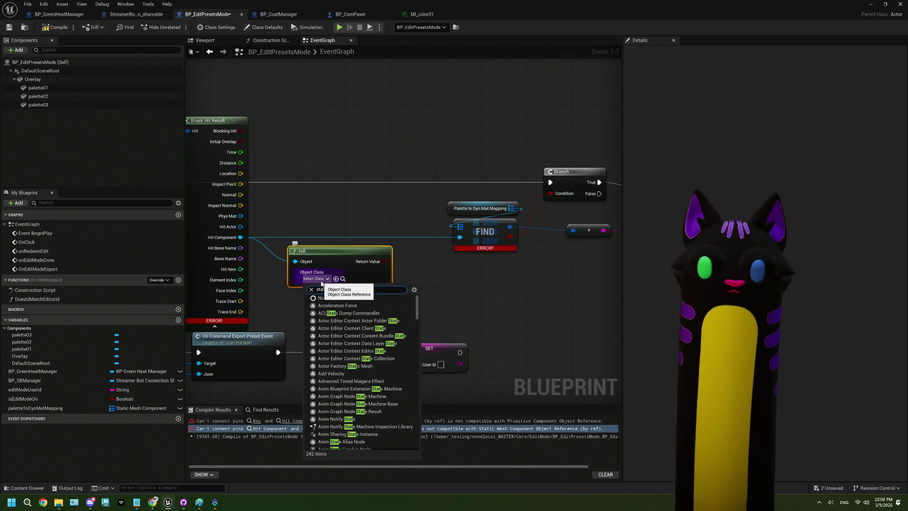
text(tic mesh co)
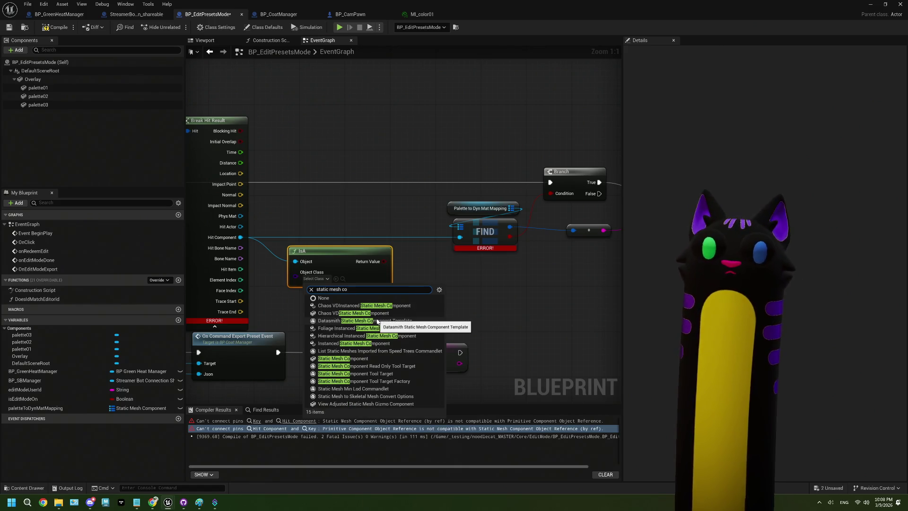
click(400, 361)
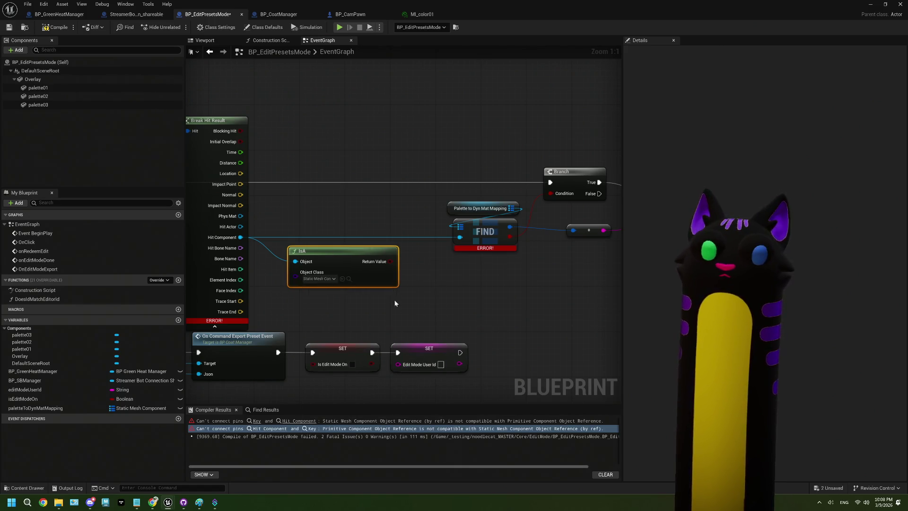
- Drive a new Branch from the IsA result and route the execution flow into it
drag(391, 261, 343, 210)
key(b)
mouse_move(530, 178)
mouse_down()
mouse_move(321, 196)
mouse_move(344, 177)
mouse_move(399, 176)
mouse_up()
text(cast to)
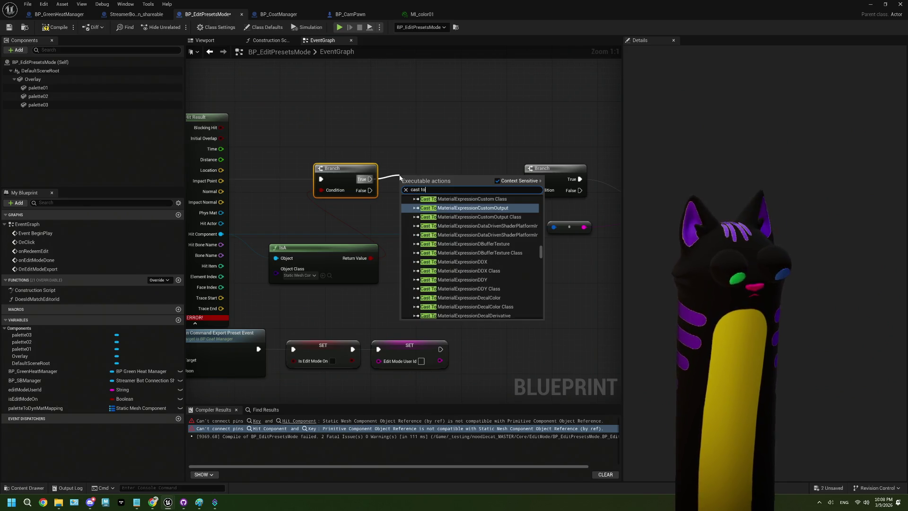
text( stat)
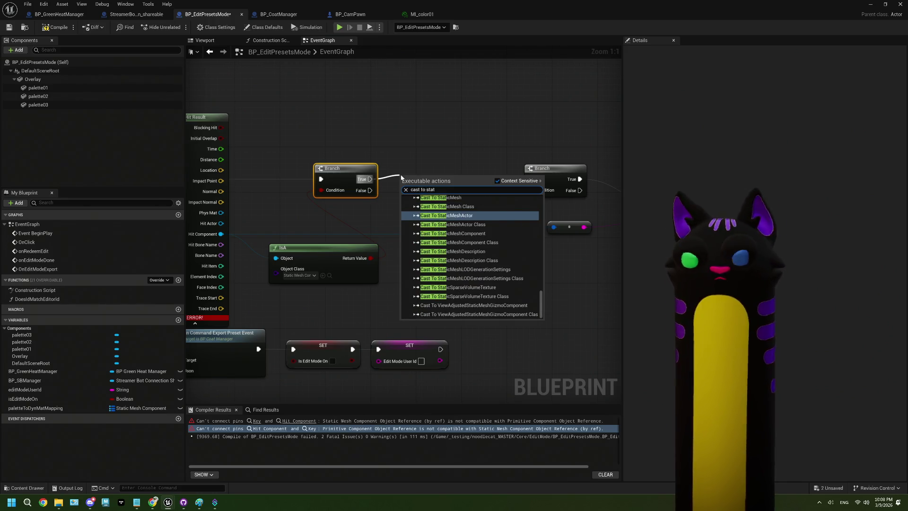
- Cast Hit Component to StaticMeshComponent, feed the result into FIND's key and the cast into the Branch
click(453, 234)
drag(444, 176, 439, 164)
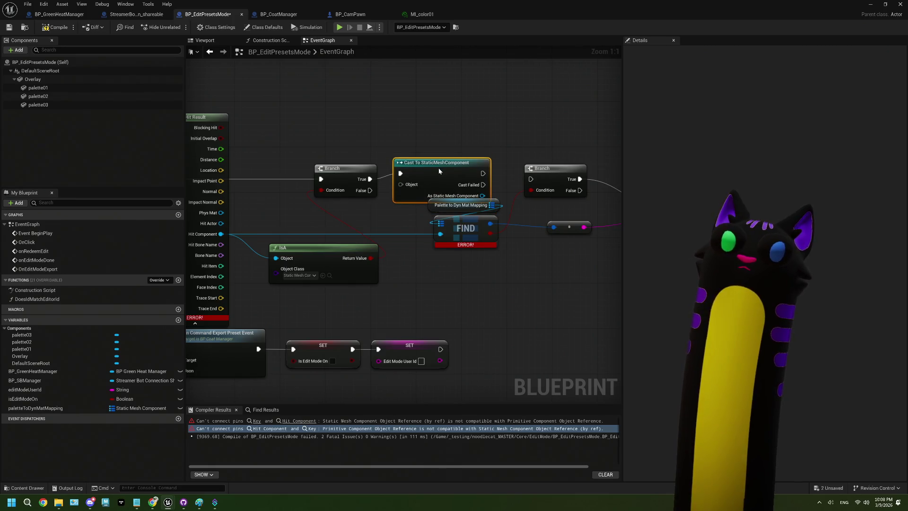
drag(221, 234, 401, 184)
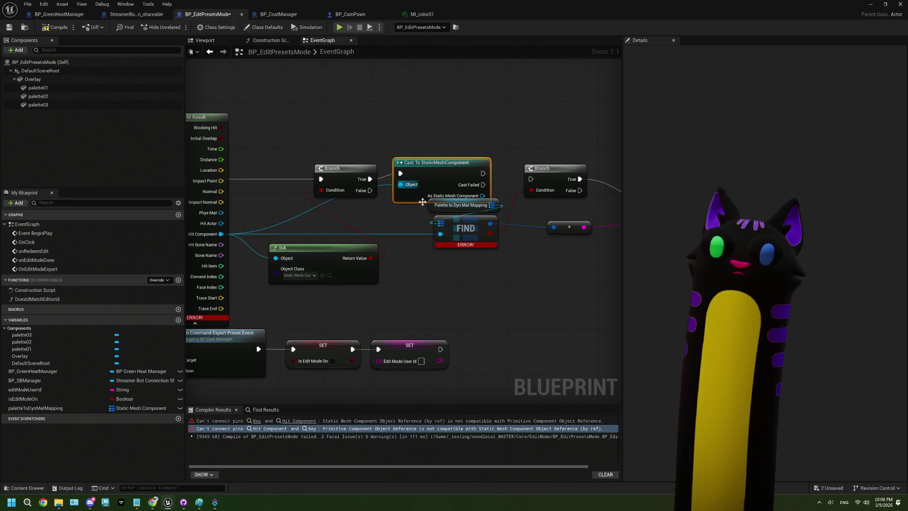
mouse_move(501, 284)
mouse_down()
mouse_move(314, 205)
mouse_move(331, 163)
mouse_move(493, 176)
mouse_up()
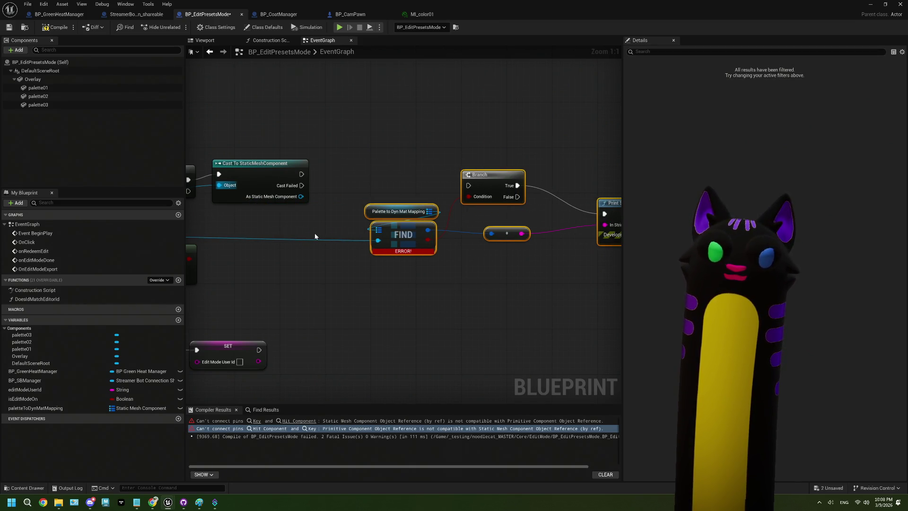
click(341, 208)
drag(301, 198, 378, 240)
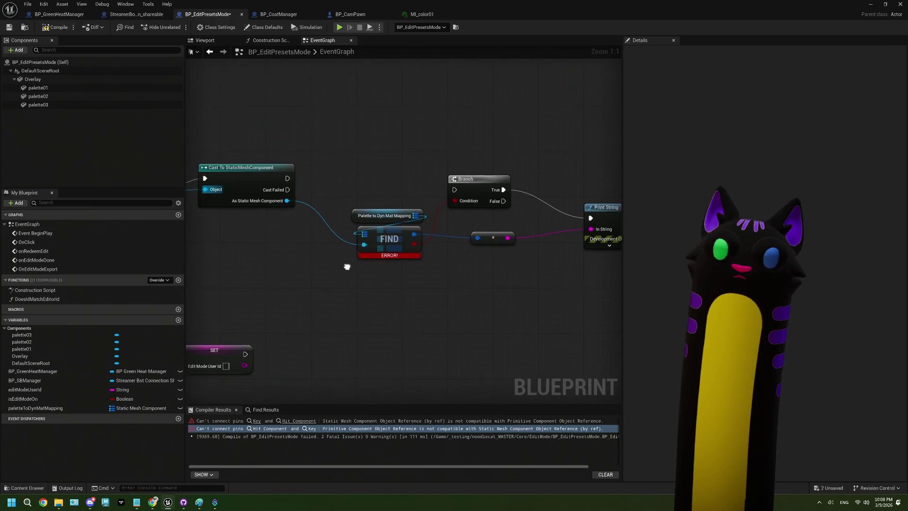
drag(287, 181, 454, 192)
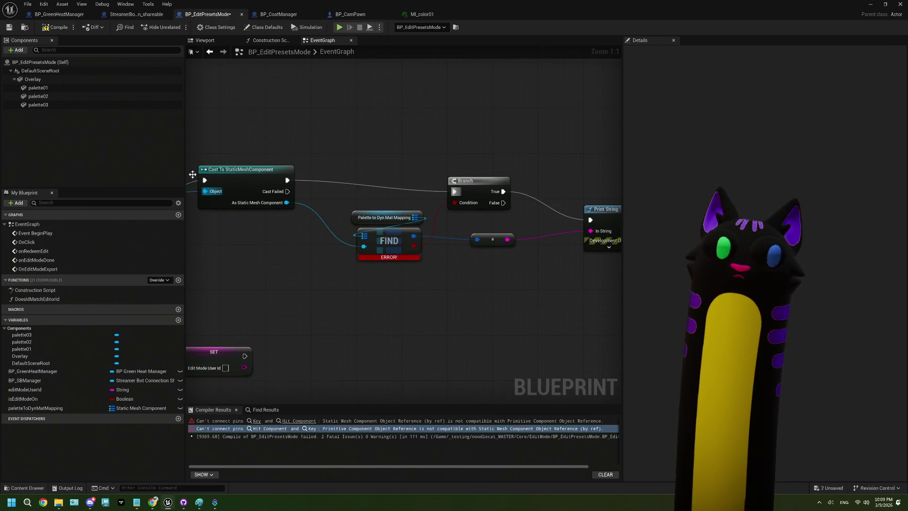
- Compile BP_EditPresetsMode, now succeeding without errors
click(49, 29)
scroll(293, 229, down, 3)
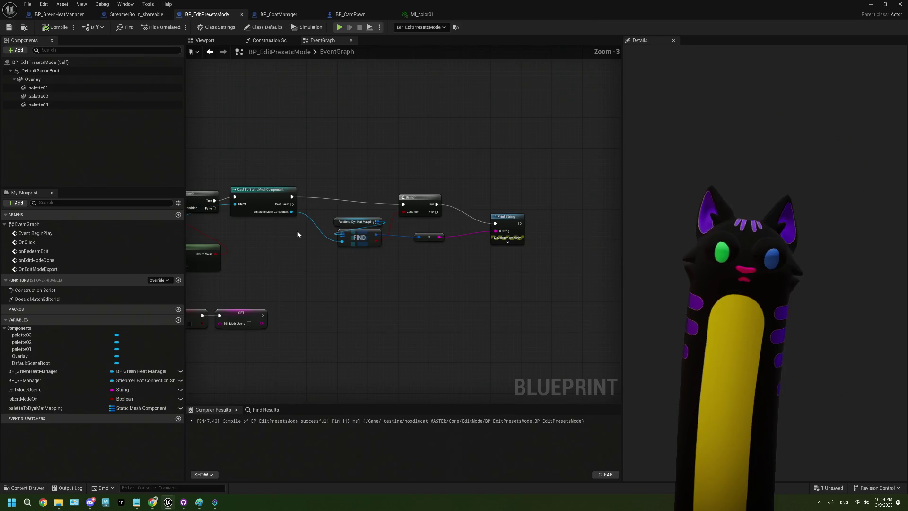
scroll(405, 261, up, 2)
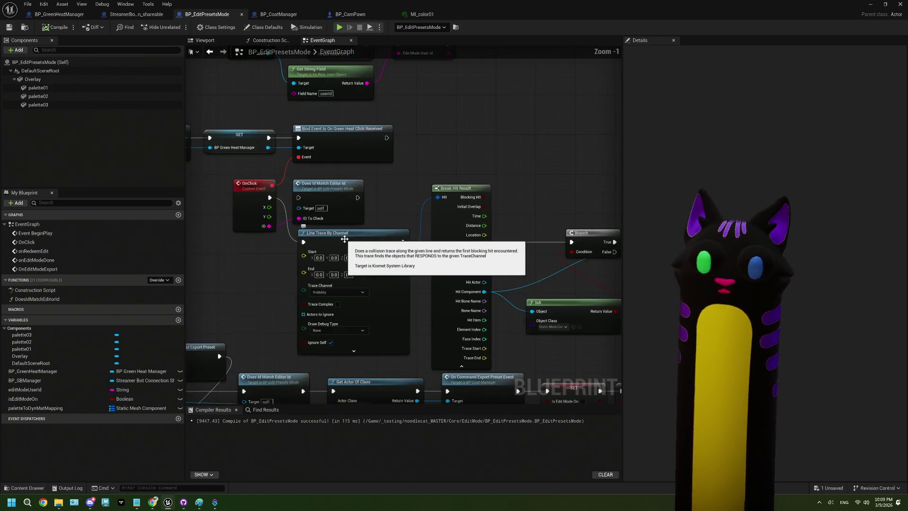
mouse_move(216, 300)
mouse_down()
mouse_move(318, 284)
mouse_move(330, 252)
mouse_up()
scroll(329, 287, up, 1)
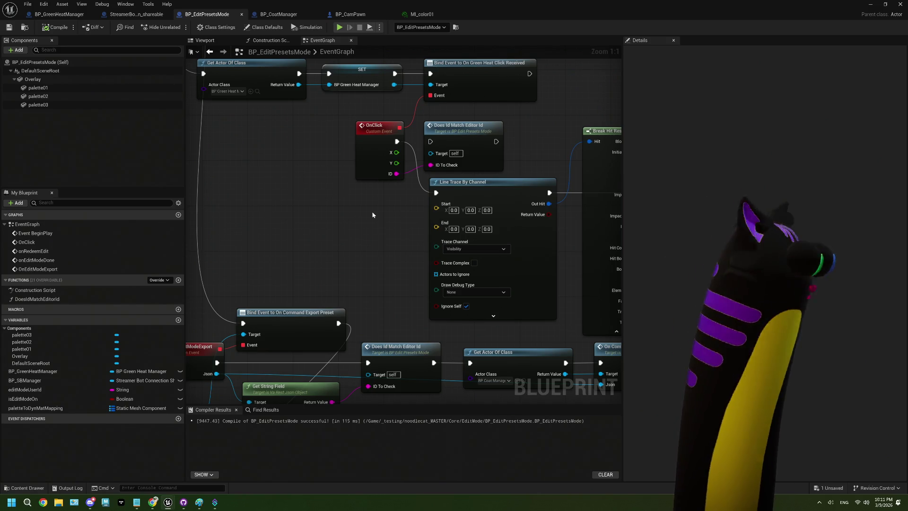
mouse_move(341, 211)
mouse_down()
mouse_move(392, 209)
mouse_move(364, 208)
mouse_move(395, 174)
mouse_up()
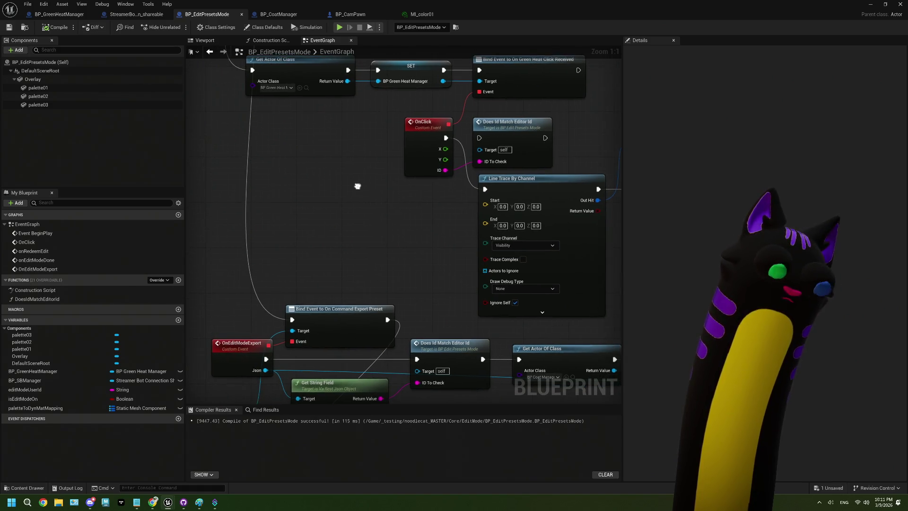
right_click(309, 195)
text(screen pos)
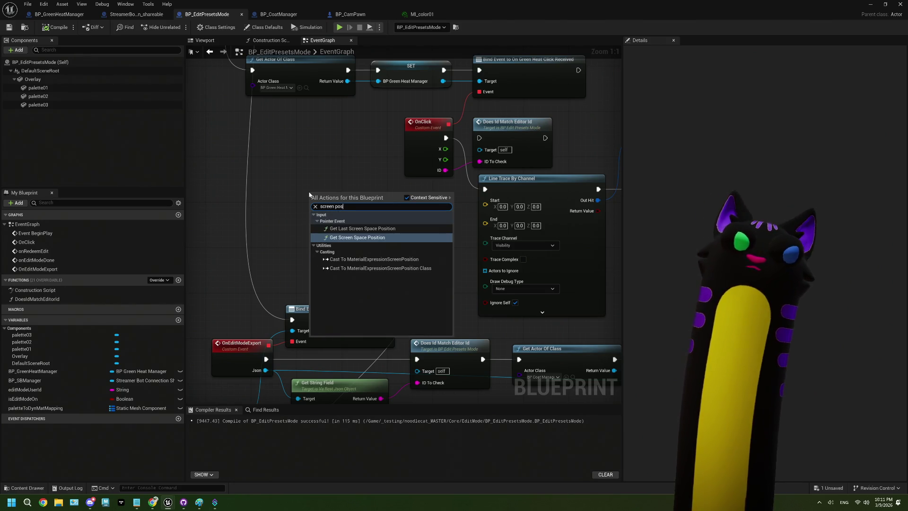
click(350, 237)
drag(373, 209, 348, 205)
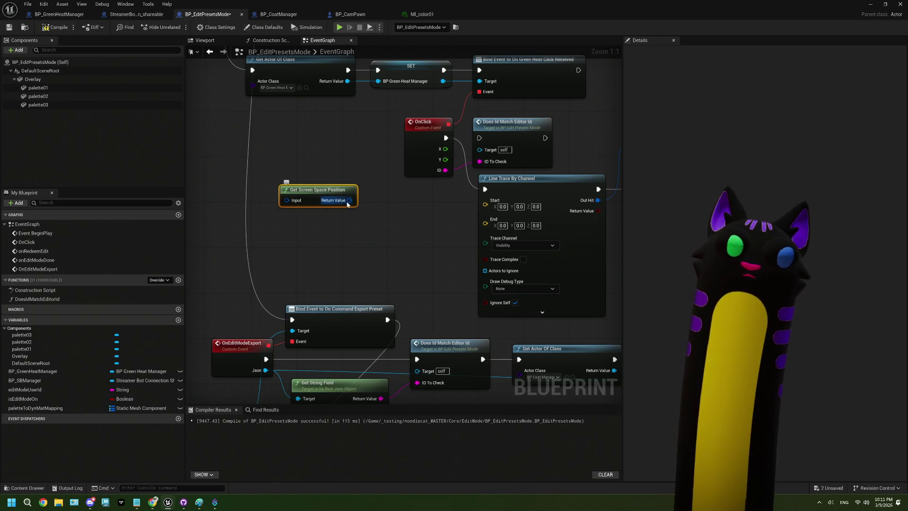
right_click(287, 201)
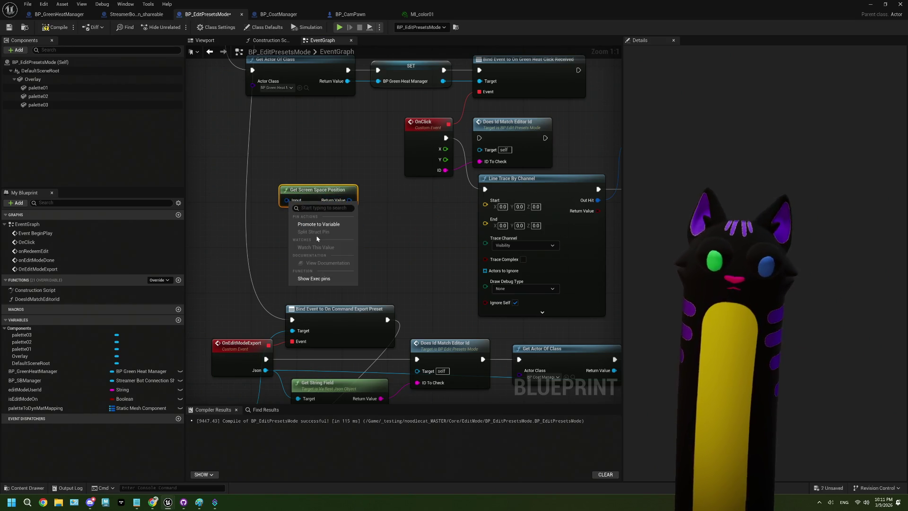
click(368, 226)
drag(287, 200, 232, 210)
text(m)
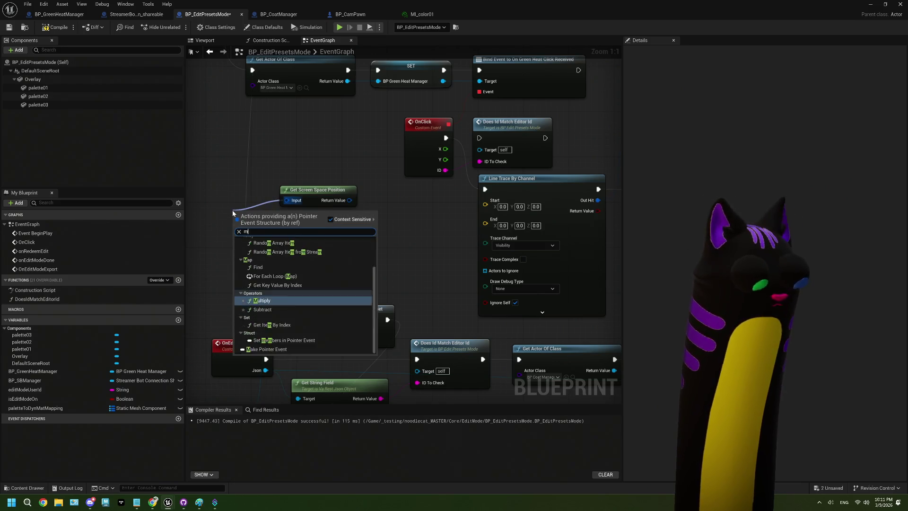
text(ake)
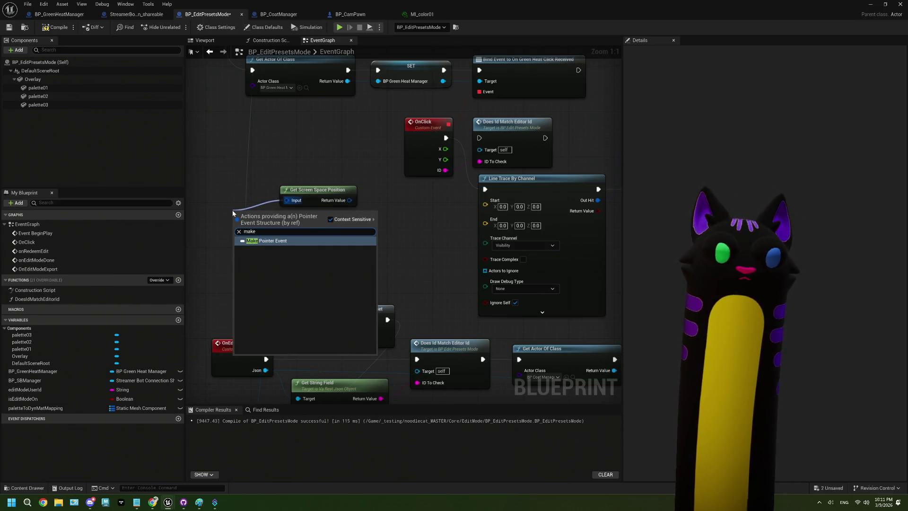
key(Return)
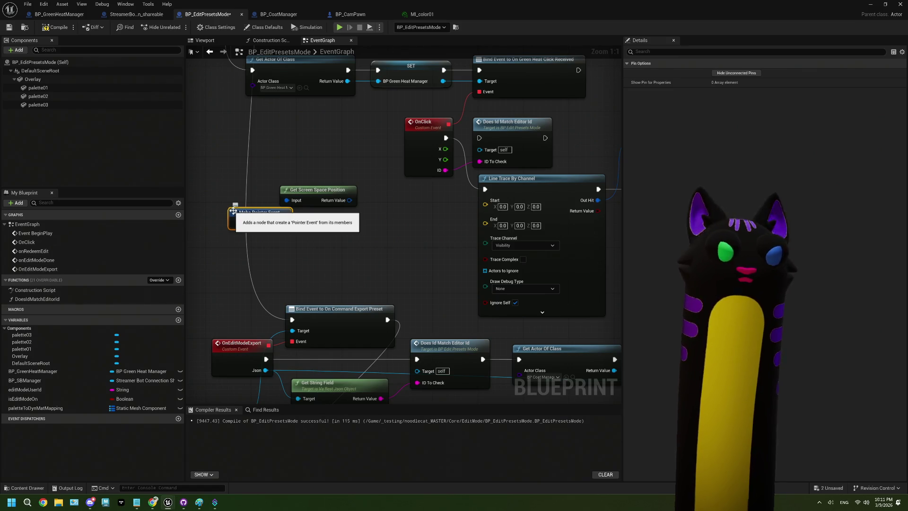
key(ctrl+z)
key(ctrl+z)
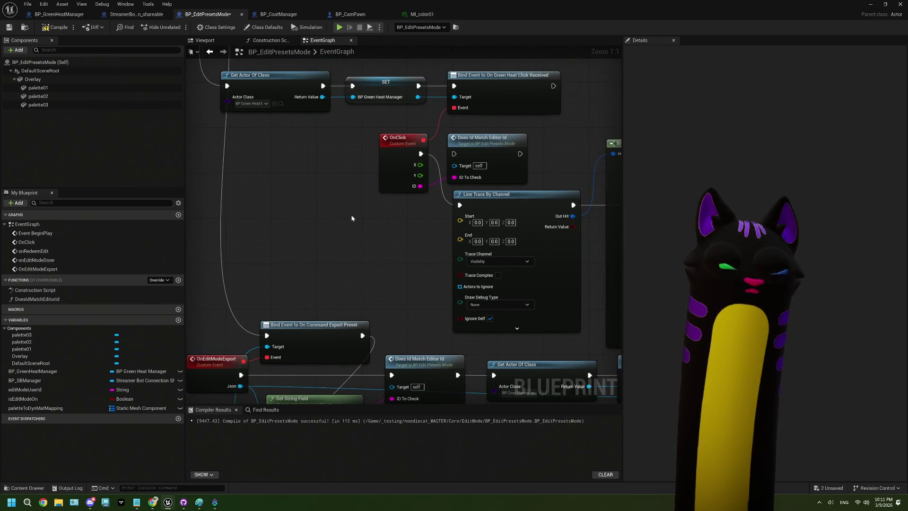
mouse_move(350, 211)
mouse_down()
mouse_move(296, 211)
mouse_move(291, 203)
mouse_up()
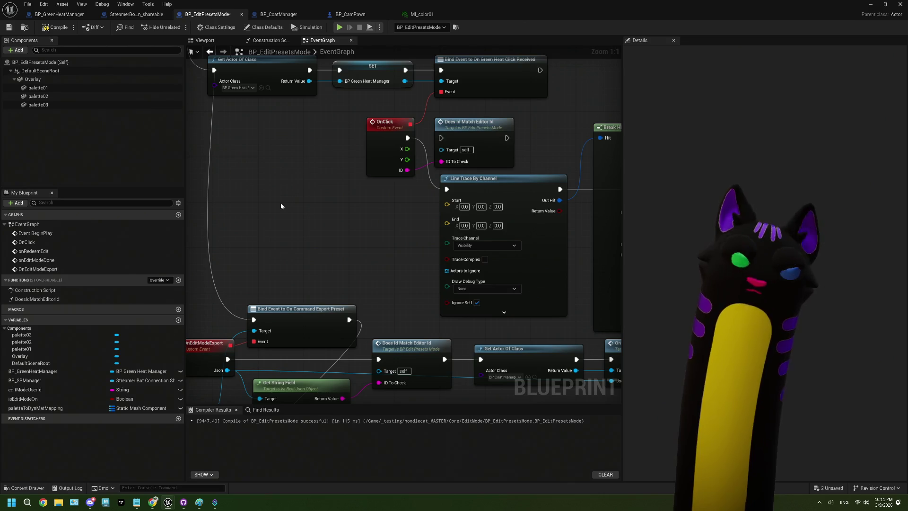
drag(281, 207, 299, 203)
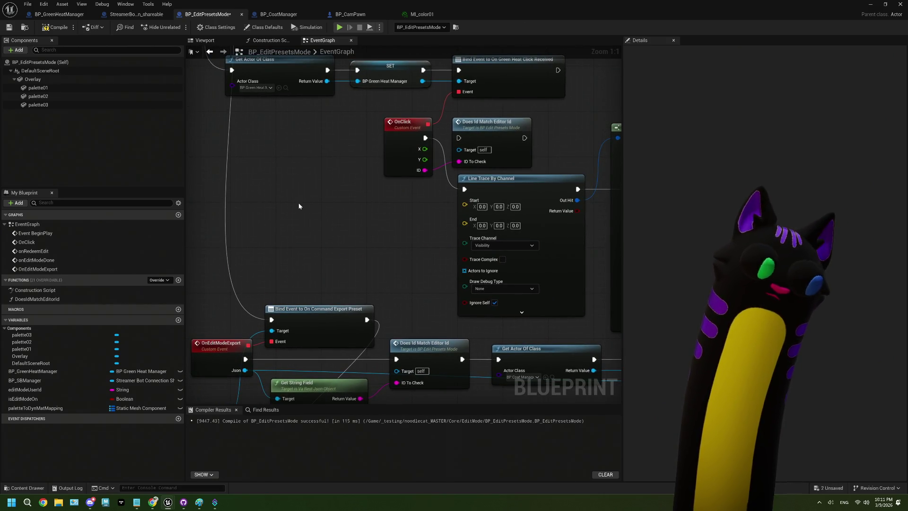
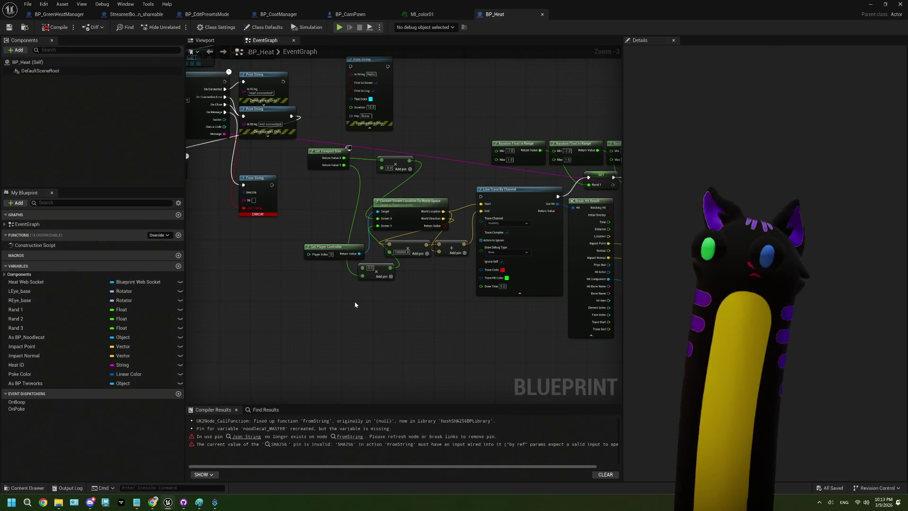
- Move Get Viewport Size beside the multiply nodes and box-select the screen-to-world node group
scroll(349, 145, up, 3)
click(306, 178)
drag(307, 179, 302, 173)
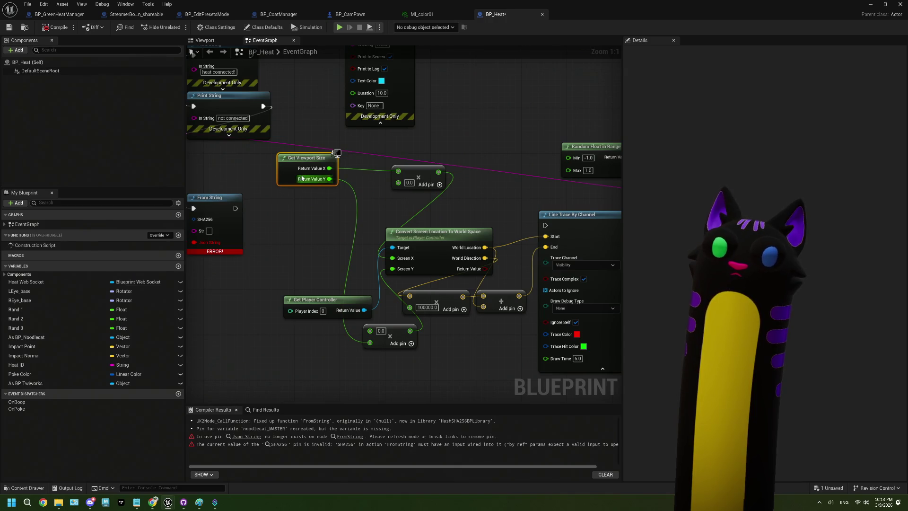
mouse_move(360, 220)
mouse_down()
mouse_move(320, 203)
mouse_move(327, 196)
mouse_move(301, 179)
mouse_up()
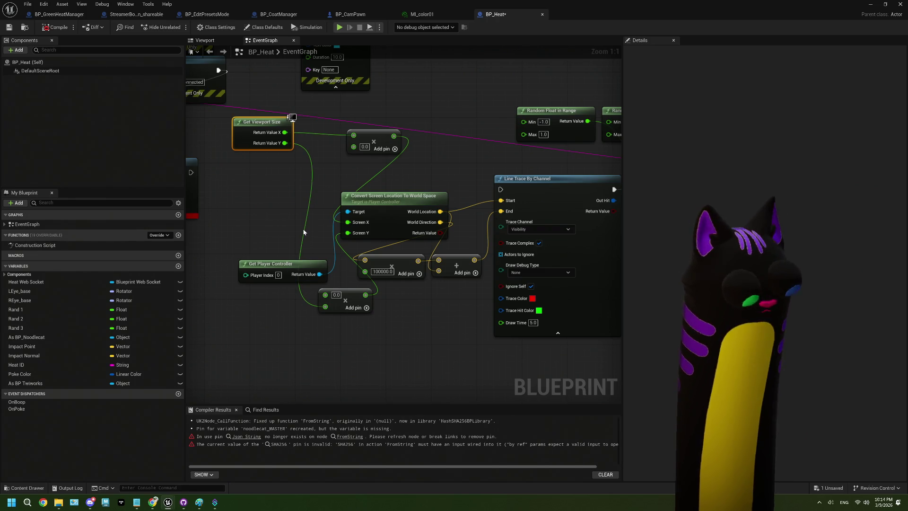
scroll(340, 268, down, 1)
mouse_move(263, 118)
mouse_down()
mouse_move(433, 326)
mouse_move(451, 334)
mouse_up()
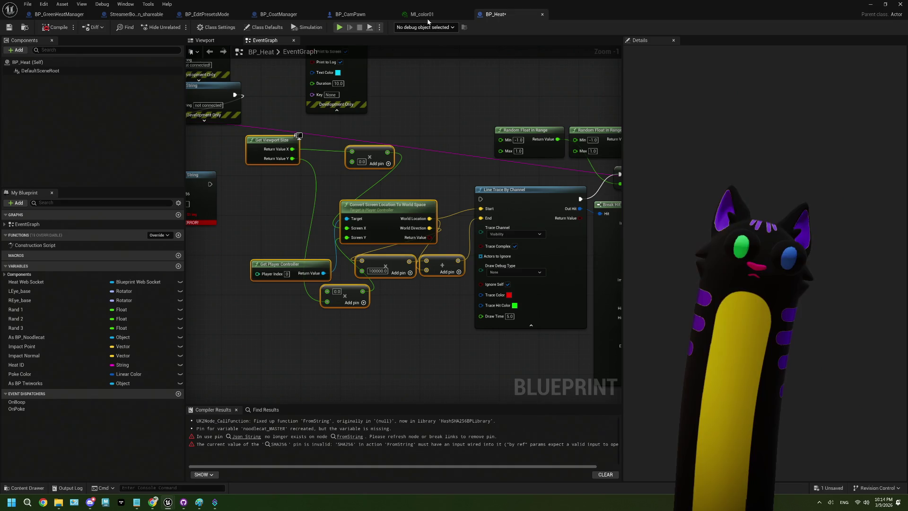
- Paste the viewport-to-world nodes into BP_EditPresetsMode and place multiply beside Get Viewport Size
click(207, 14)
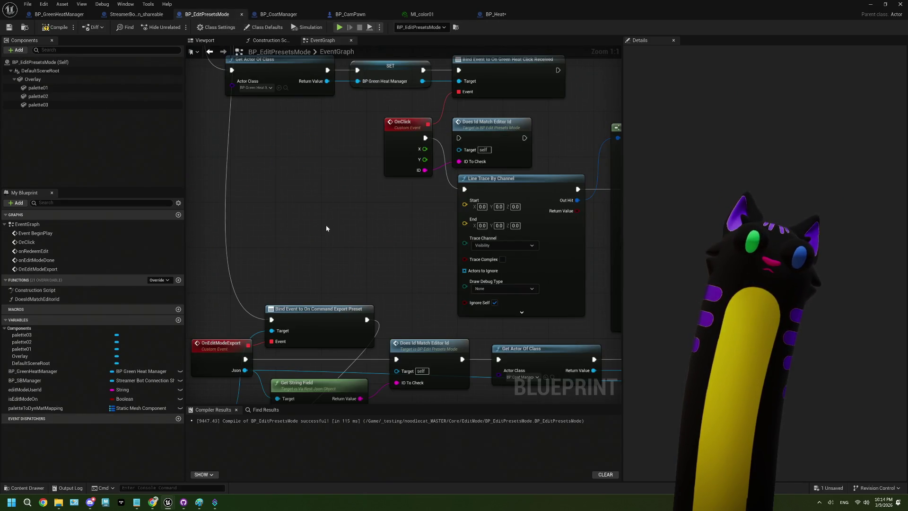
key(ctrl+v)
drag(364, 202, 293, 193)
click(292, 193)
drag(279, 137, 256, 137)
drag(390, 132, 333, 134)
- Arrange Get Player Controller and Convert Screen Location near OnClick and the Line Trace
drag(339, 166, 402, 159)
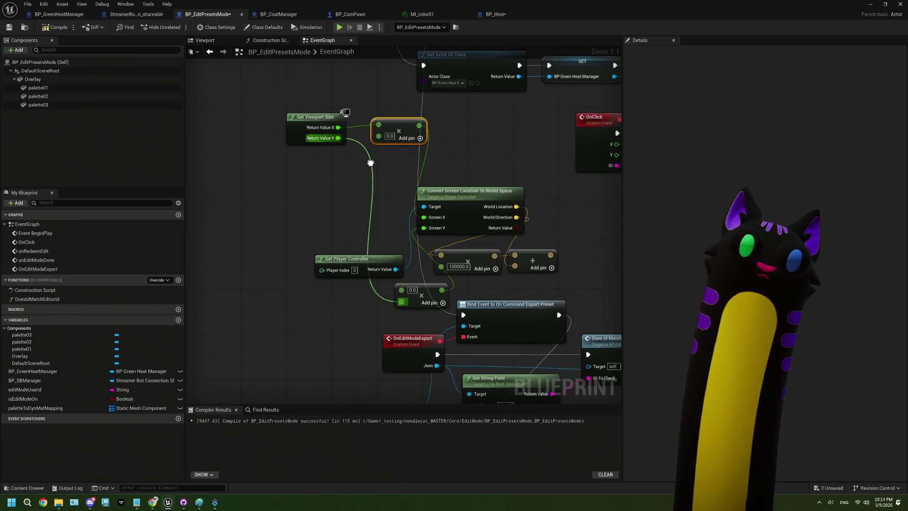
drag(334, 130, 344, 128)
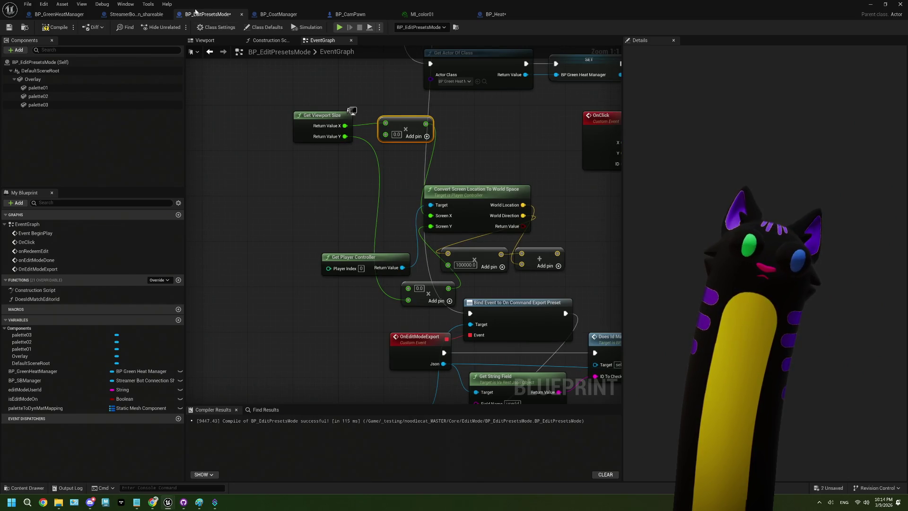
drag(351, 183, 357, 174)
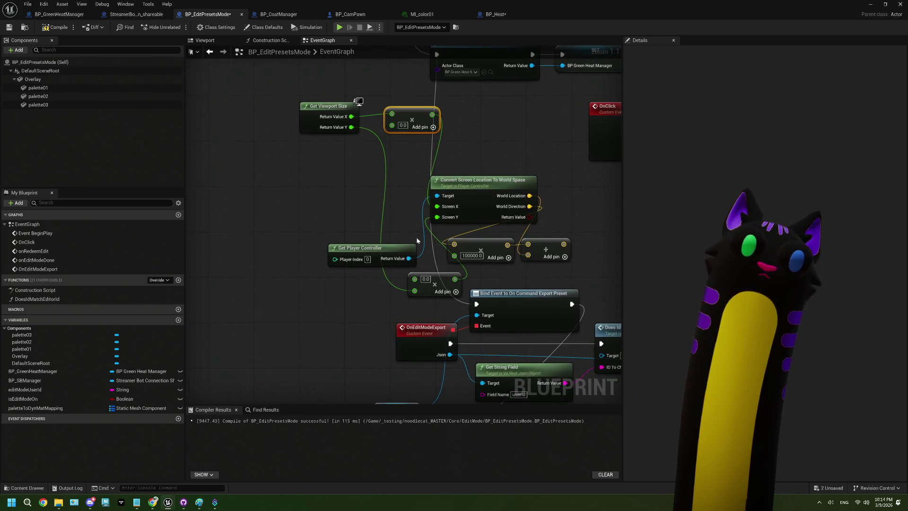
drag(406, 245, 405, 188)
drag(334, 120, 338, 134)
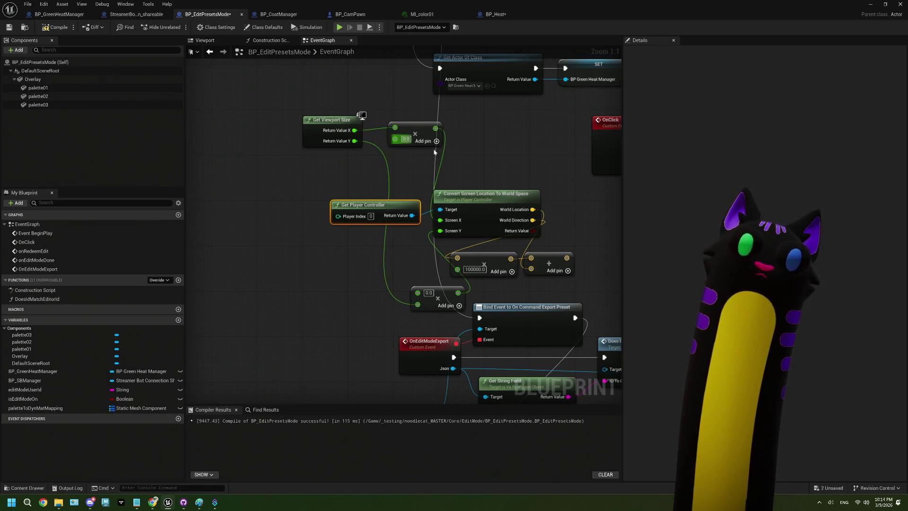
drag(435, 152, 358, 144)
drag(406, 198, 422, 175)
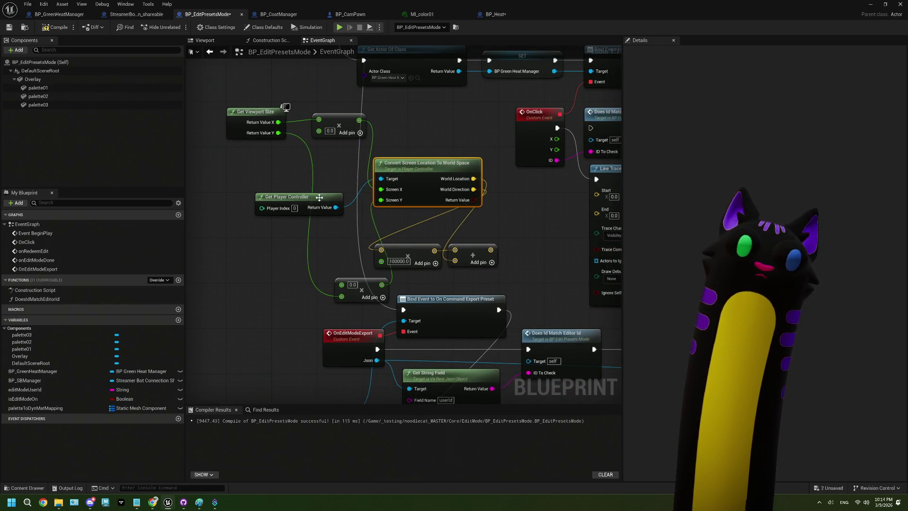
drag(320, 197, 322, 196)
drag(477, 194, 415, 191)
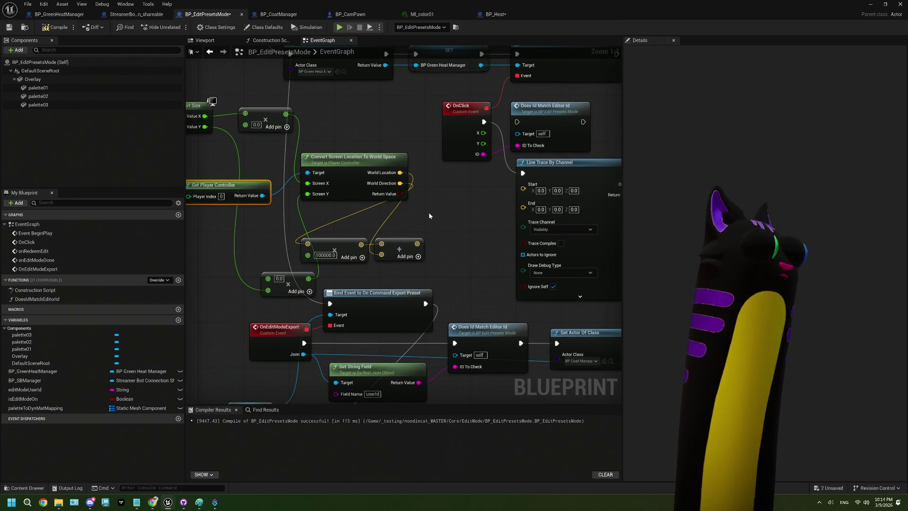
- Wire World Location to Line Trace Start and the add node's sum to End
click(495, 14)
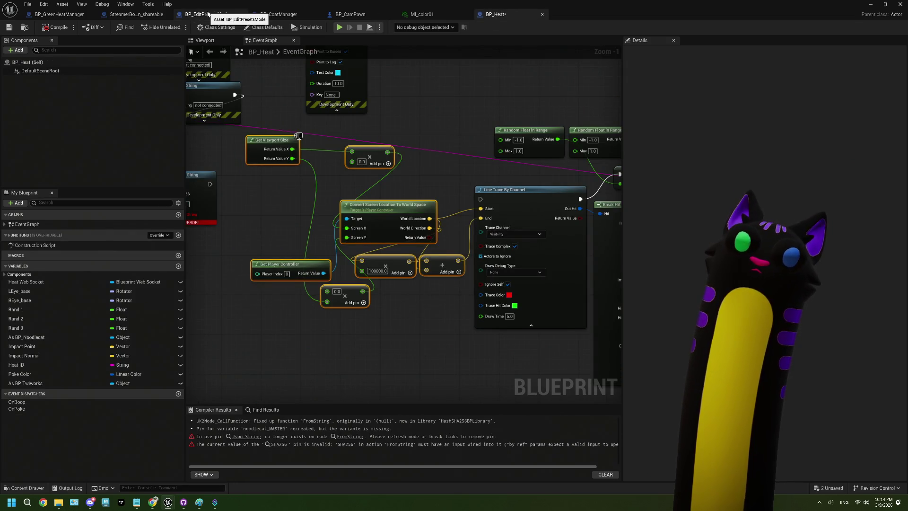
click(207, 14)
mouse_move(401, 173)
mouse_down()
mouse_move(456, 199)
mouse_move(524, 189)
mouse_up()
drag(389, 239, 503, 199)
drag(272, 222, 366, 266)
- Reposition the multiply, add and Convert Screen Location nodes, then copy Get Viewport Size and add
drag(318, 242, 391, 224)
mouse_move(405, 172)
mouse_down()
mouse_move(359, 191)
mouse_move(361, 183)
mouse_move(363, 199)
mouse_move(298, 194)
mouse_up()
mouse_move(291, 144)
mouse_down()
mouse_move(332, 135)
mouse_move(412, 175)
mouse_move(406, 113)
mouse_up()
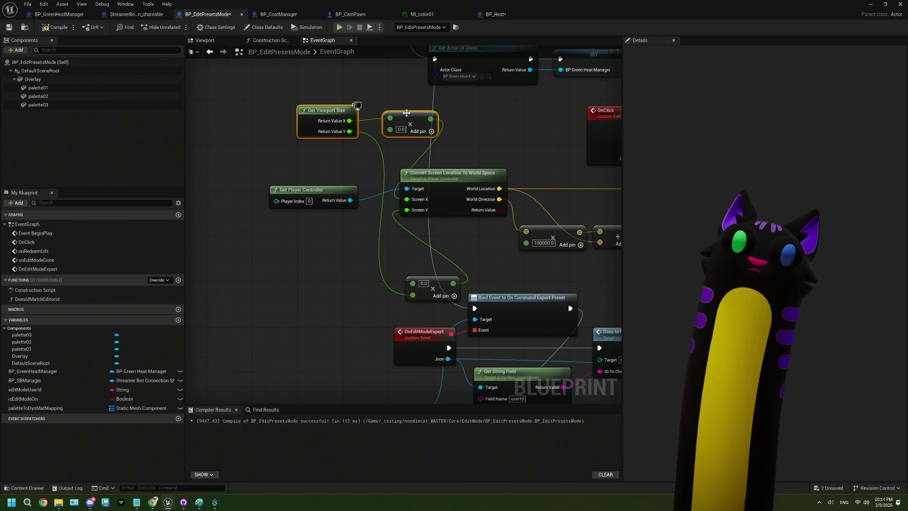
key(ctrl+c)
- Paste the copied Get Viewport Size and add nodes into BP_Heat
click(496, 14)
key(ctrl+v)
scroll(337, 244, down, 5)
mouse_move(337, 244)
mouse_down()
mouse_move(480, 279)
mouse_move(485, 295)
mouse_up()
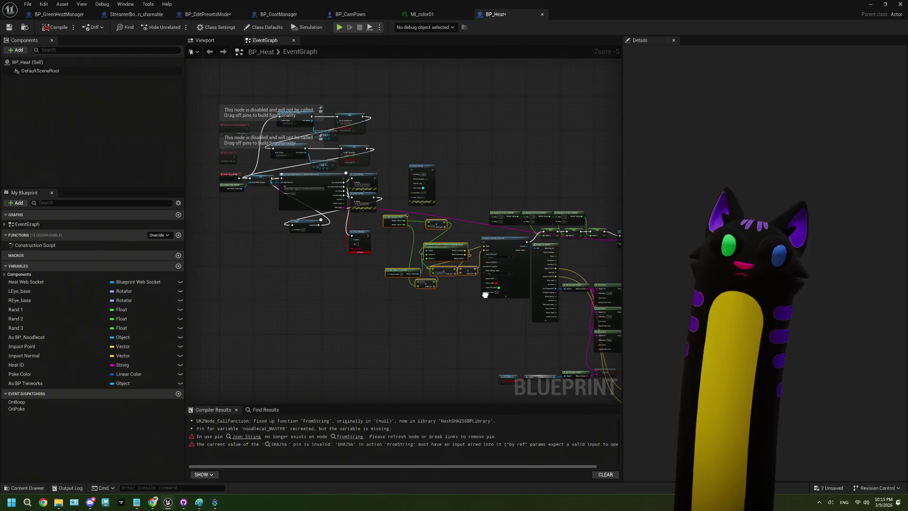
click(421, 14)
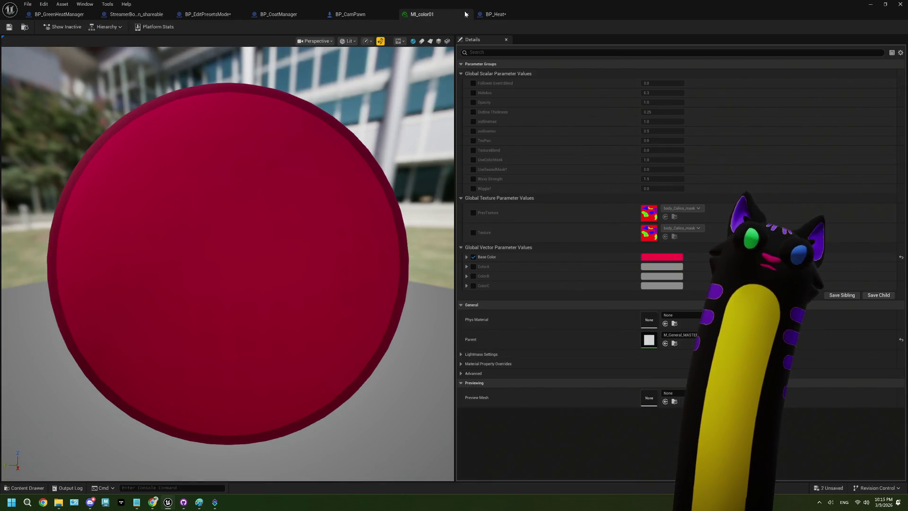
- Stack both multiply nodes next to Get Viewport Size in BP_EditPresetsMode
click(206, 14)
click(384, 268)
drag(384, 267, 429, 270)
mouse_move(488, 284)
mouse_down()
mouse_move(410, 263)
mouse_move(393, 228)
mouse_up()
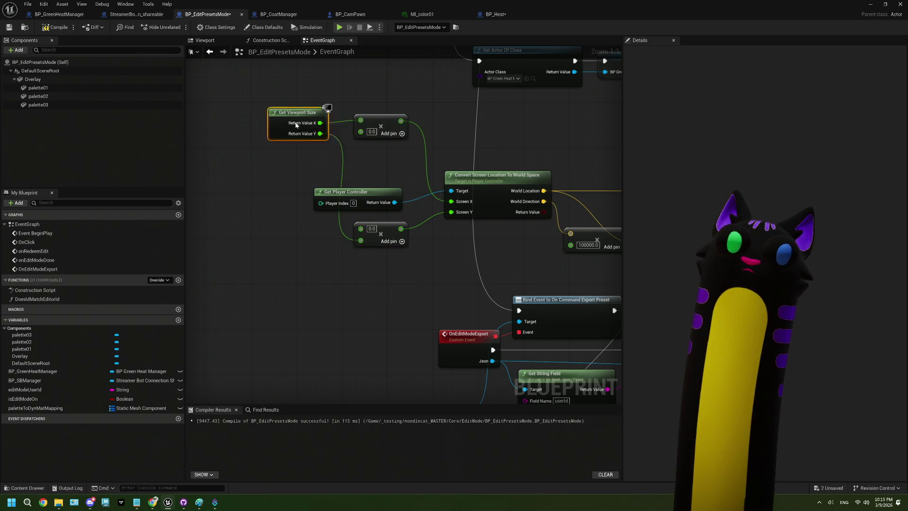
drag(302, 123, 285, 123)
drag(396, 232, 387, 158)
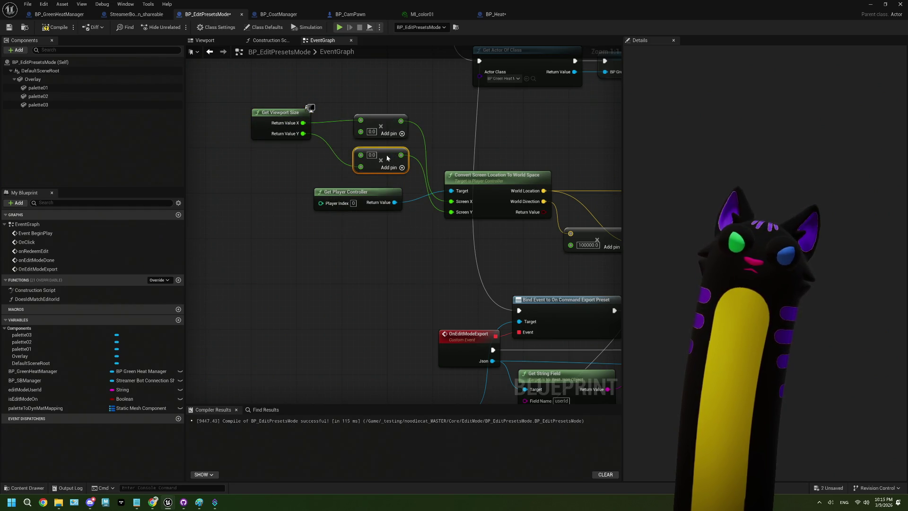
- Lower the three grouped nodes and raise Get Player Controller above them
drag(417, 100, 248, 176)
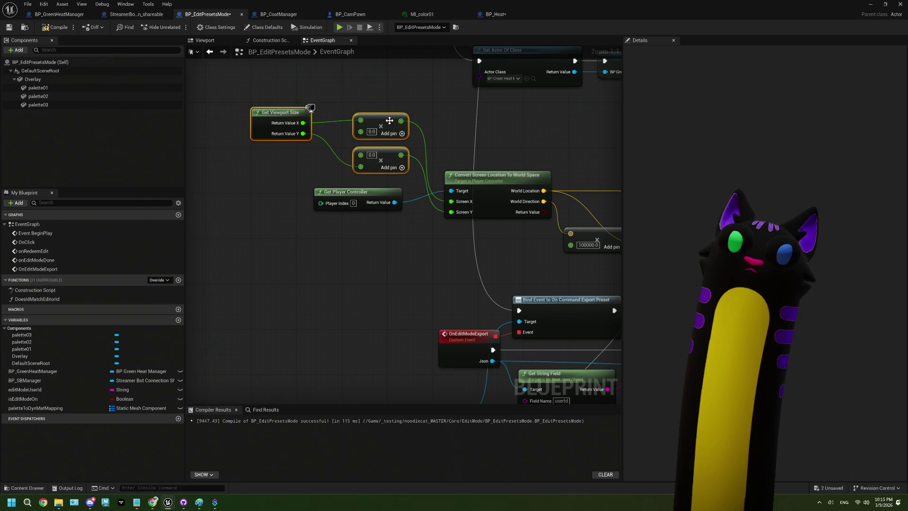
drag(382, 128, 382, 246)
drag(384, 196, 395, 175)
mouse_move(312, 194)
mouse_down()
mouse_move(420, 291)
mouse_move(408, 226)
mouse_up()
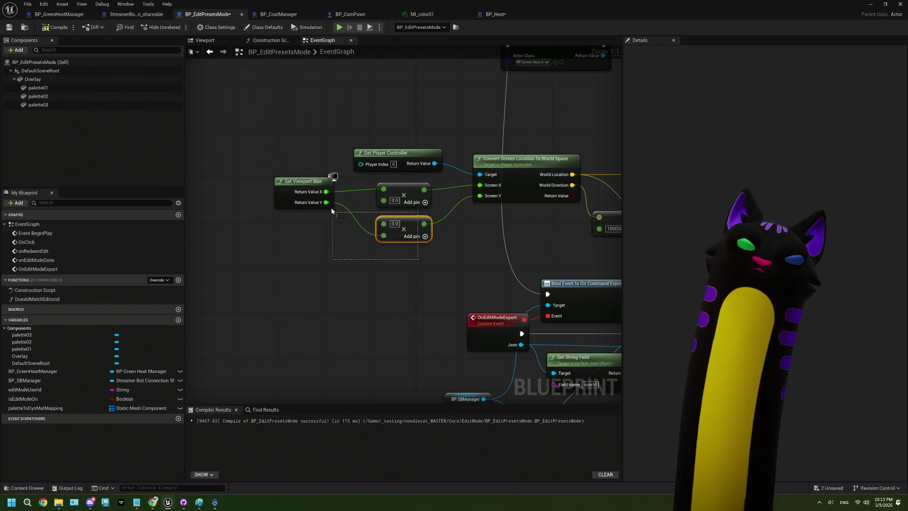
drag(289, 202, 301, 196)
click(312, 241)
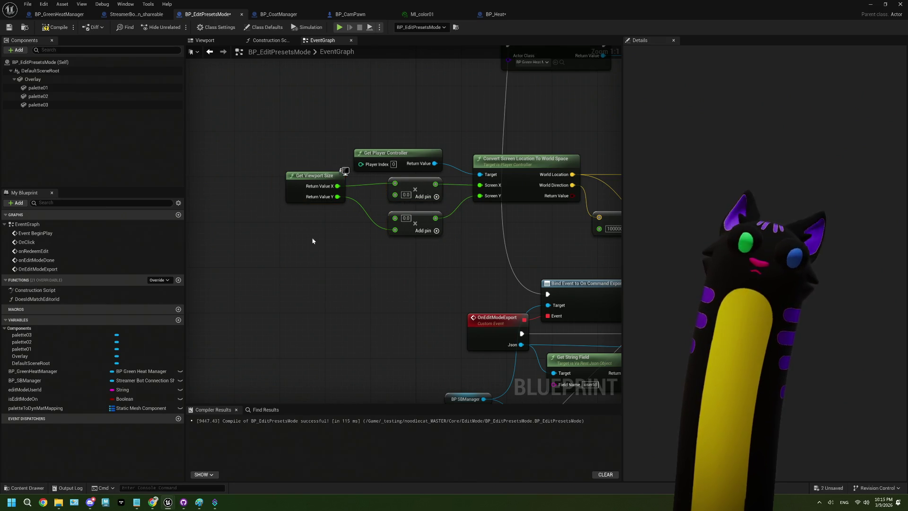
right_click(266, 243)
text(get res)
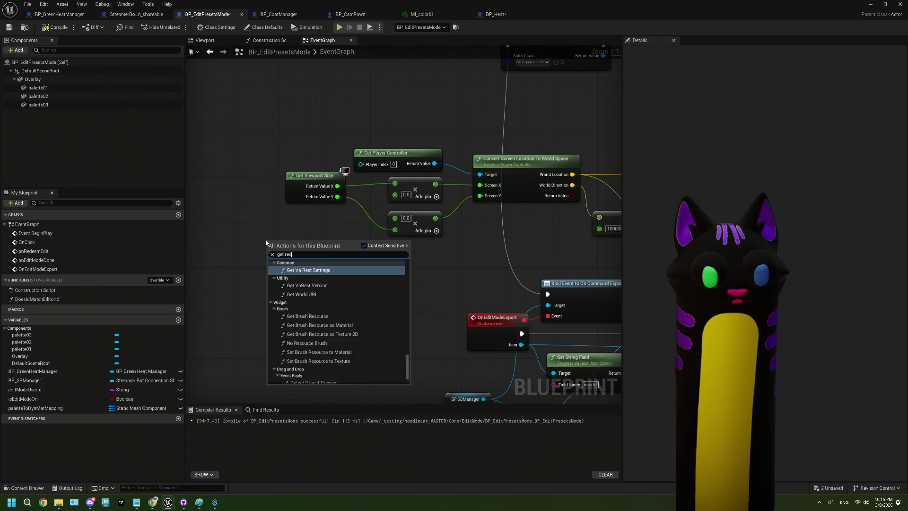
text(p)
key(BackSpace)
key(BackSpace)
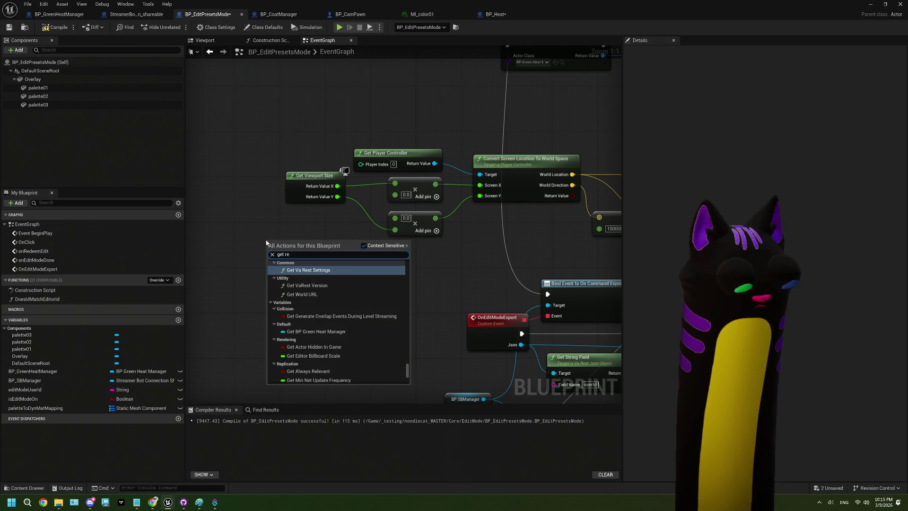
text(solu)
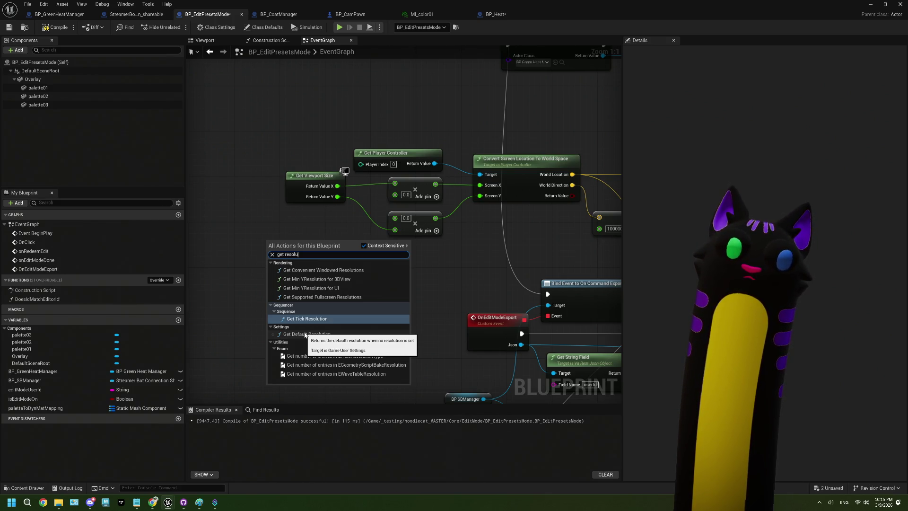
click(305, 334)
drag(298, 244, 228, 237)
right_click(256, 259)
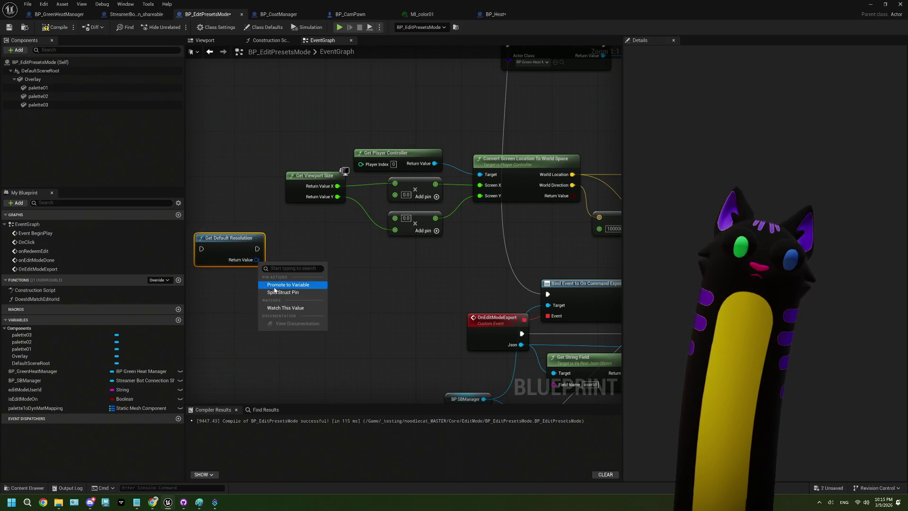
click(277, 292)
mouse_move(255, 264)
mouse_down()
mouse_move(374, 230)
mouse_move(396, 198)
mouse_up()
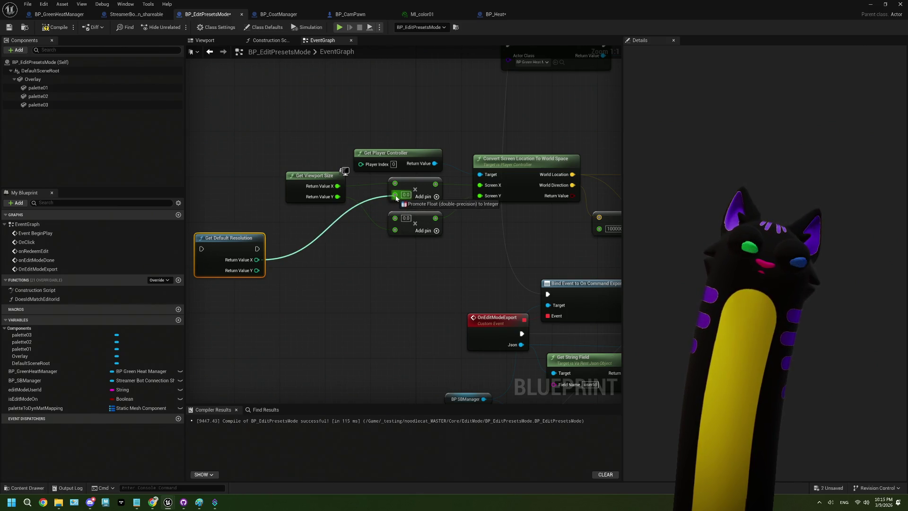
mouse_move(396, 198)
mouse_down()
mouse_move(374, 198)
mouse_move(283, 259)
mouse_move(261, 258)
mouse_up()
click(281, 237)
key(ctrl+z)
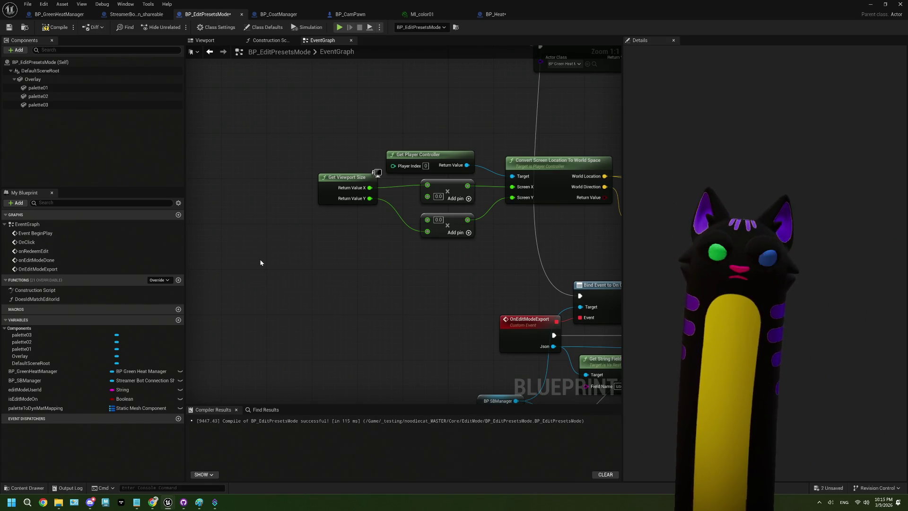
- Add a Print String after OnClick, unlinked from Line Trace, printing viewport X
scroll(318, 310, down, 2)
scroll(331, 307, up, 1)
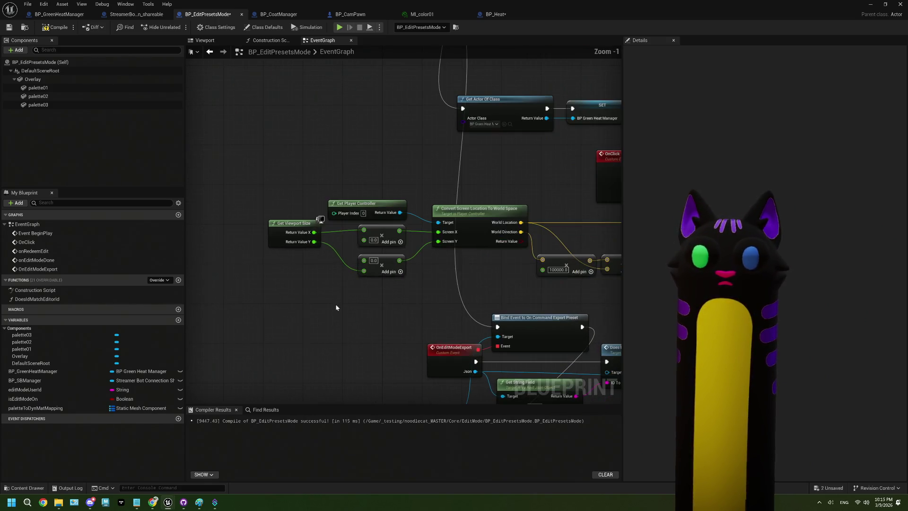
scroll(334, 311, down, 1)
mouse_move(575, 191)
mouse_down()
mouse_move(279, 196)
mouse_move(307, 178)
mouse_up()
text(print)
key(Return)
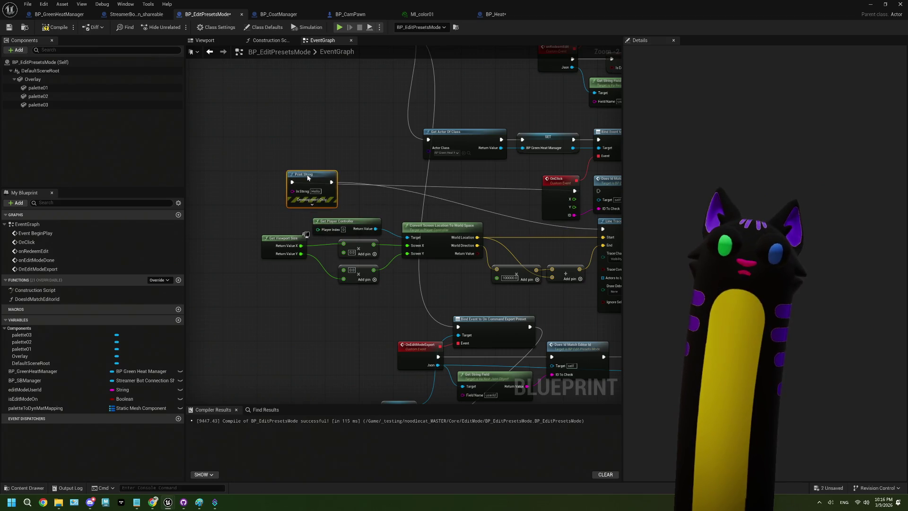
right_click(332, 183)
click(358, 206)
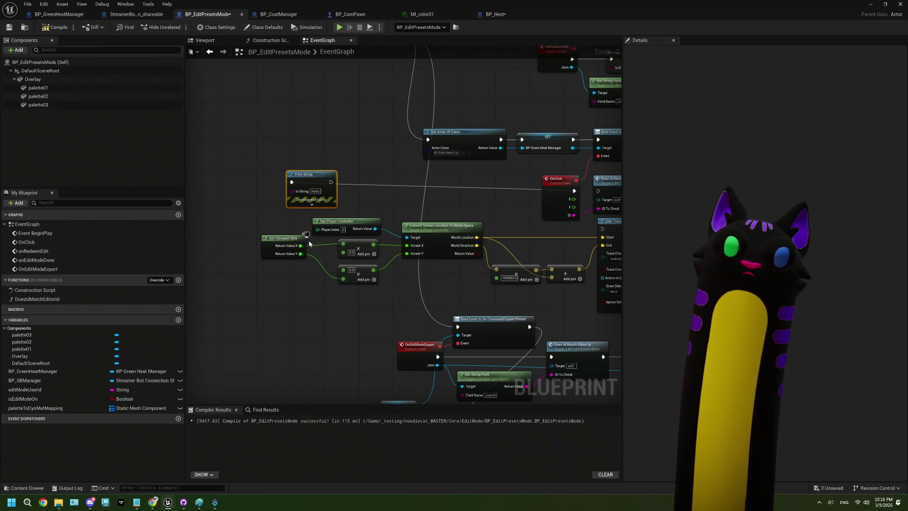
mouse_move(300, 246)
mouse_down()
mouse_move(284, 229)
mouse_move(292, 192)
mouse_move(256, 203)
mouse_up()
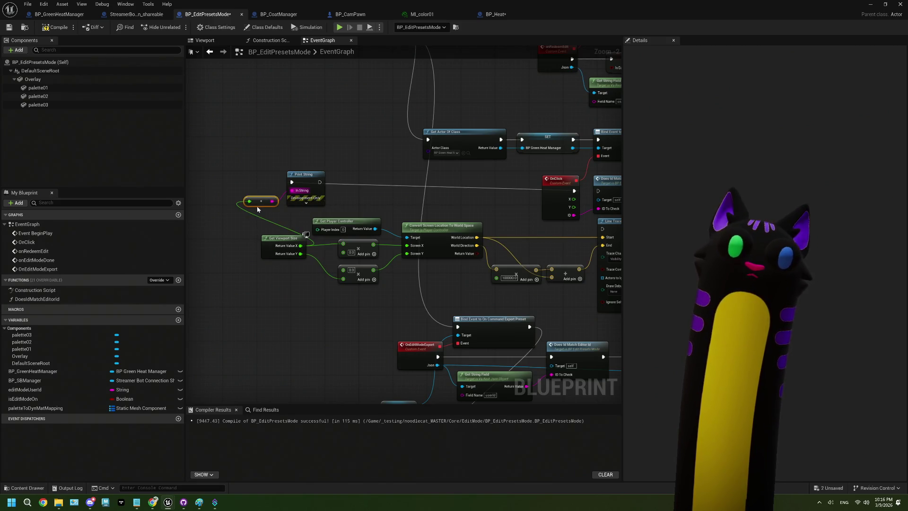
- Compile and save BP_EditPresetsMode, then return to the level editor
click(56, 27)
click(9, 27)
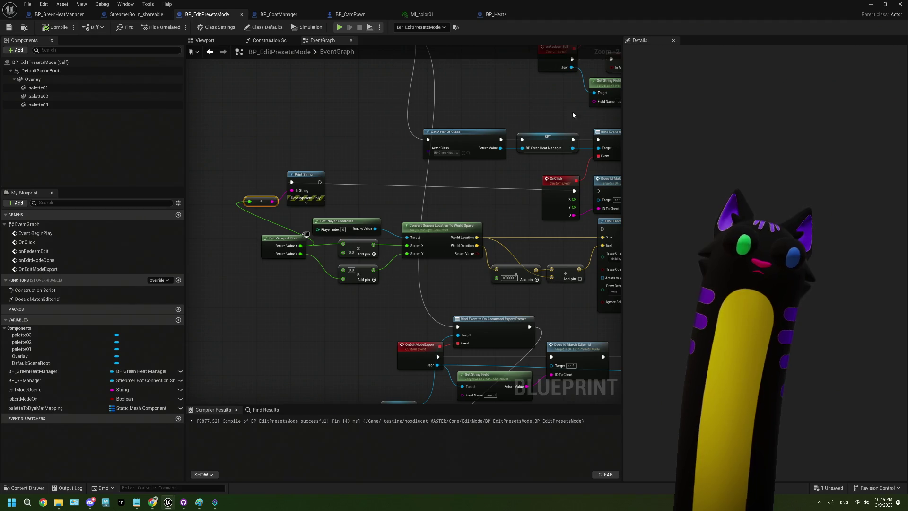
click(870, 4)
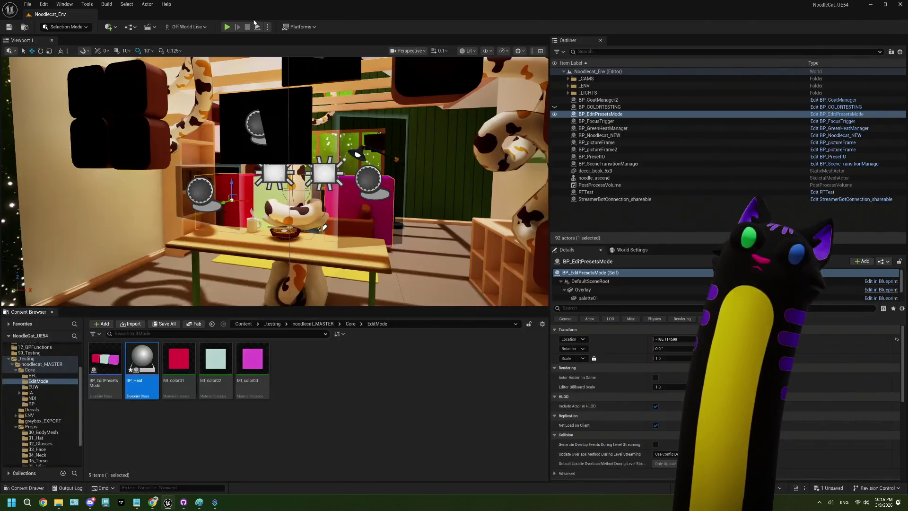
- Cancel Play on BP_Heat's compile errors and inspect its FromString error node
click(228, 27)
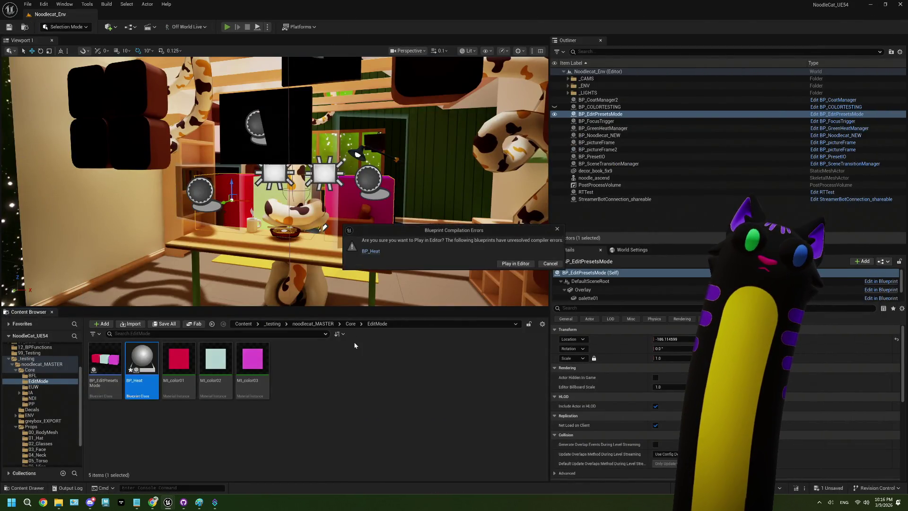
click(559, 265)
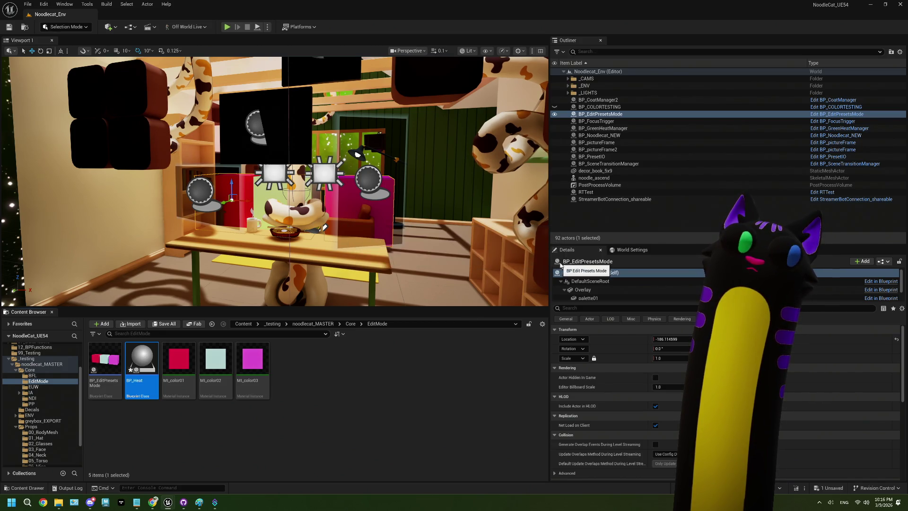
double_click(140, 374)
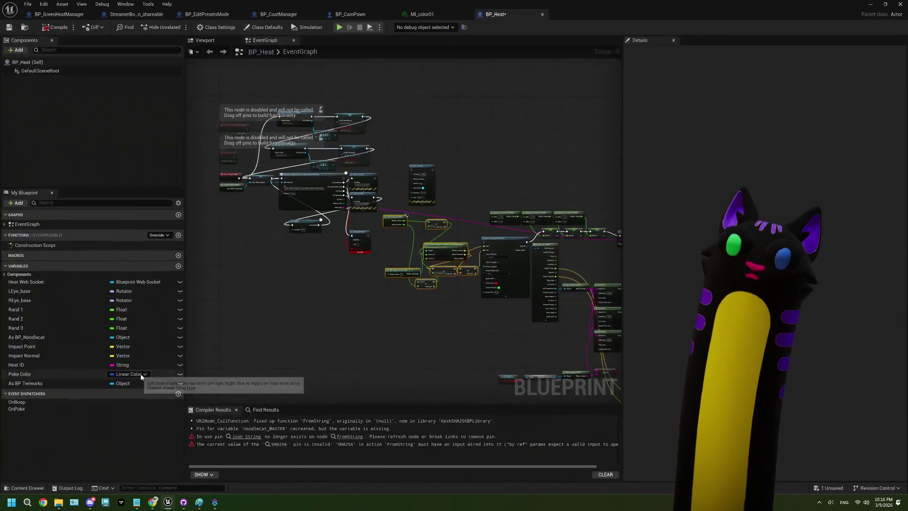
scroll(384, 276, up, 3)
mouse_move(384, 276)
mouse_down()
mouse_move(341, 276)
mouse_move(412, 270)
mouse_move(377, 278)
mouse_up()
scroll(377, 278, up, 2)
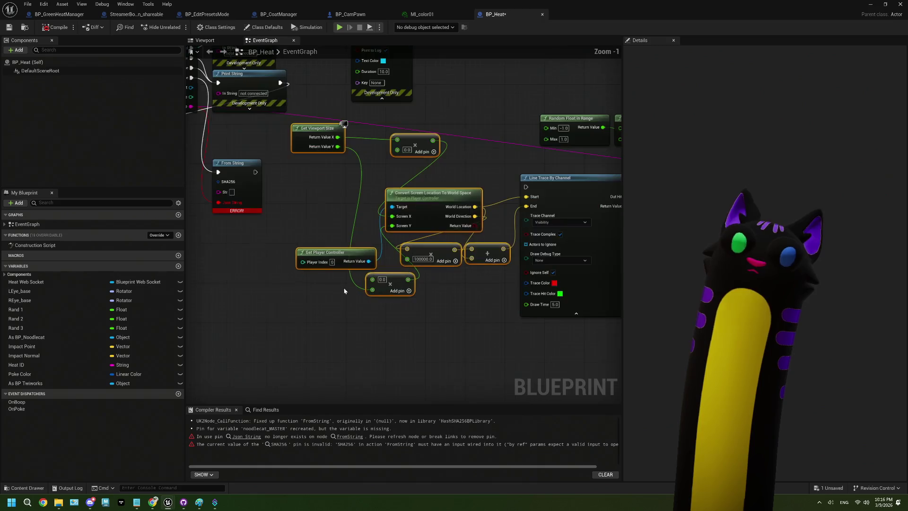
drag(295, 282, 331, 308)
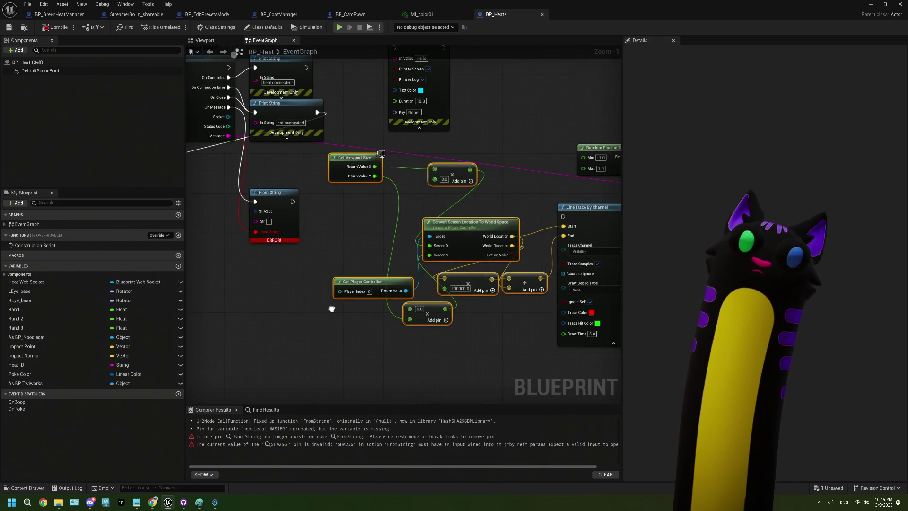
- Close BP_Heat, delete the asset from the Content Browser, and start Play again
click(543, 15)
click(869, 4)
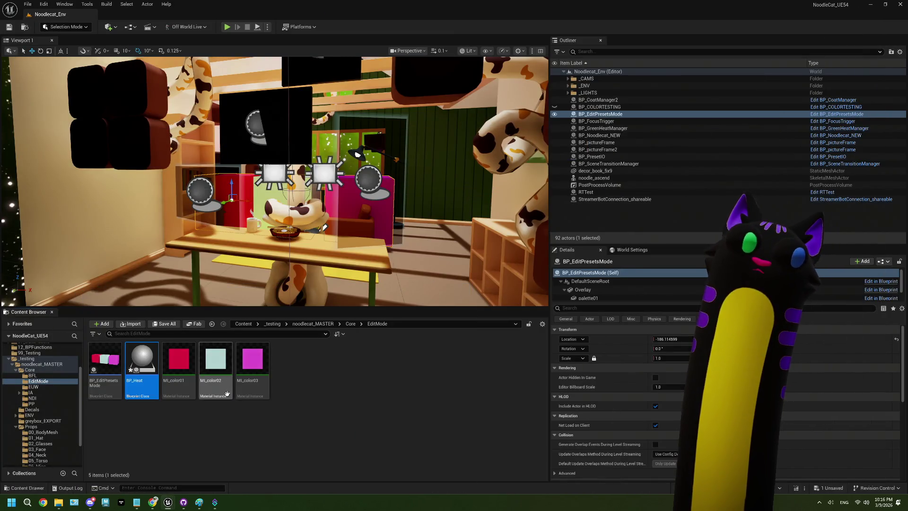
key(Delete)
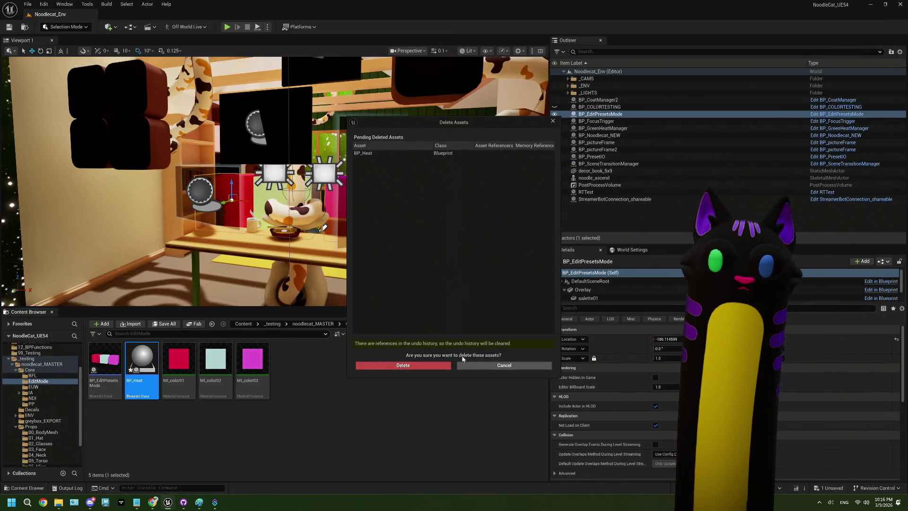
click(426, 363)
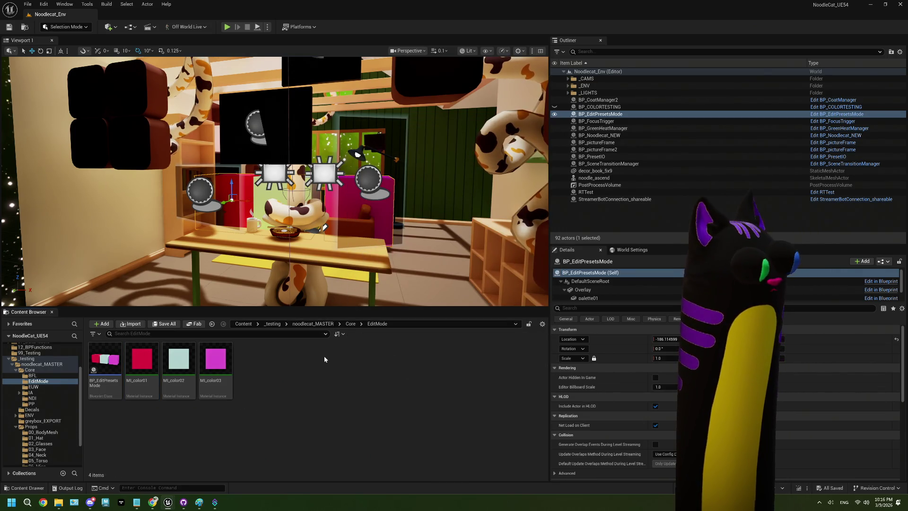
click(227, 27)
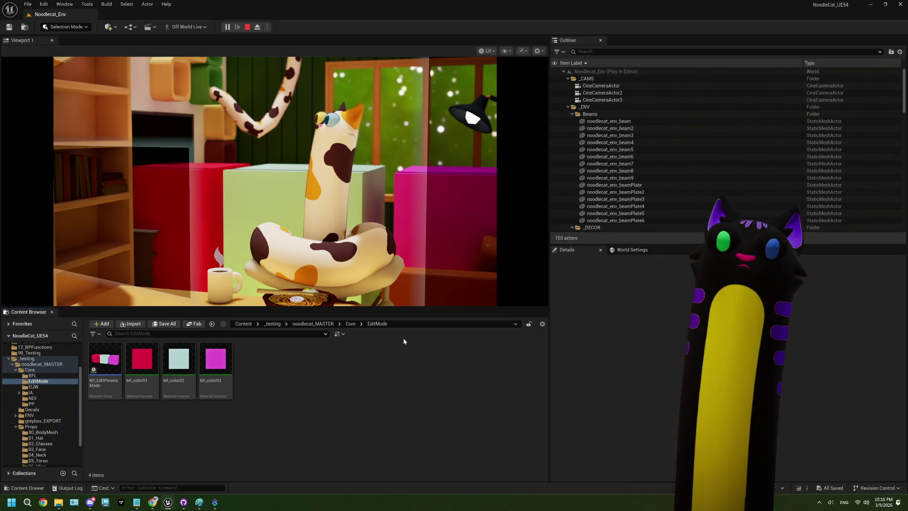
- Enlarge the Content Browser, Outliner/Details and game viewport, then stop and reopen BP_EditPresetsMode
drag(410, 307, 412, 251)
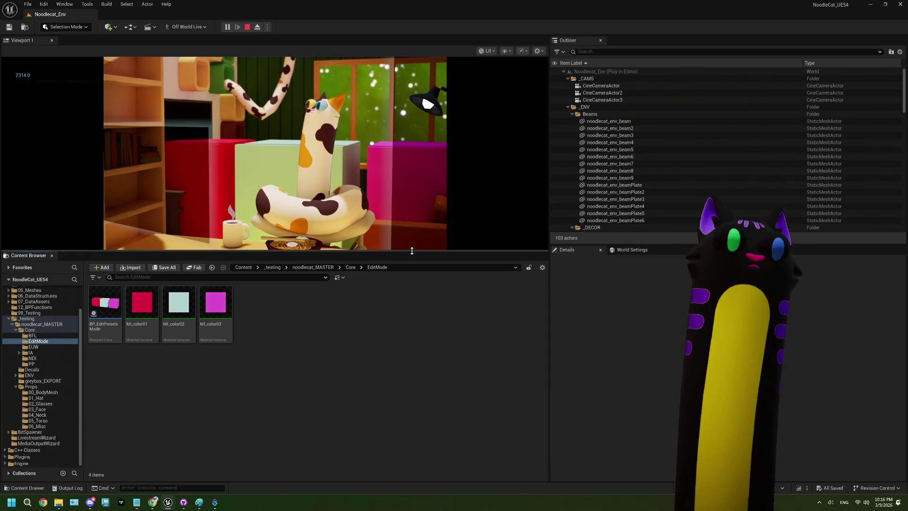
drag(548, 209, 407, 222)
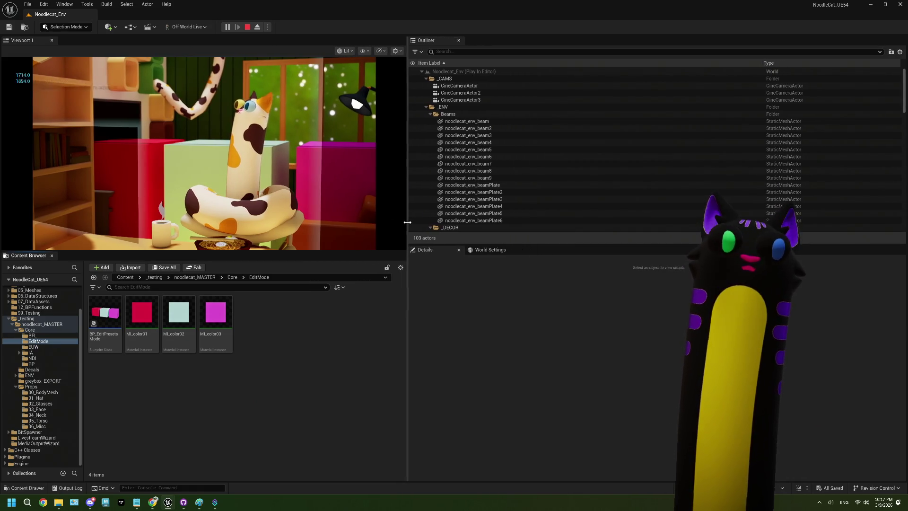
drag(408, 223, 609, 222)
drag(371, 253, 370, 298)
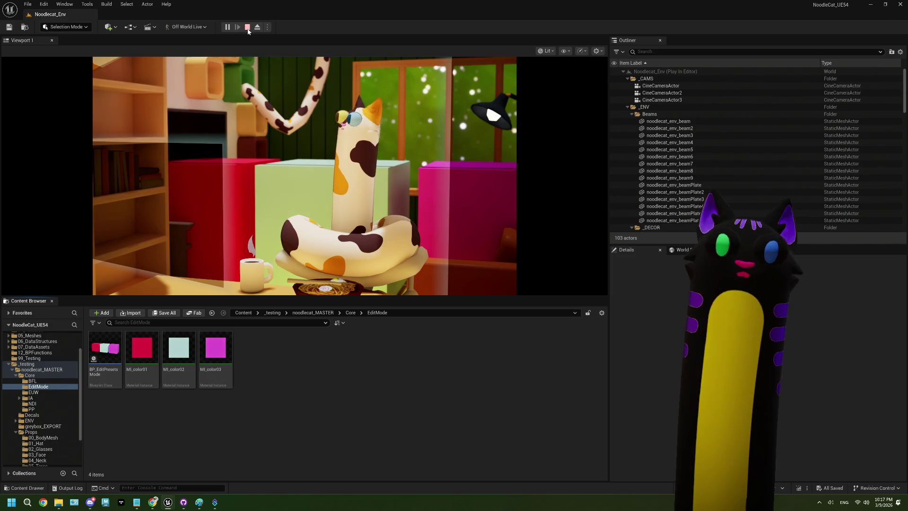
click(247, 27)
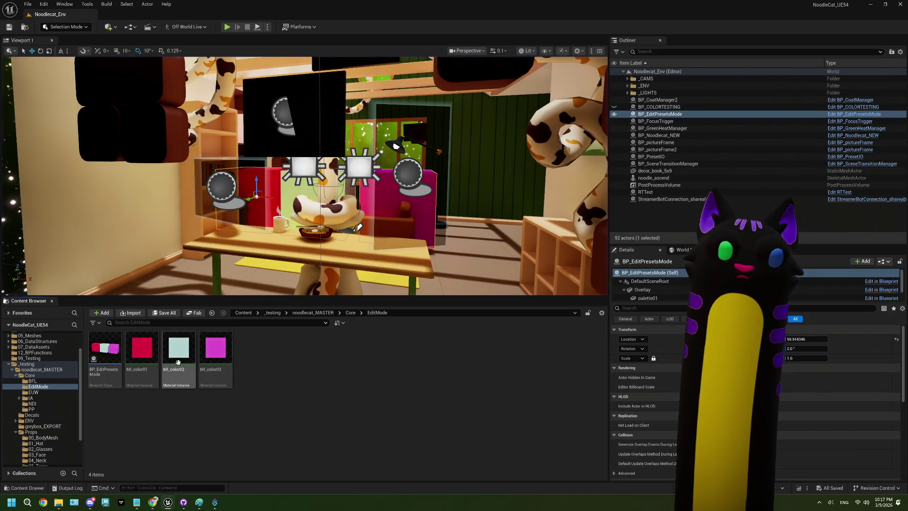
double_click(104, 353)
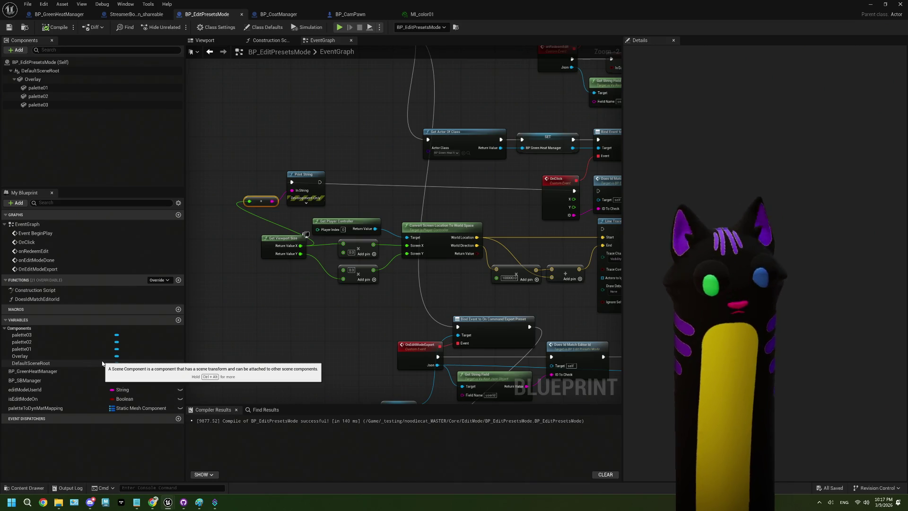
- Delete the loose Print String and wire OnClick's X and Y into the two multiply nodes
scroll(317, 279, up, 2)
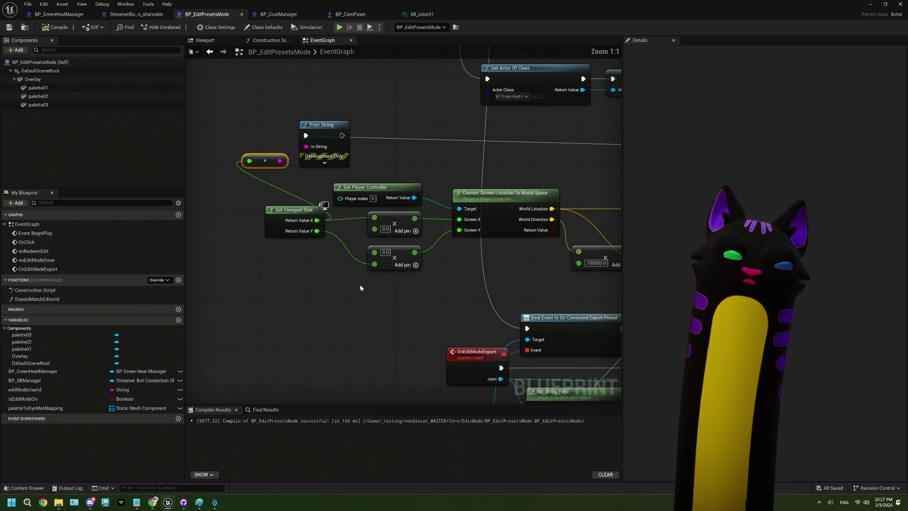
ctrl+click(322, 125)
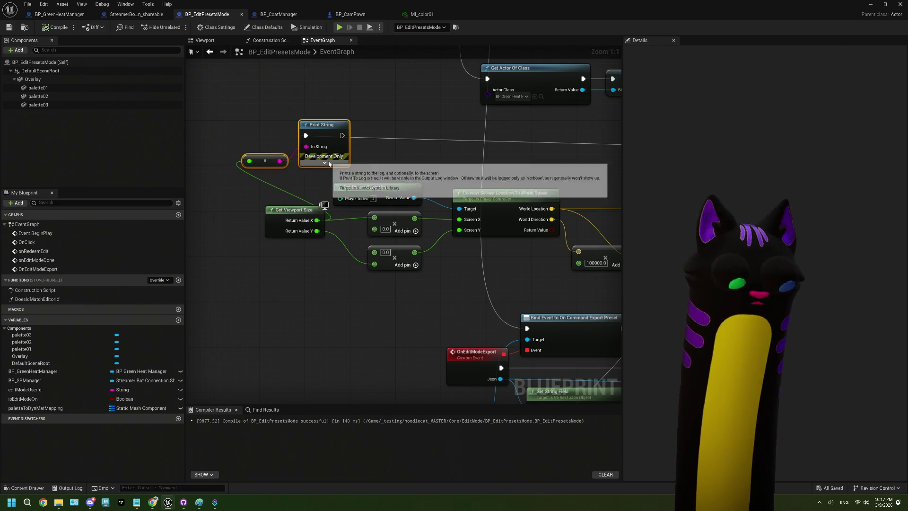
key(Delete)
drag(439, 213, 365, 215)
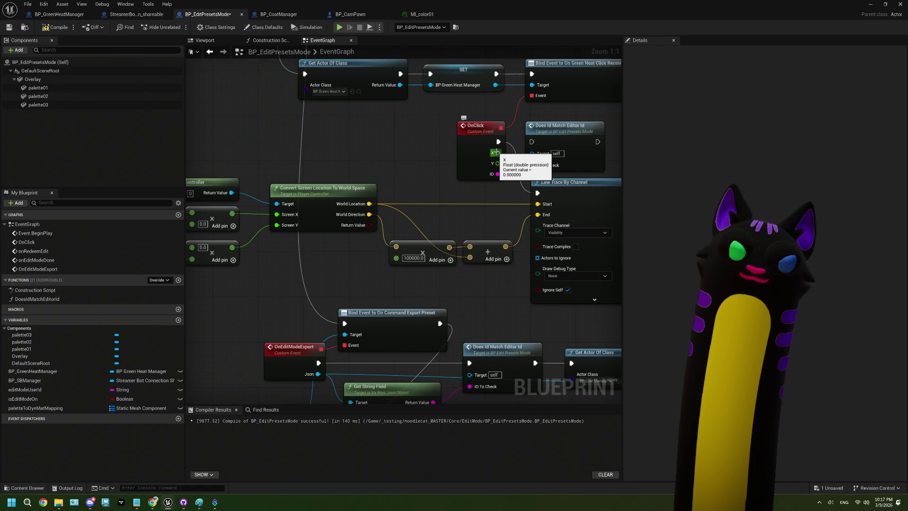
drag(443, 174, 487, 167)
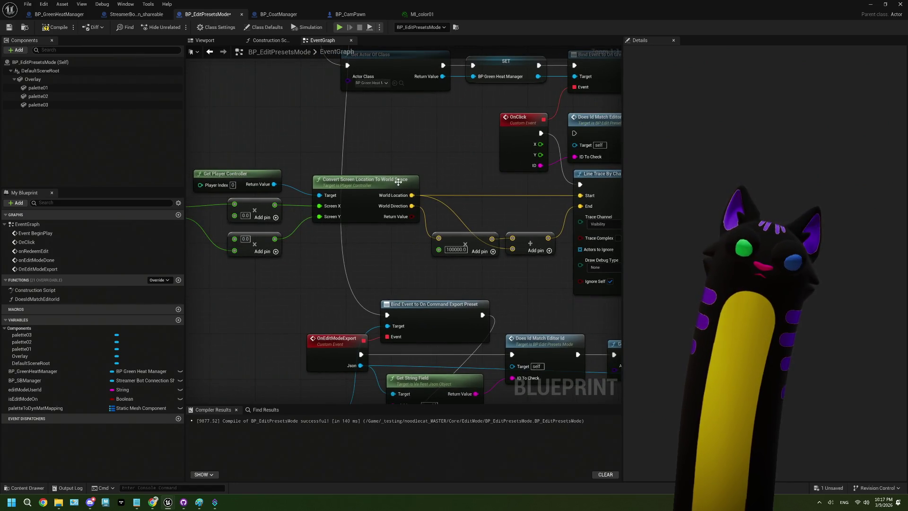
drag(399, 182, 465, 179)
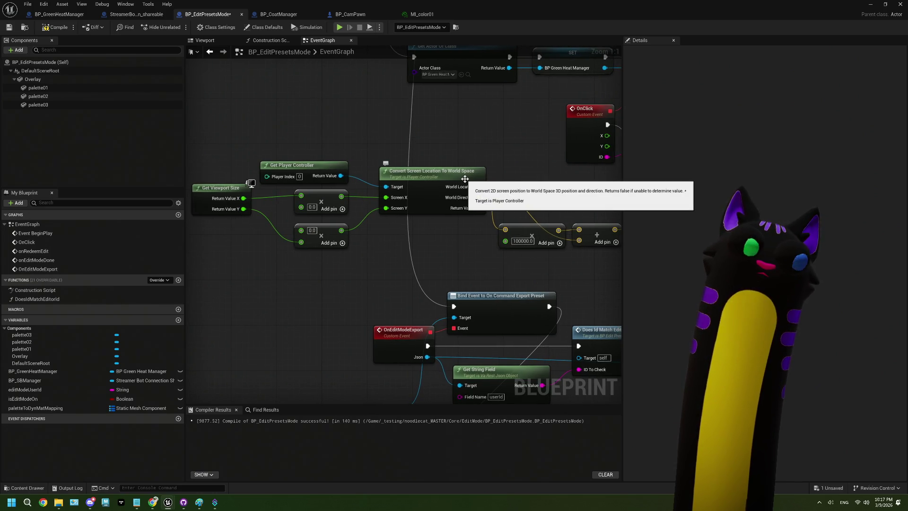
drag(532, 203, 522, 198)
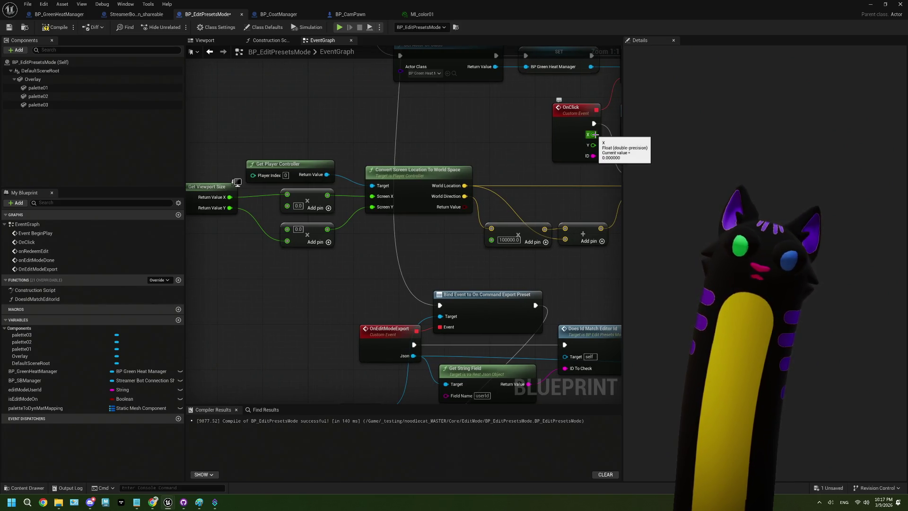
drag(594, 134, 340, 187)
drag(293, 208, 293, 208)
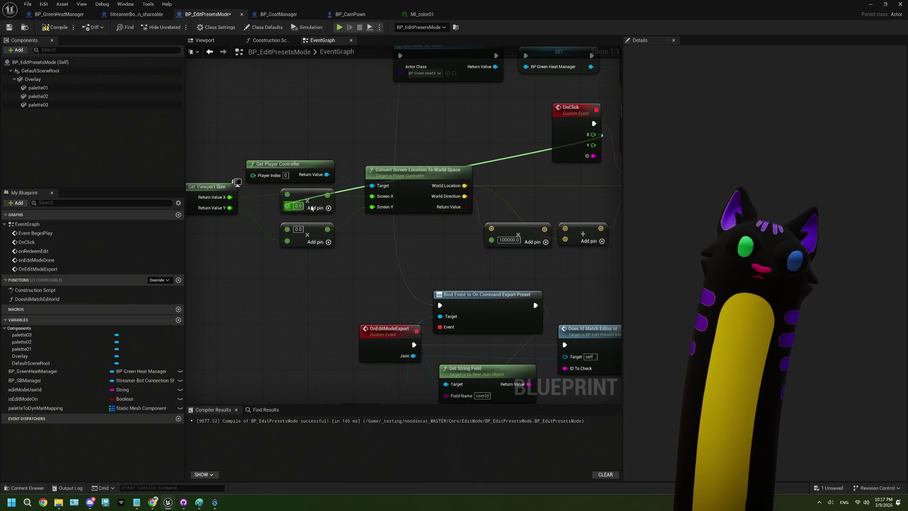
drag(593, 145, 287, 230)
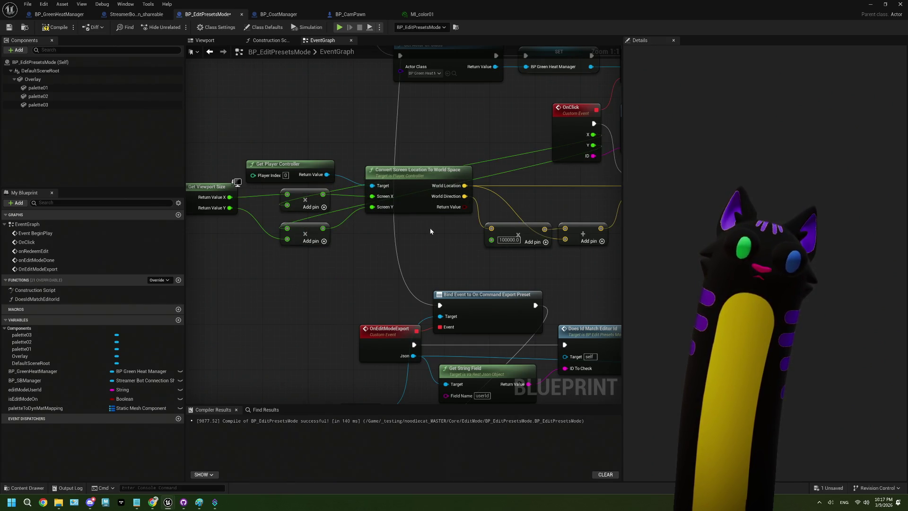
- Set the Line Trace By Channel's Draw Debug Type to For Duration
drag(583, 225, 385, 209)
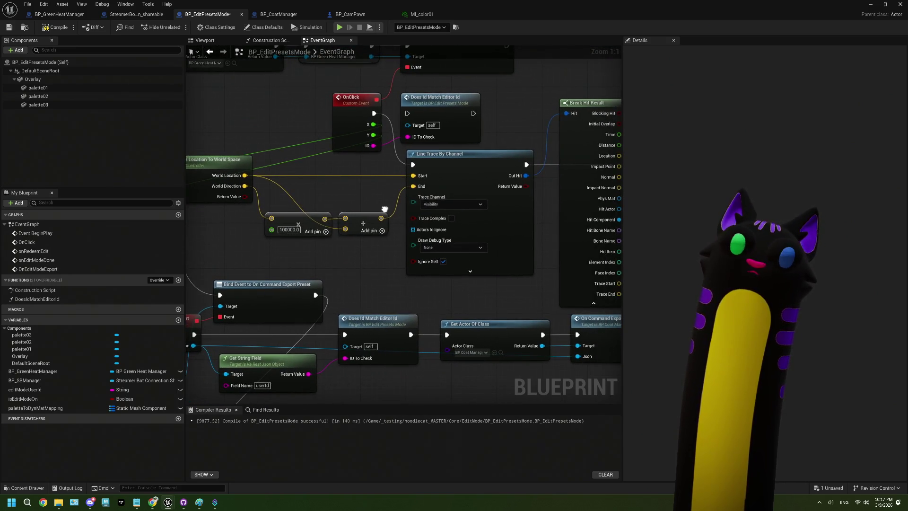
click(448, 250)
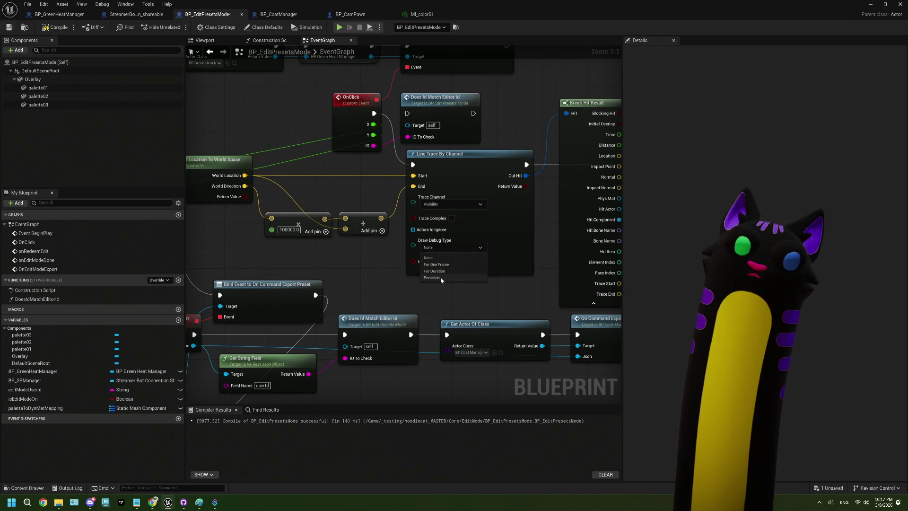
click(434, 271)
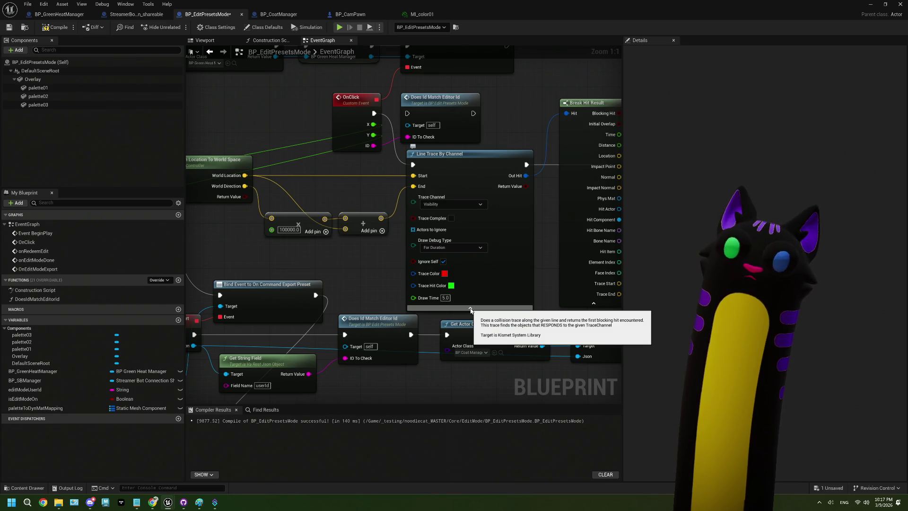
click(470, 308)
- Compile and save BP_EditPresetsMode, then return to the level editor
mouse_move(588, 253)
mouse_down()
mouse_move(332, 262)
mouse_move(446, 251)
mouse_move(230, 270)
mouse_up()
drag(409, 265, 298, 262)
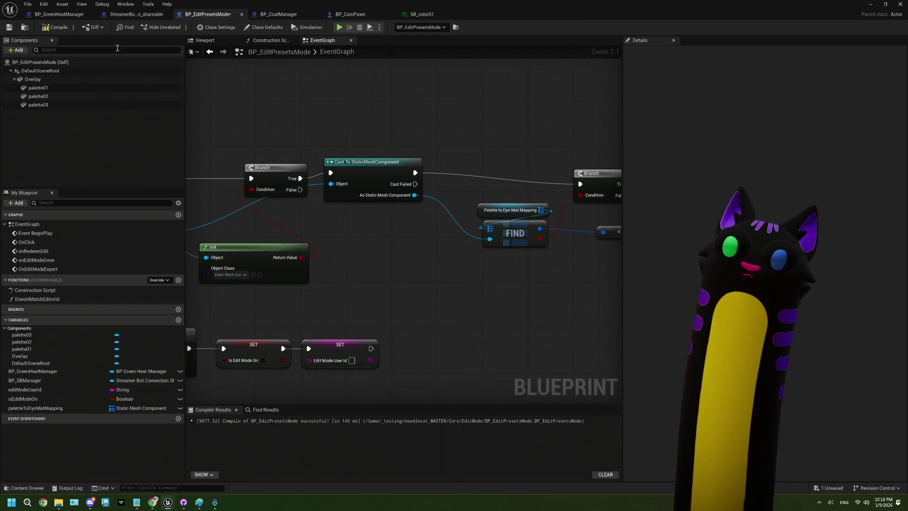
click(52, 31)
drag(592, 227, 427, 225)
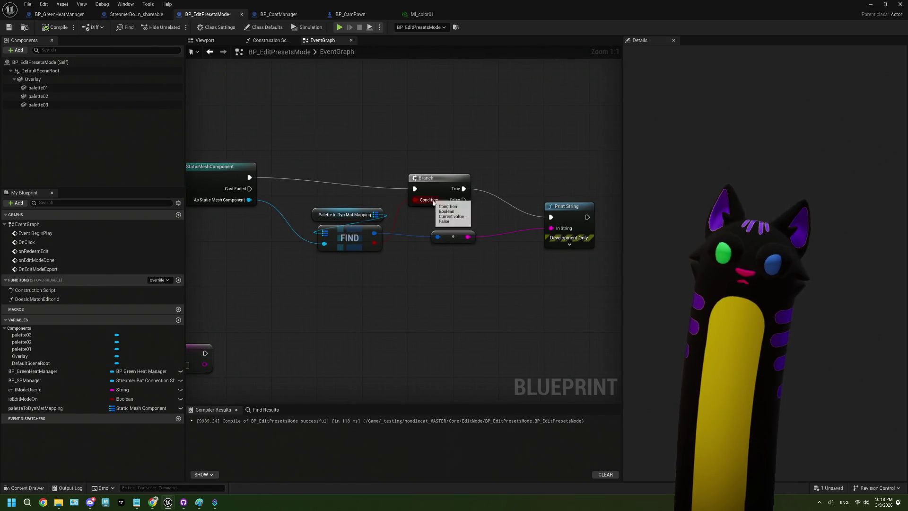
click(9, 27)
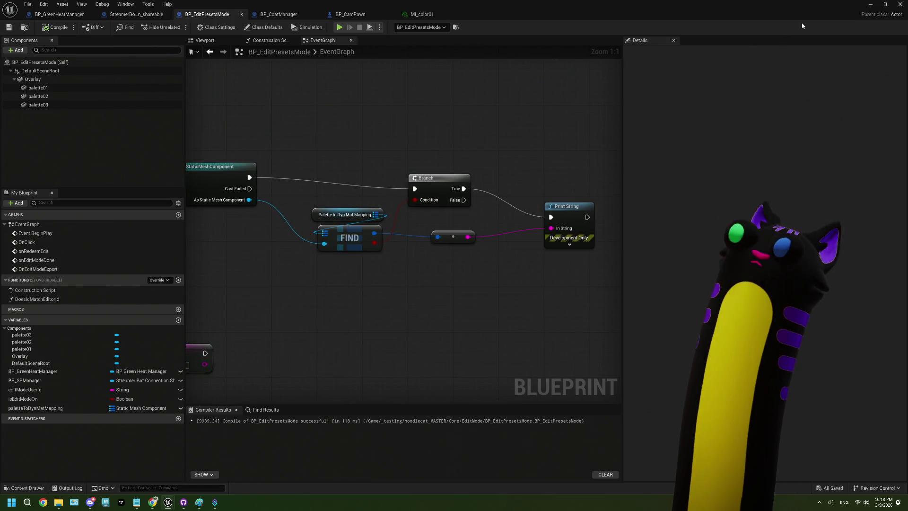
click(870, 4)
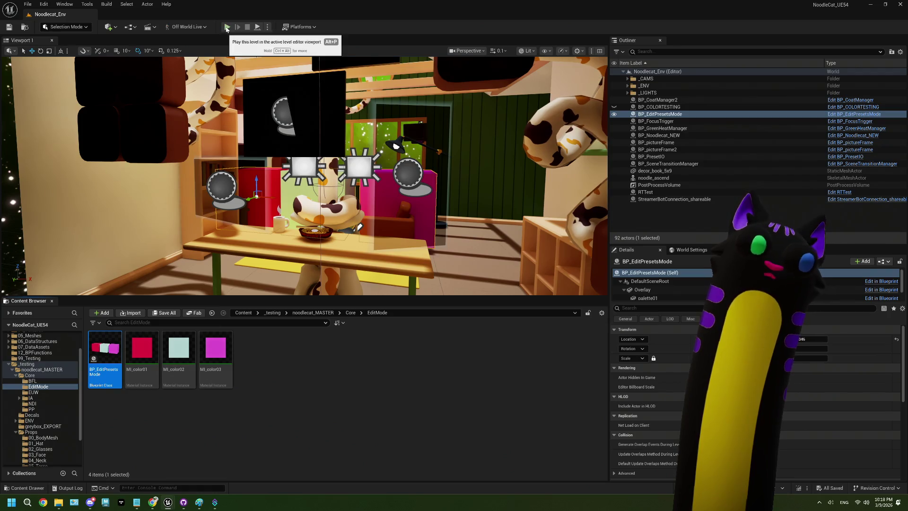
- Test-play with Alt+P, widen the Outliner and Details panels, then stop the session
key(alt+p)
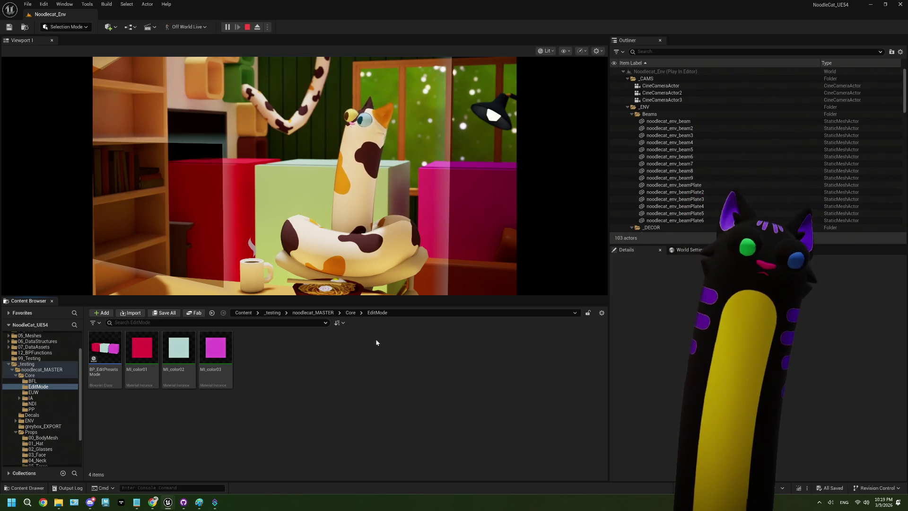
drag(609, 229, 427, 234)
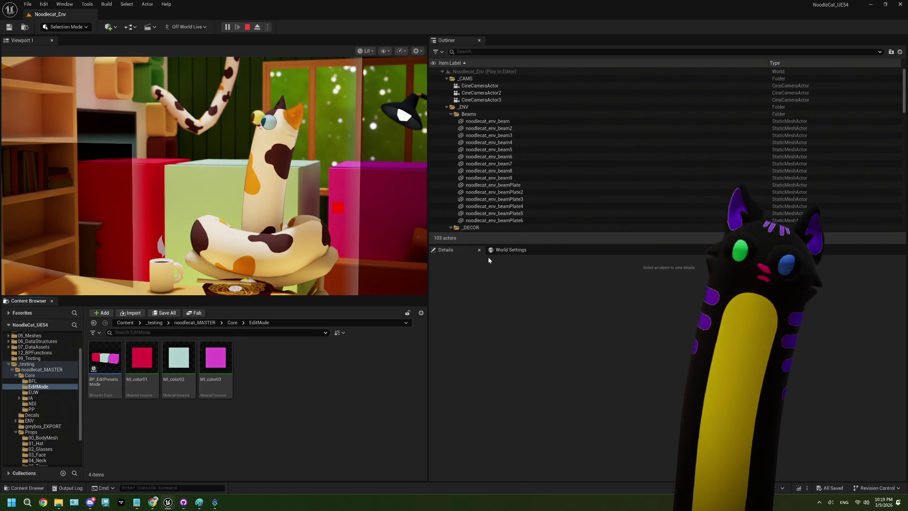
click(247, 27)
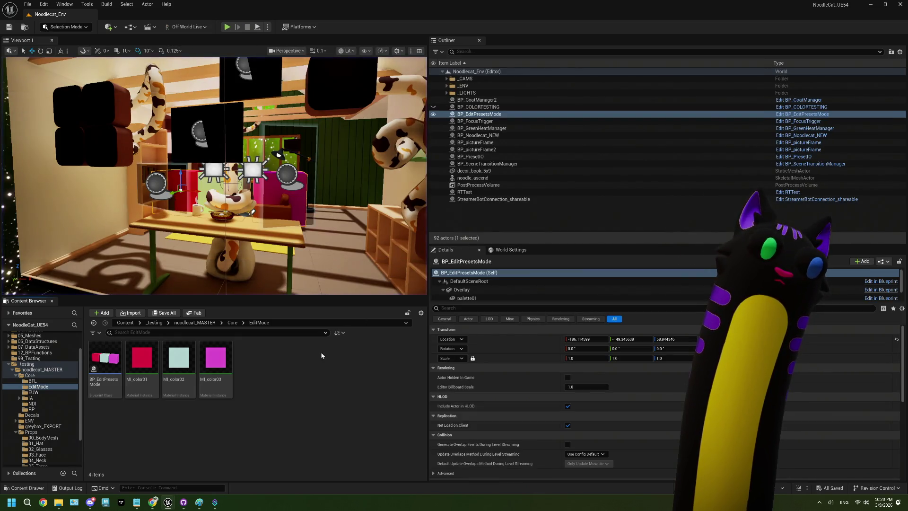
- Add a Branch on the line trace's Return Value, fed by the trace's execution
double_click(105, 358)
mouse_move(363, 324)
mouse_down()
mouse_move(392, 316)
mouse_move(419, 289)
mouse_move(362, 265)
mouse_up()
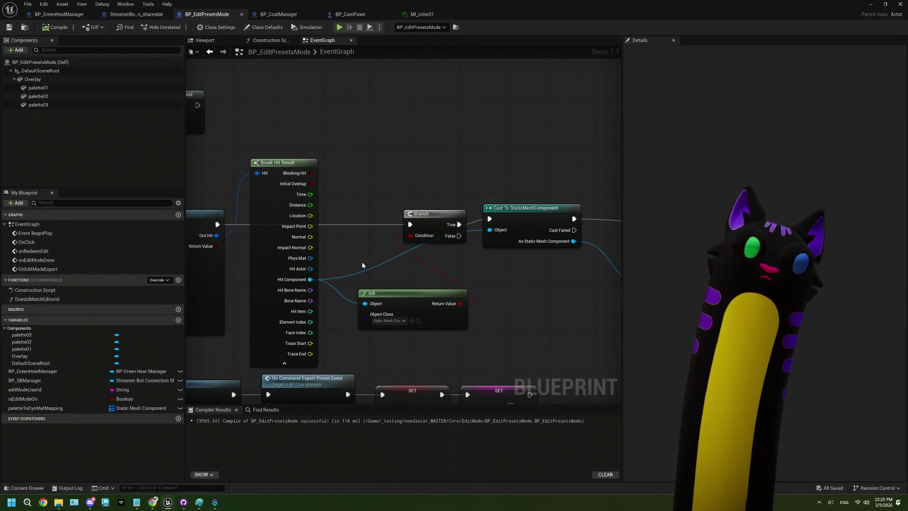
mouse_move(376, 233)
mouse_down()
mouse_move(409, 259)
mouse_move(447, 260)
mouse_move(346, 253)
mouse_move(434, 249)
mouse_up()
mouse_move(258, 261)
mouse_down()
mouse_move(409, 181)
mouse_move(407, 156)
mouse_up()
drag(256, 239, 410, 166)
drag(472, 195, 443, 195)
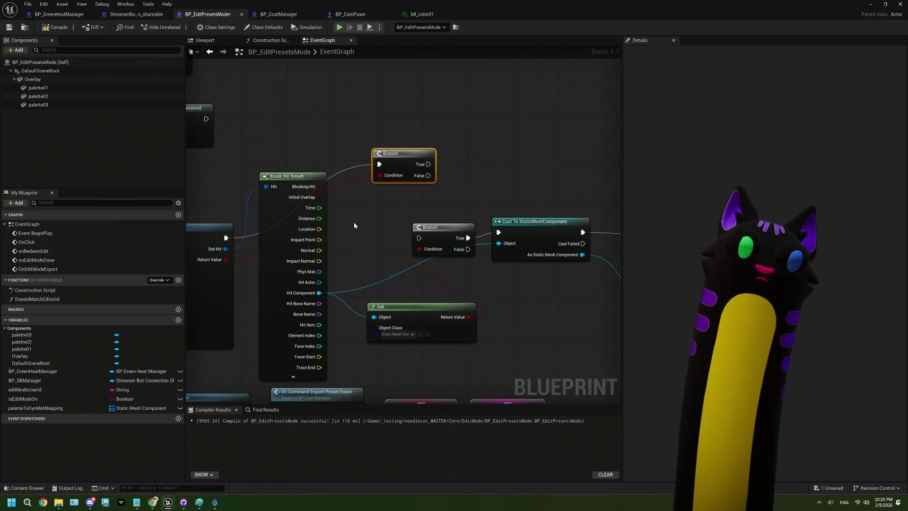
- Print the hit component's Get Display Name through a Print String on the Branch's True path
drag(320, 293, 497, 183)
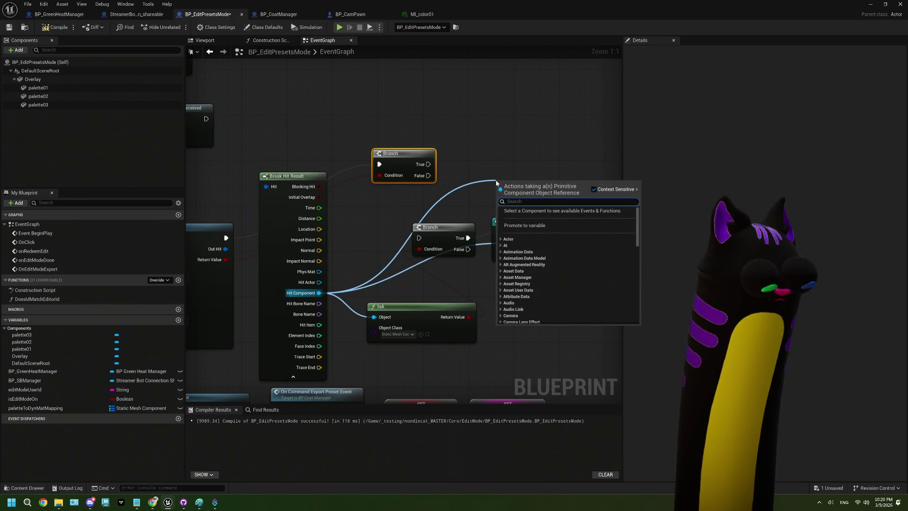
text(displa)
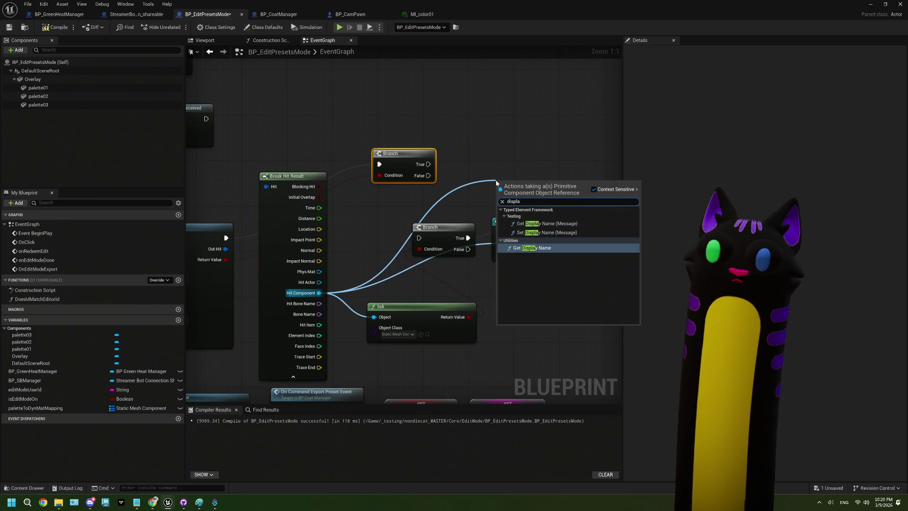
click(539, 248)
mouse_move(537, 190)
mouse_down()
mouse_move(403, 197)
mouse_move(466, 192)
mouse_up()
text(prit)
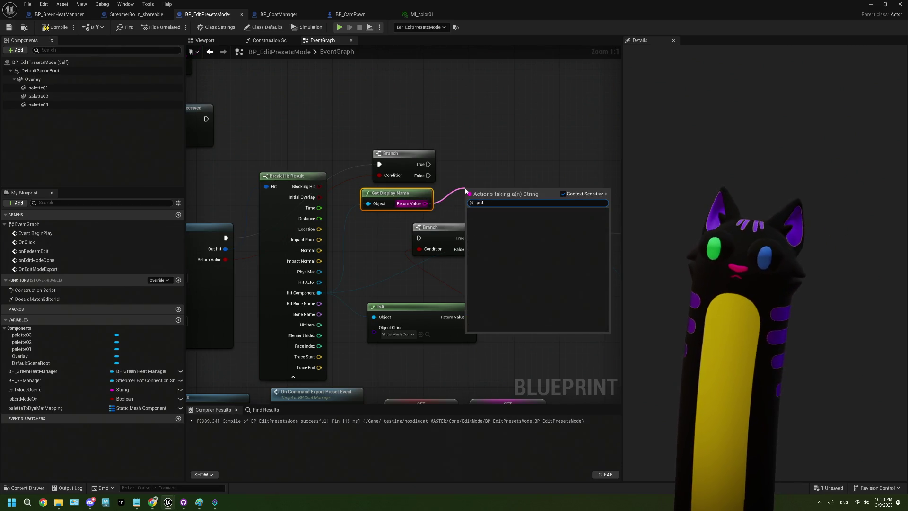
key(BackSpace)
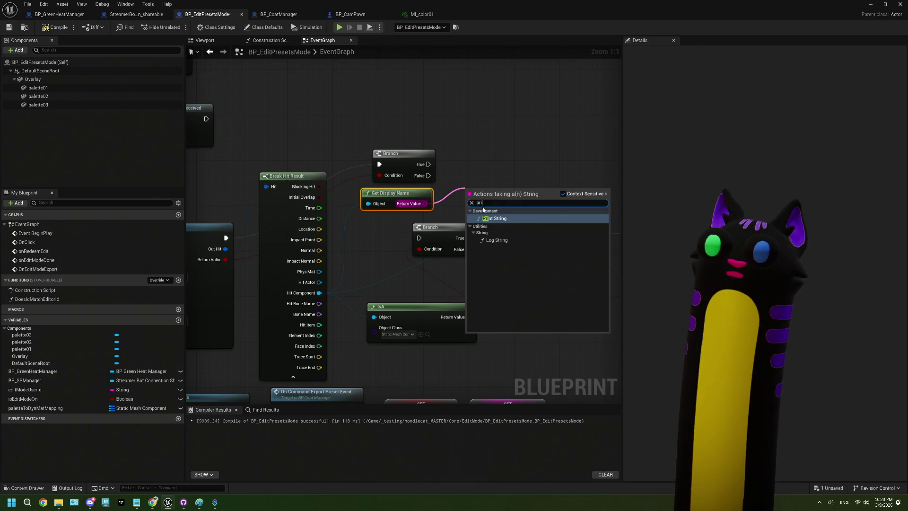
click(494, 219)
mouse_move(488, 189)
mouse_down()
mouse_move(474, 154)
mouse_move(450, 164)
mouse_move(459, 164)
mouse_up()
click(56, 27)
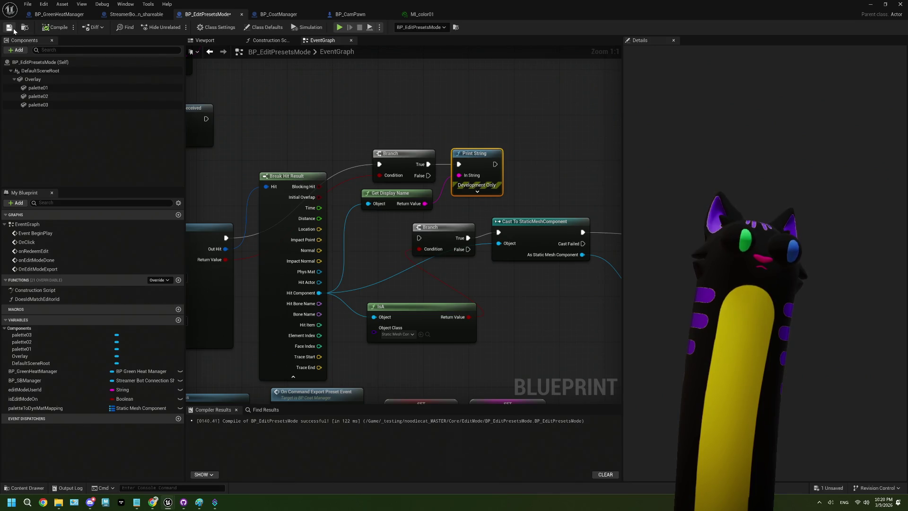
click(13, 30)
- Set the Print String text colour to yellow and compile
click(478, 191)
click(488, 210)
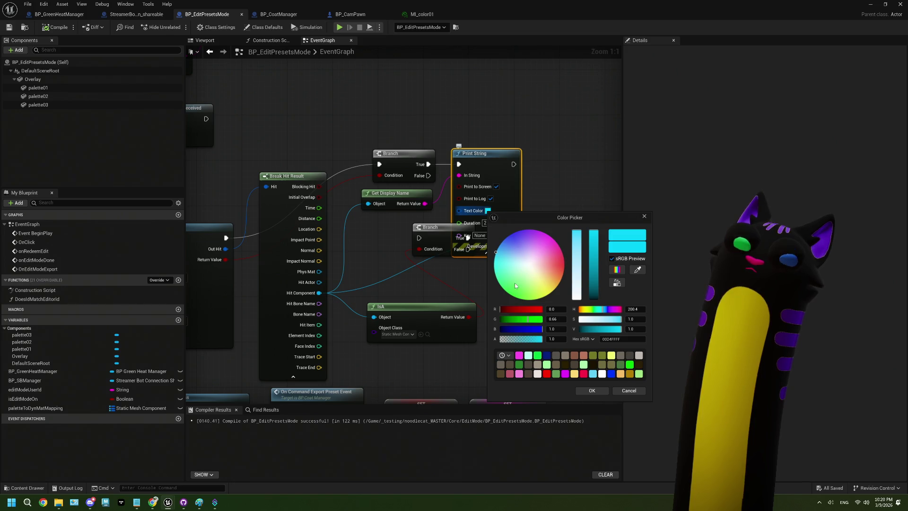
mouse_move(504, 270)
mouse_down()
mouse_move(526, 268)
mouse_move(552, 289)
mouse_move(604, 357)
mouse_up()
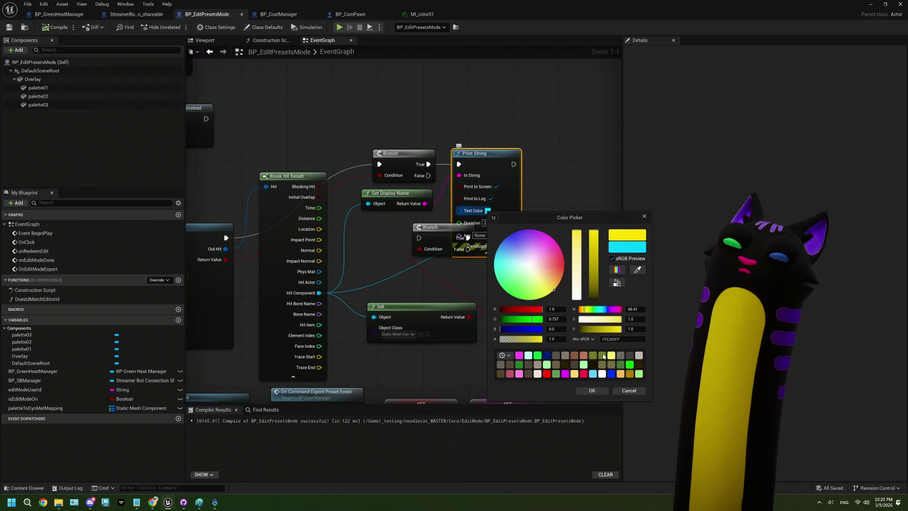
click(592, 392)
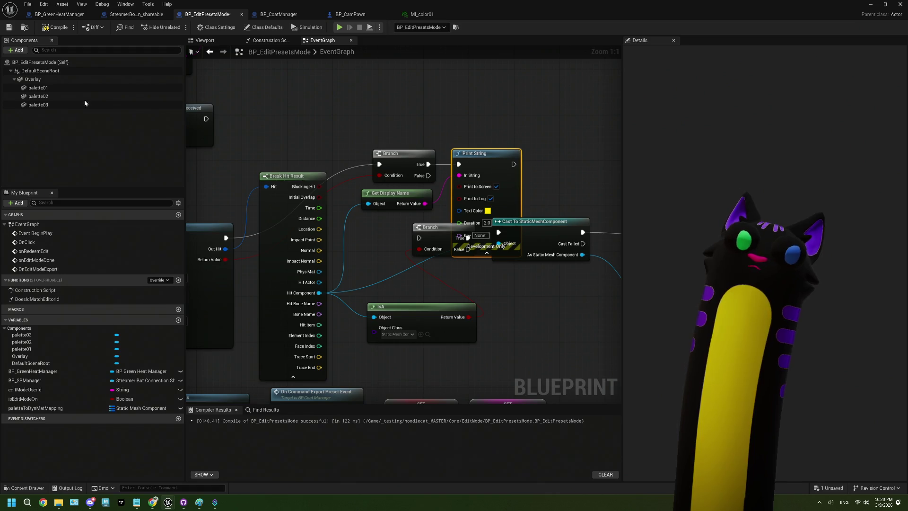
click(49, 27)
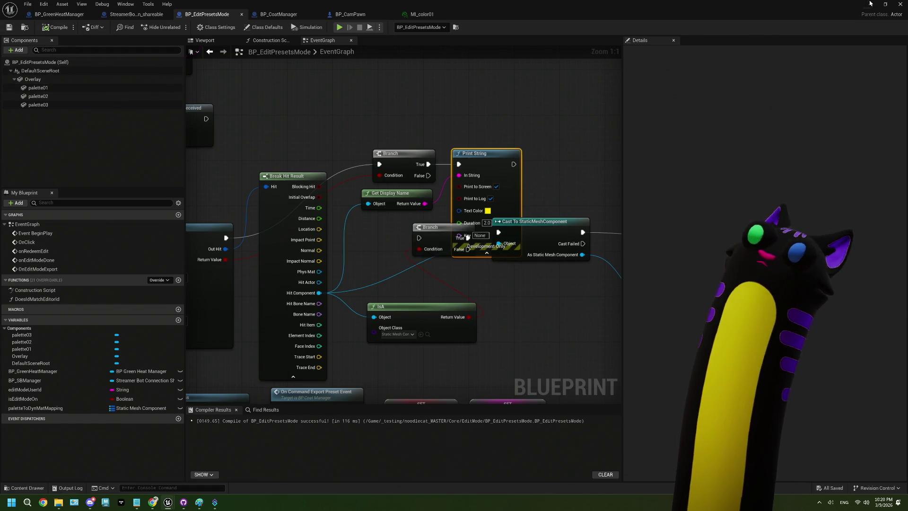
- Test-play clicking objects to check printed component names, then stop and reopen BP_EditPresetsMode
click(870, 4)
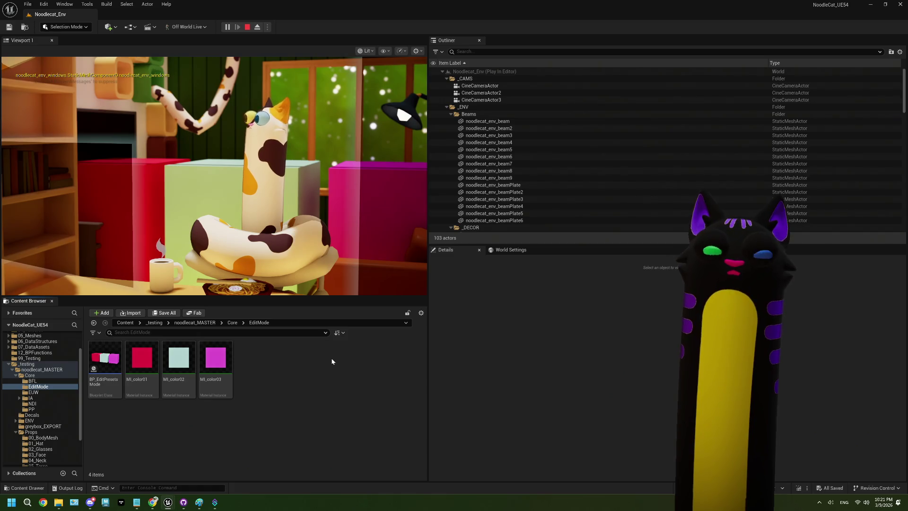
click(247, 27)
double_click(105, 358)
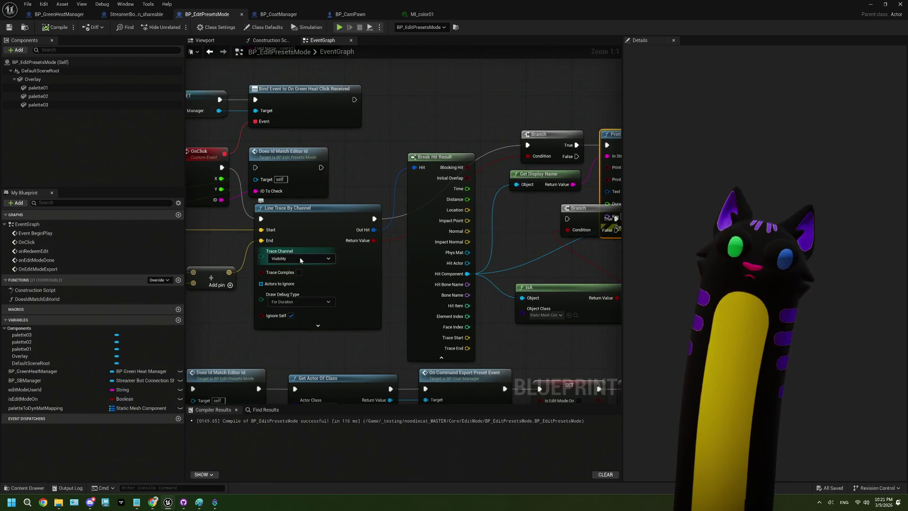
- Enable Trace Complex on Line Trace By Channel, then compile and save BP_EditPresetsMode
click(299, 272)
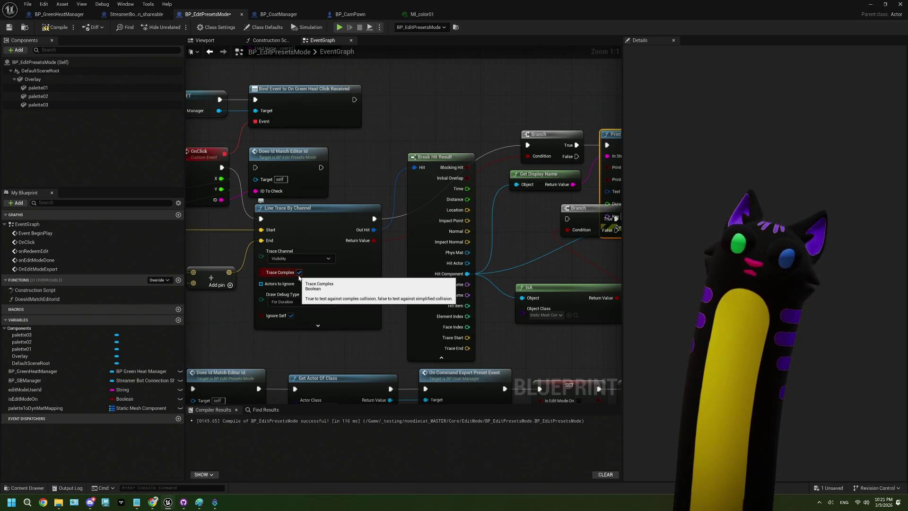
click(56, 26)
click(9, 27)
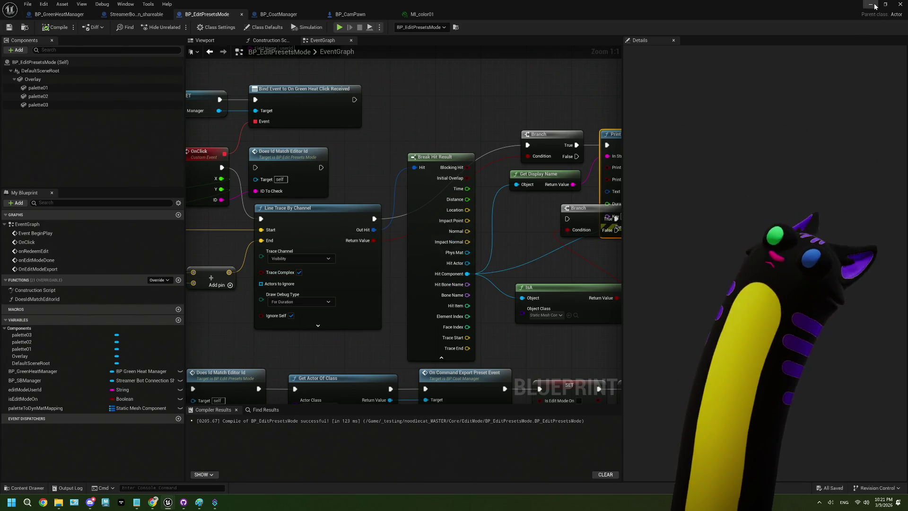
click(873, 5)
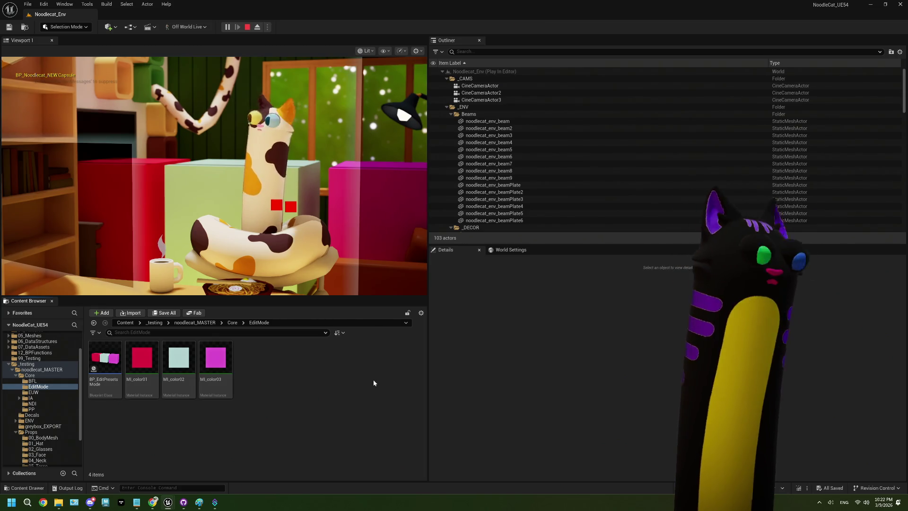
- Stop the Trace Complex test play once the noodle cat hit has printed
click(247, 27)
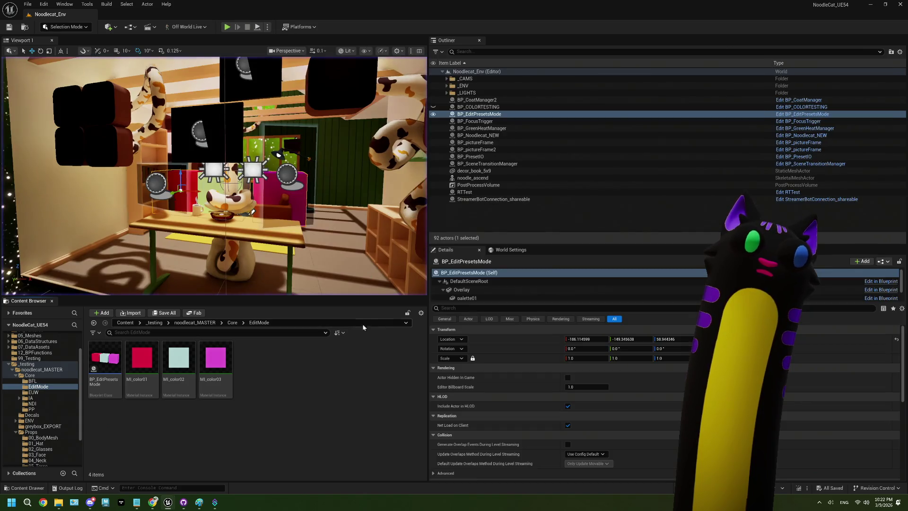
- Reopen BP_EditPresetsMode, turn Trace Complex off, and show palette01's Collision settings
double_click(121, 363)
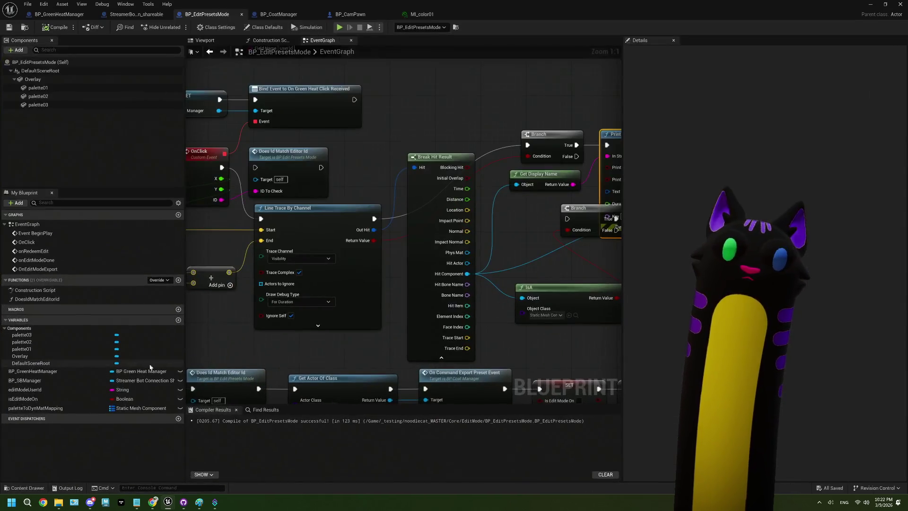
click(299, 272)
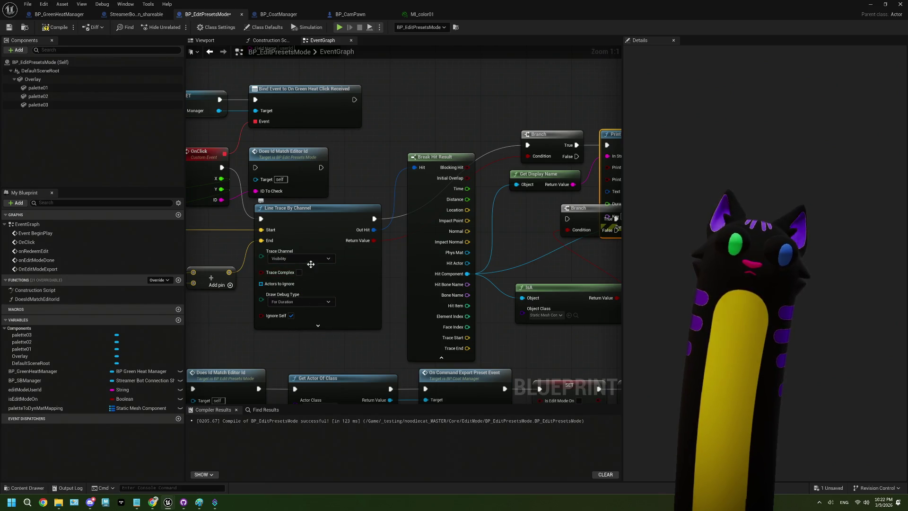
click(38, 88)
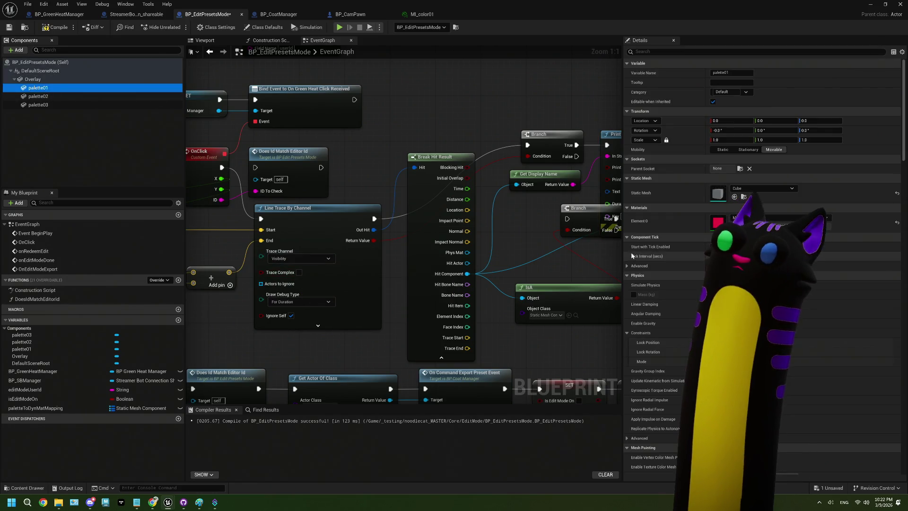
scroll(691, 250, down, 12)
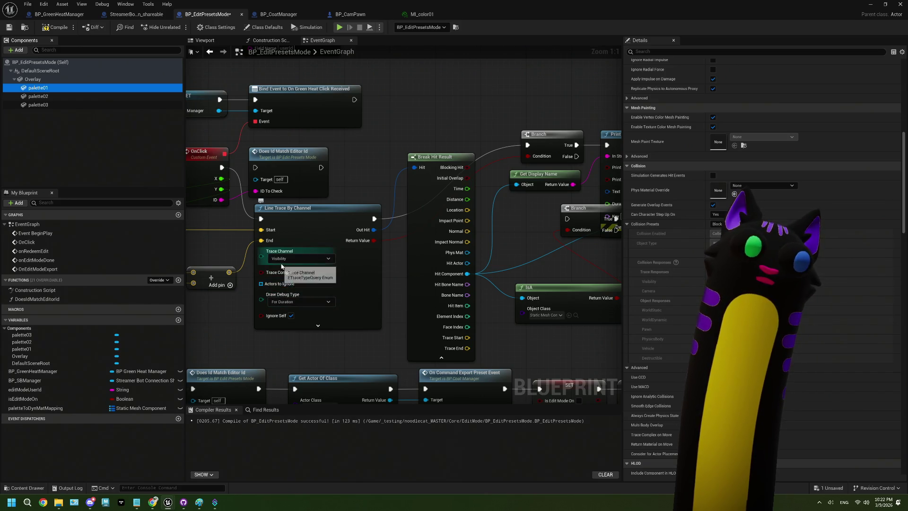
- Pan the EventGraph across the OnClick, Line Trace By Channel, Break Hit Result and cast nodes
mouse_move(241, 287)
mouse_down()
mouse_move(394, 281)
mouse_move(402, 298)
mouse_move(421, 298)
mouse_move(329, 298)
mouse_up()
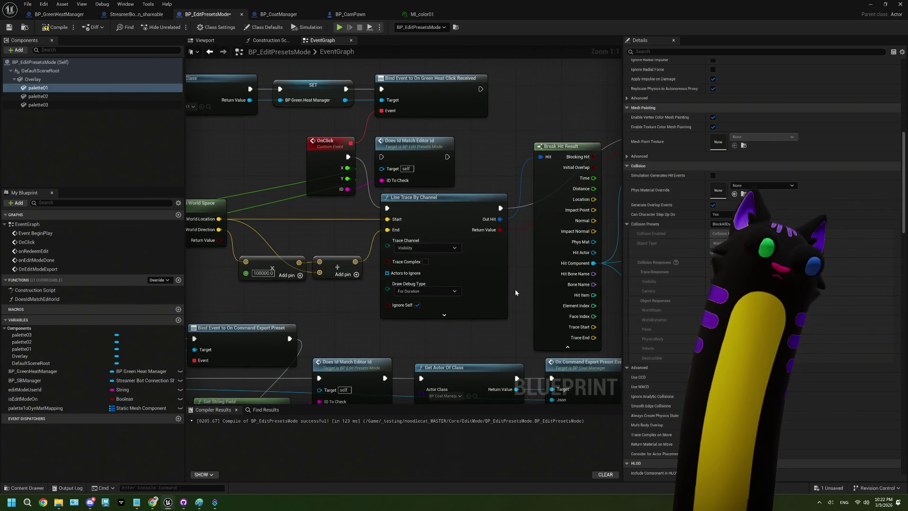
mouse_move(520, 288)
mouse_down()
mouse_move(310, 298)
mouse_move(439, 281)
mouse_up()
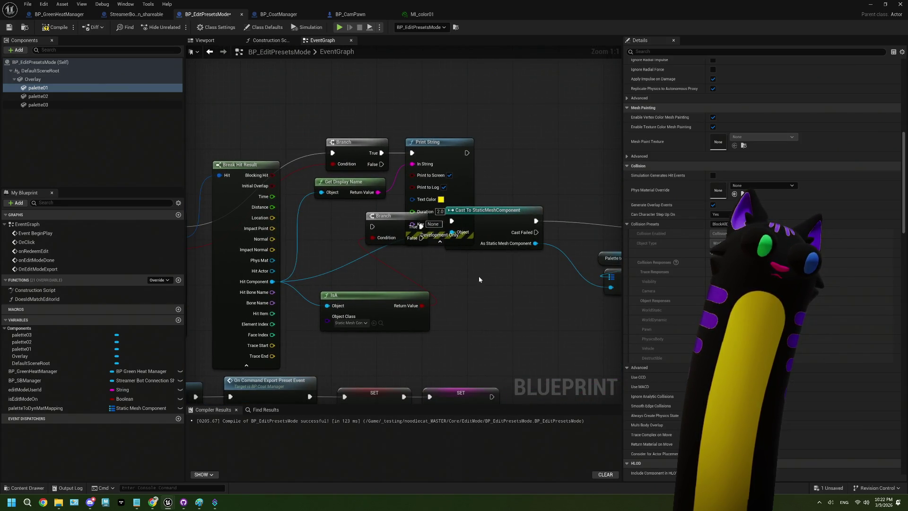
drag(364, 271, 443, 269)
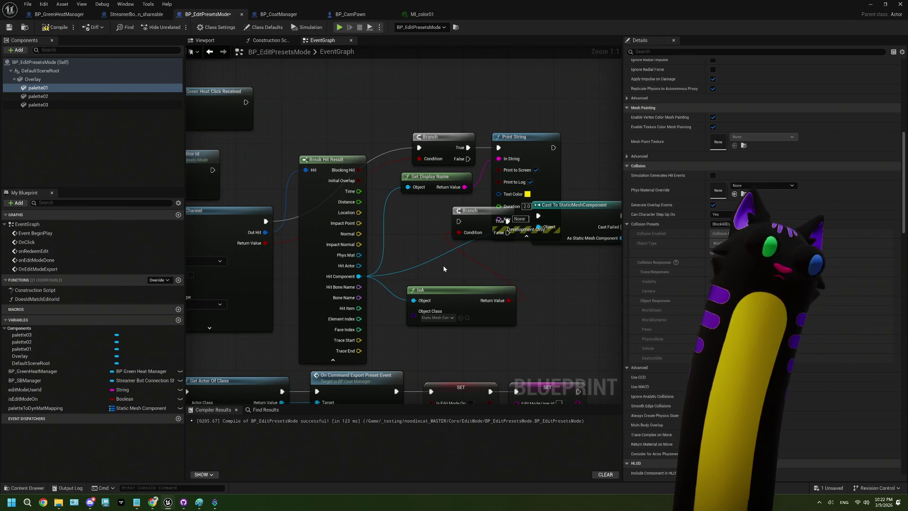
mouse_move(444, 268)
mouse_down()
mouse_move(547, 308)
mouse_move(420, 265)
mouse_move(436, 256)
mouse_up()
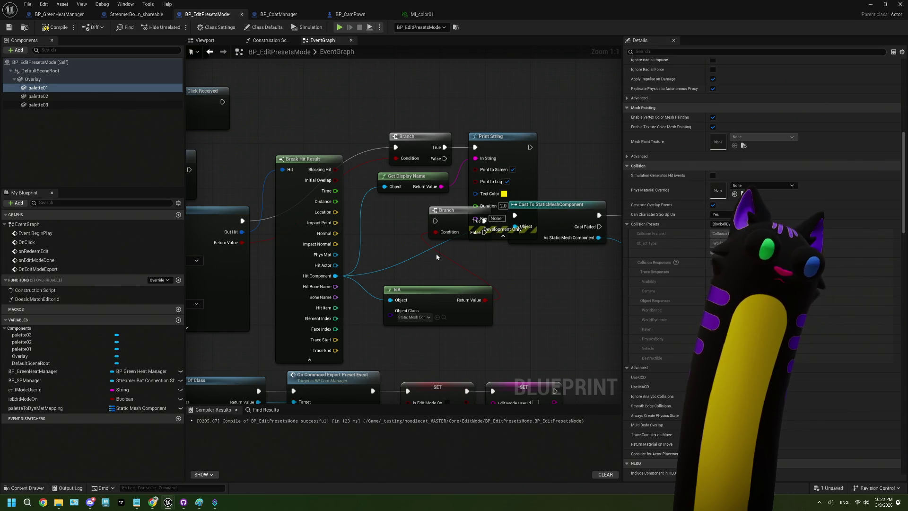
drag(436, 257, 463, 248)
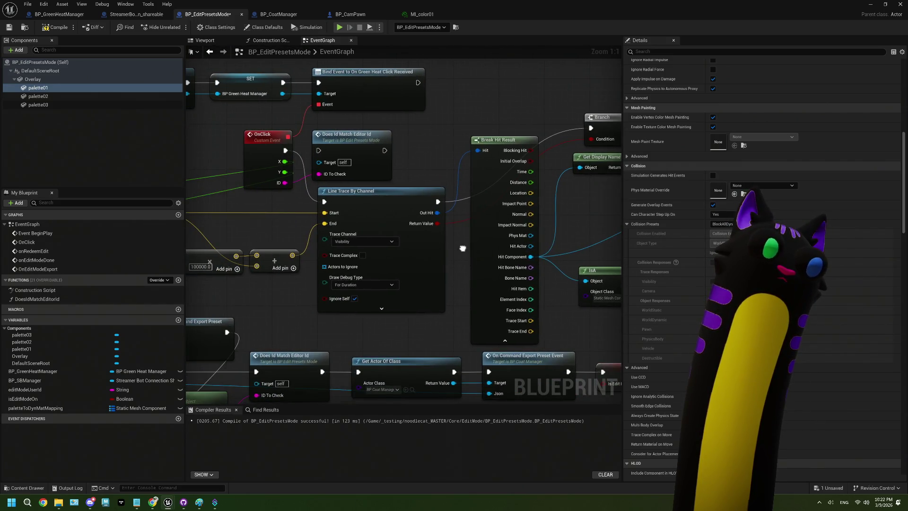